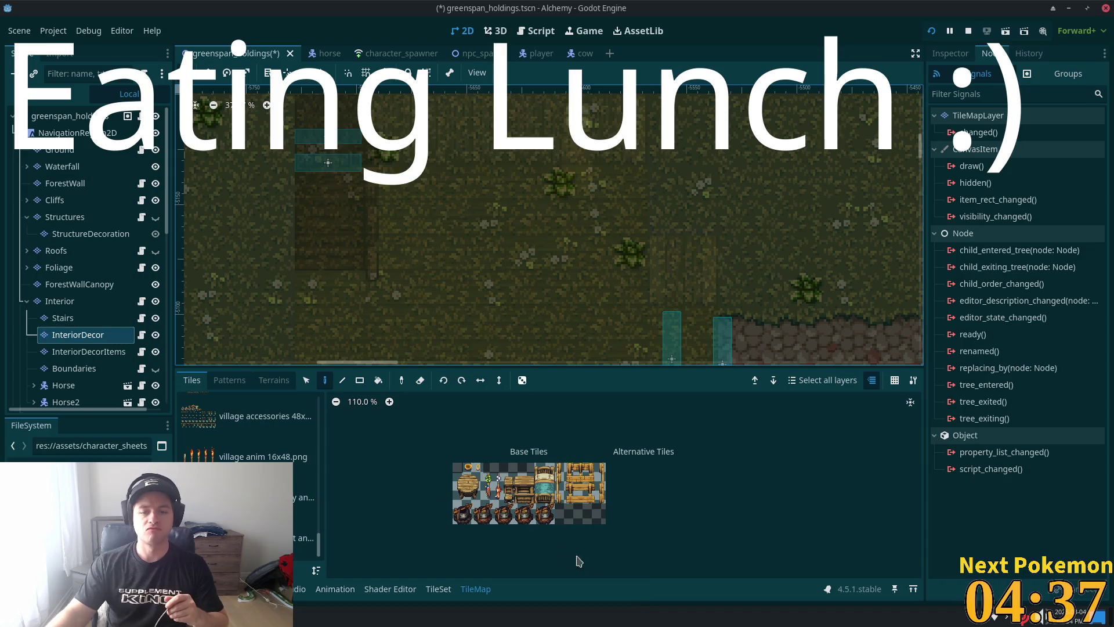
# Step: Show the clothesline atlas as the tile source, then bring the Hardy Horse 1.1 file manager window forward
pyautogui.click(302, 498)
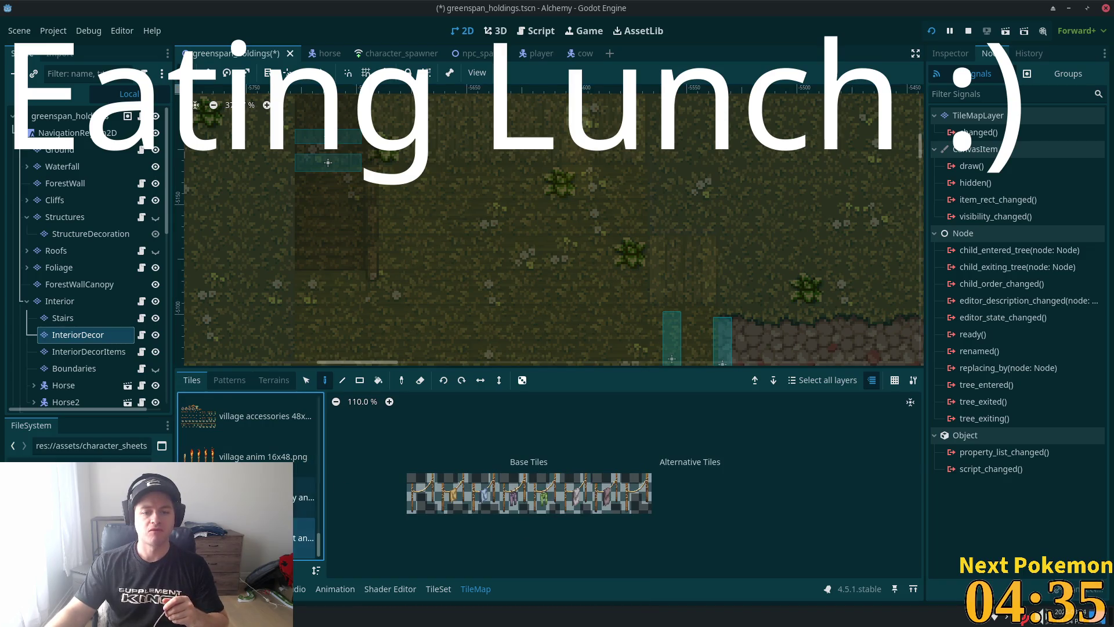
pyautogui.scroll(1, 301, 497)
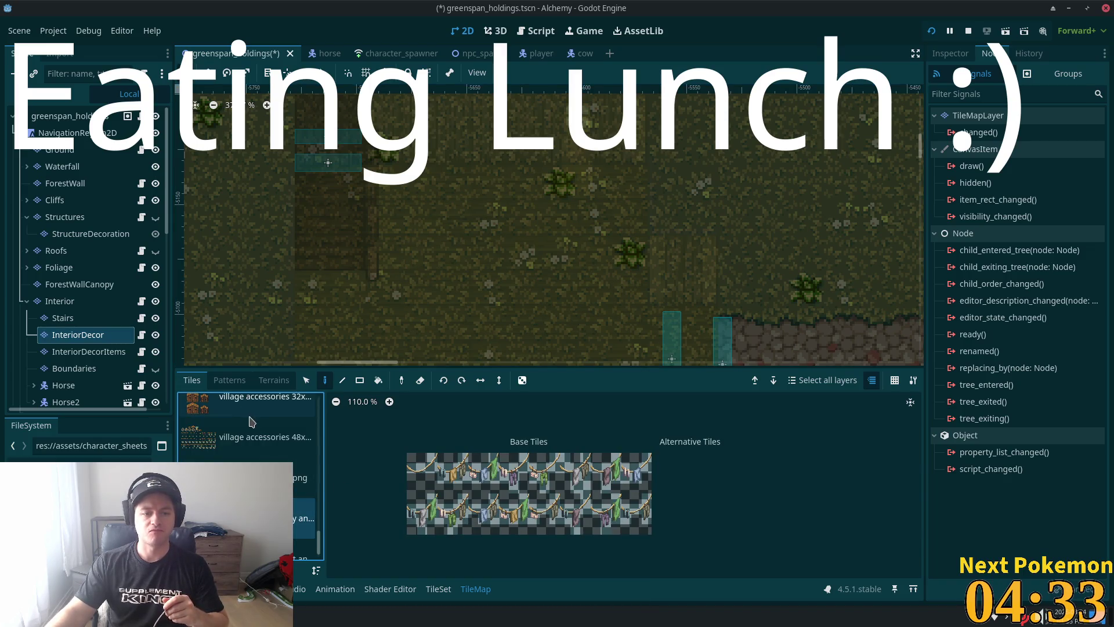
pyautogui.hotkey('alt', 'Tab')
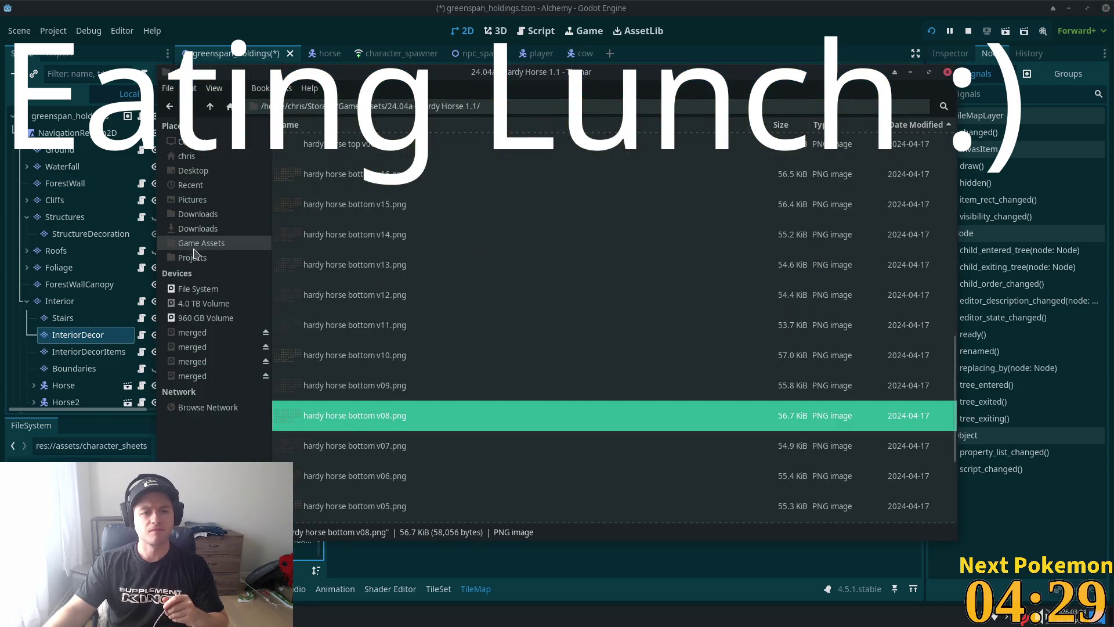
# Step: Preview bonus fireplace v2.png and v1.png from the Stonework Home 2.1 extras folder
pyautogui.click(195, 248)
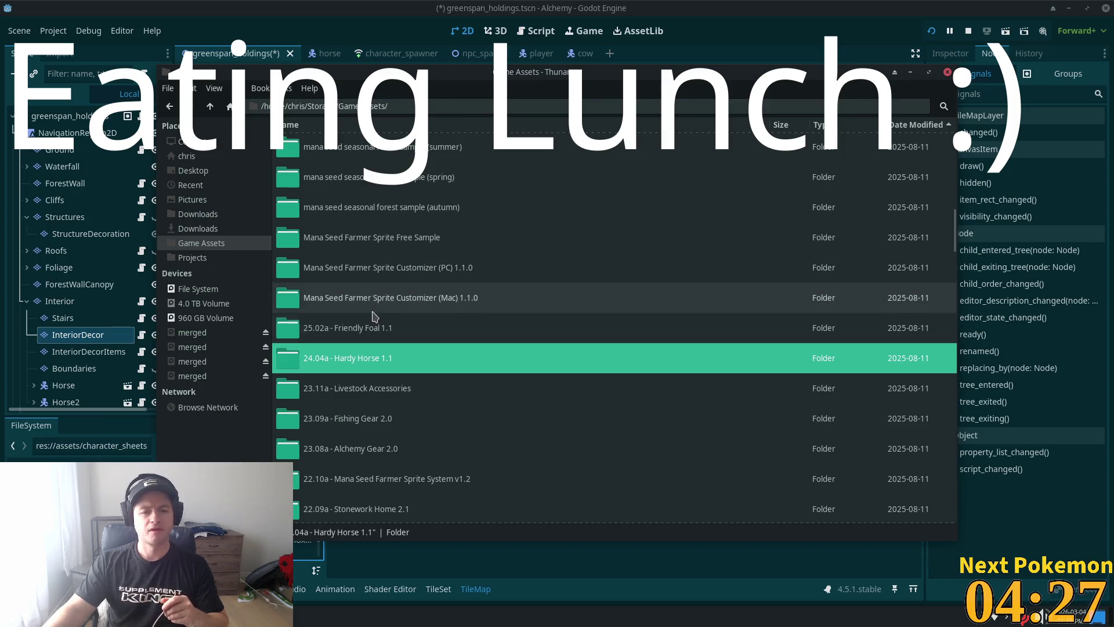
pyautogui.scroll(-4, 397, 348)
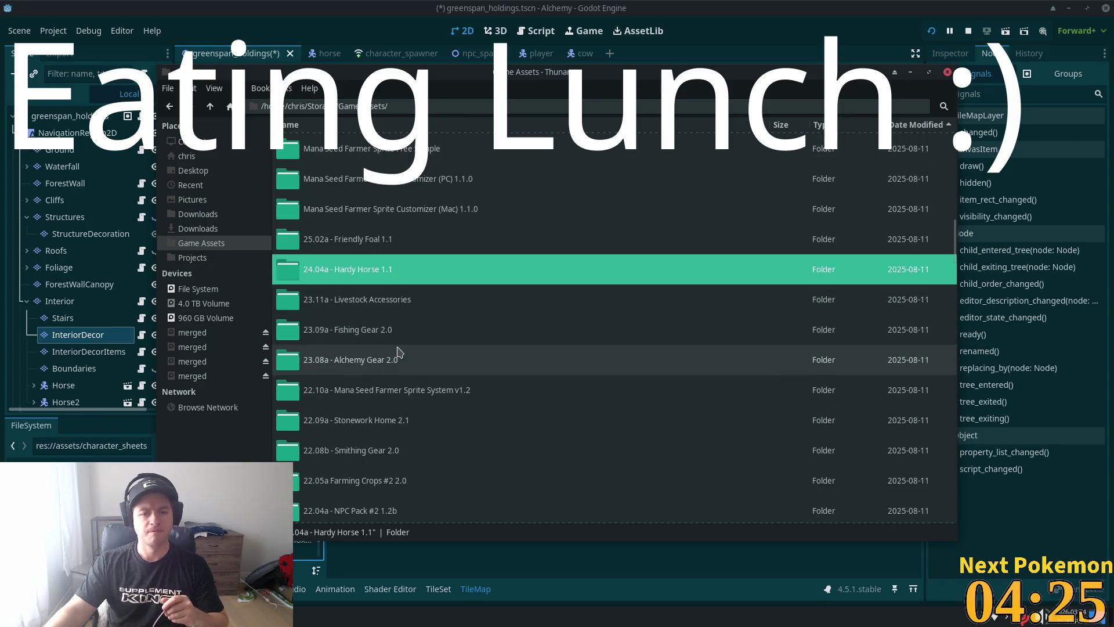
pyautogui.scroll(-2, 386, 353)
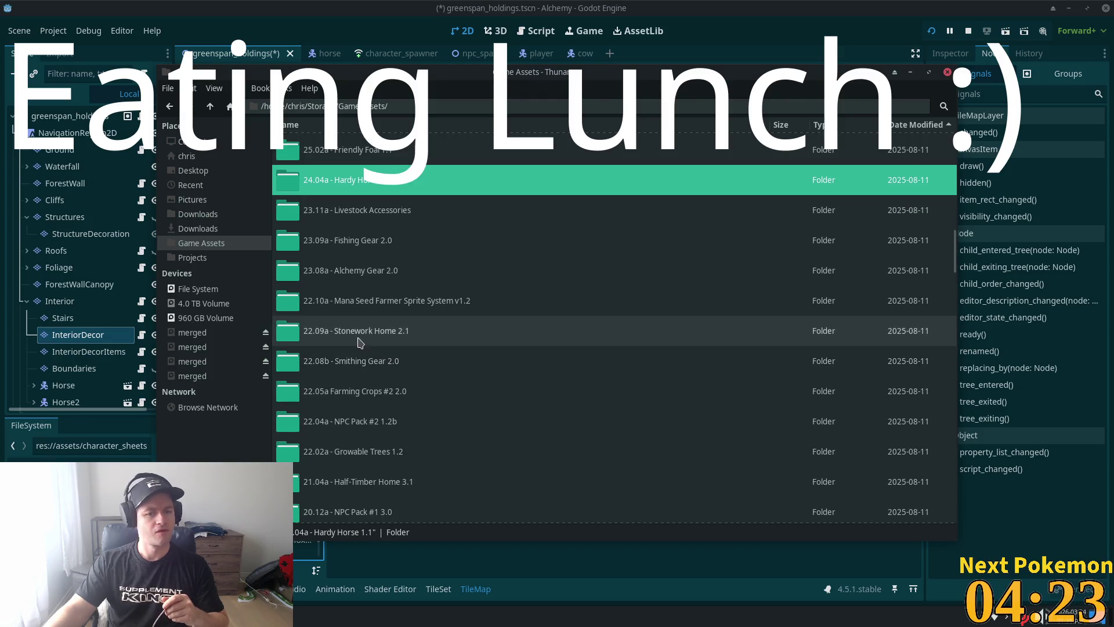
pyautogui.doubleClick(360, 340)
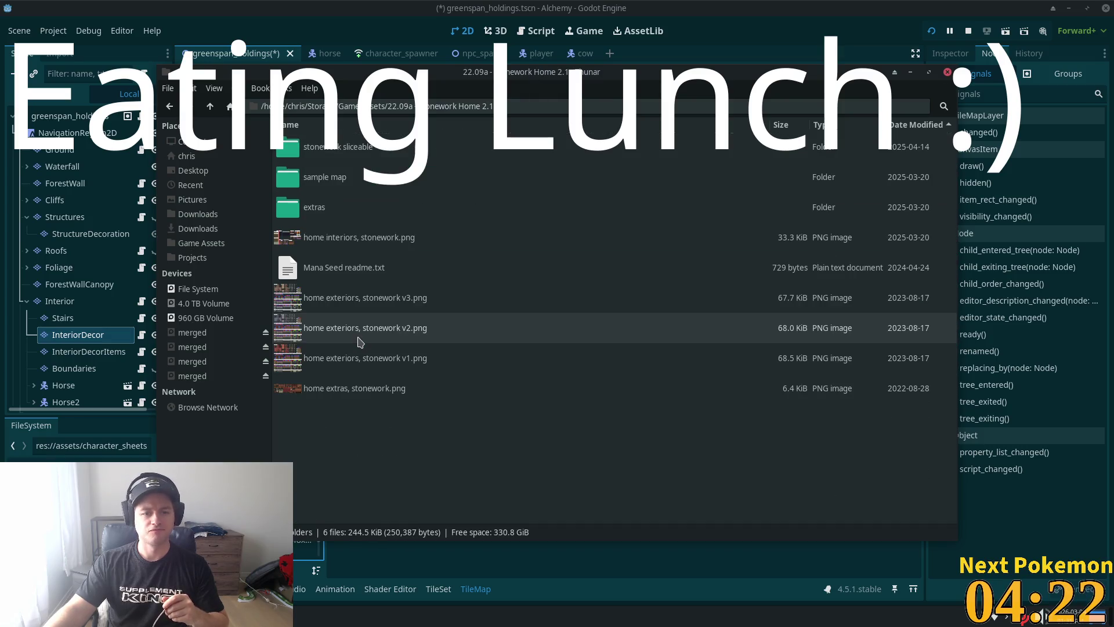
pyautogui.doubleClick(336, 208)
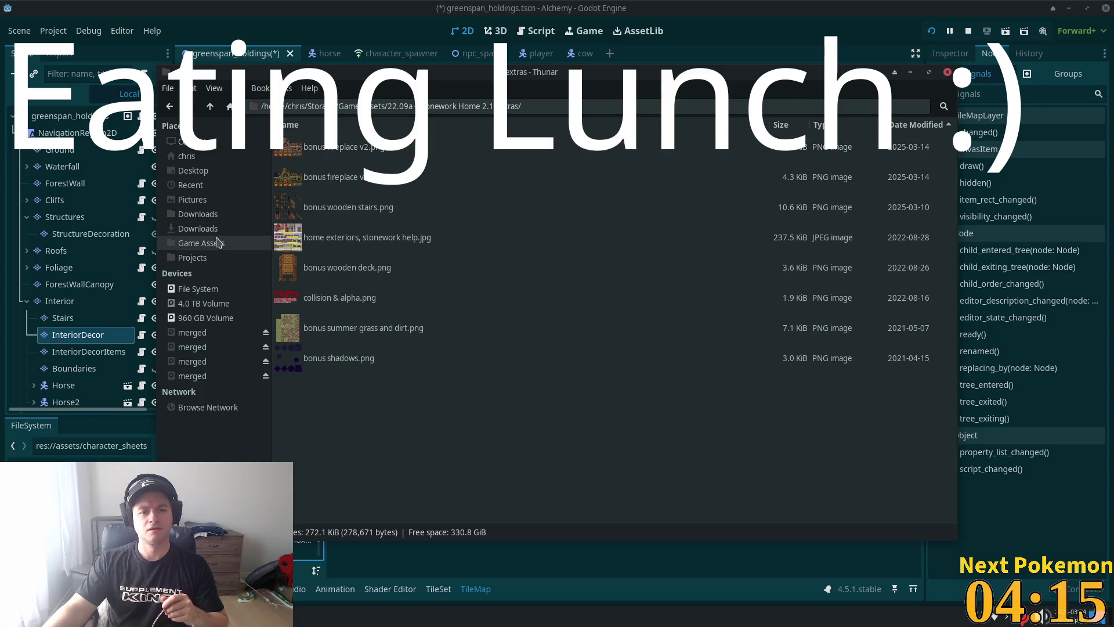
pyautogui.doubleClick(307, 152)
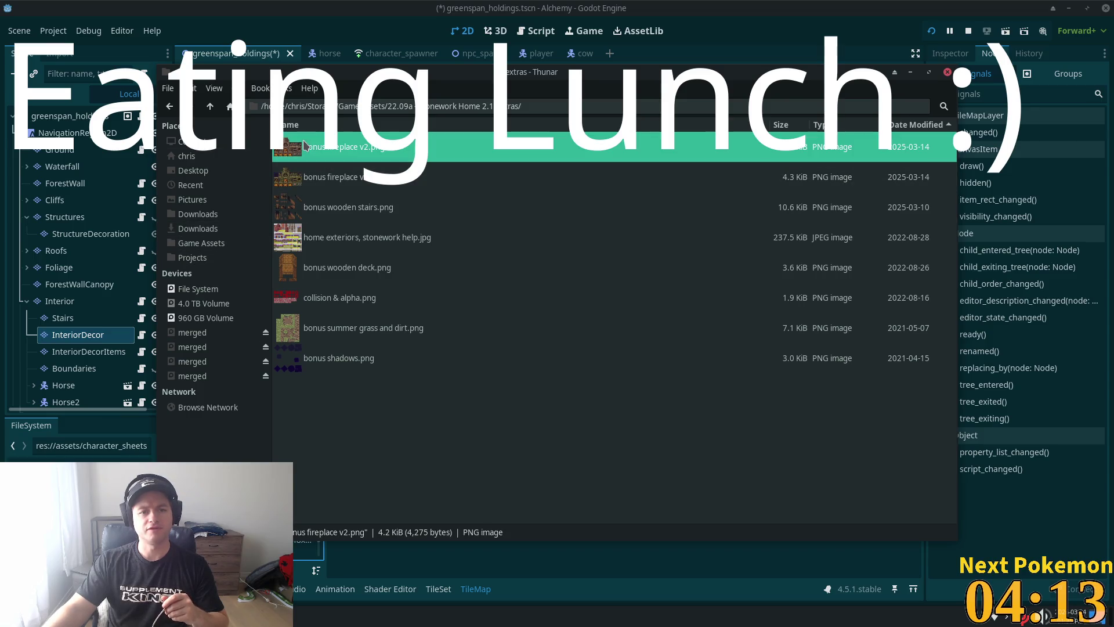
pyautogui.scroll(3, 542, 348)
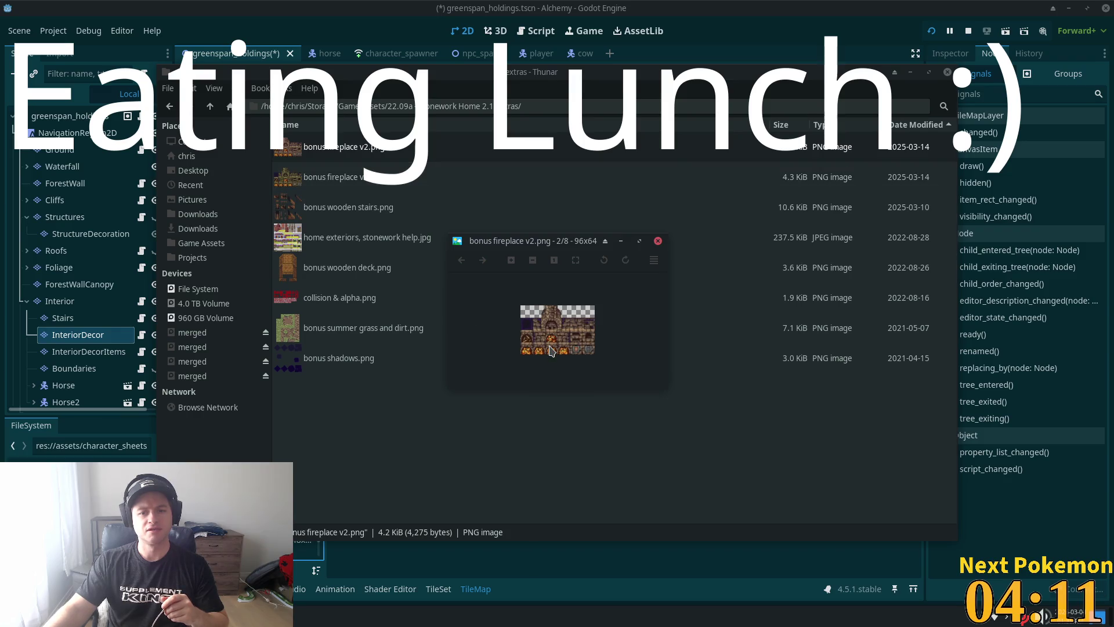
pyautogui.press('Left')
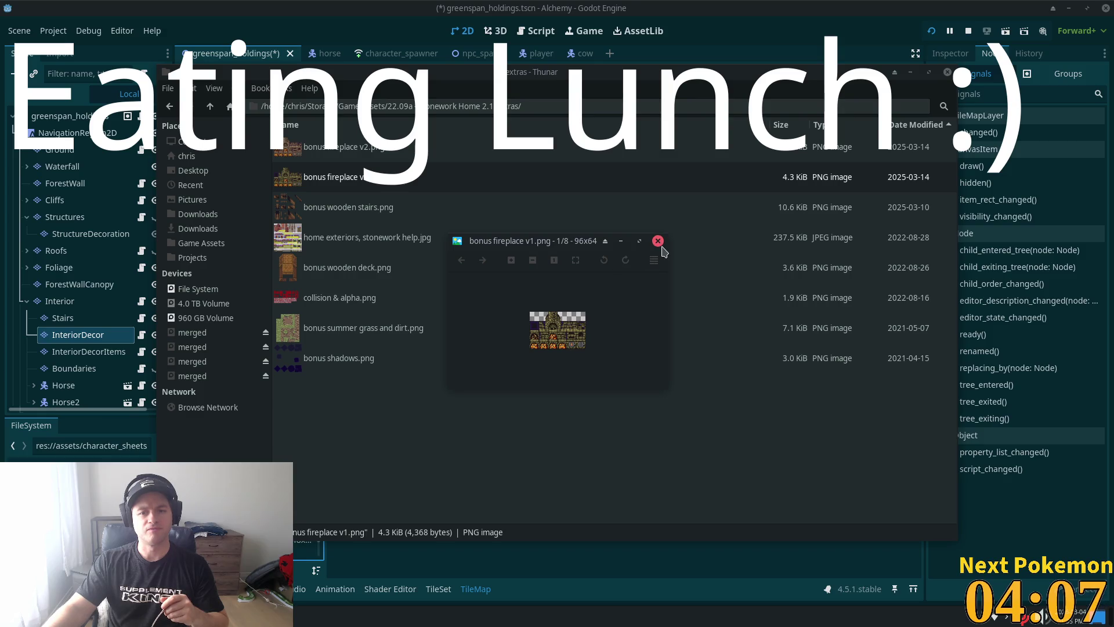
pyautogui.click(658, 241)
# Step: Go back to Game Assets and pick the 20.05a - Timber Roof Home 3.1 folder
pyautogui.click(225, 245)
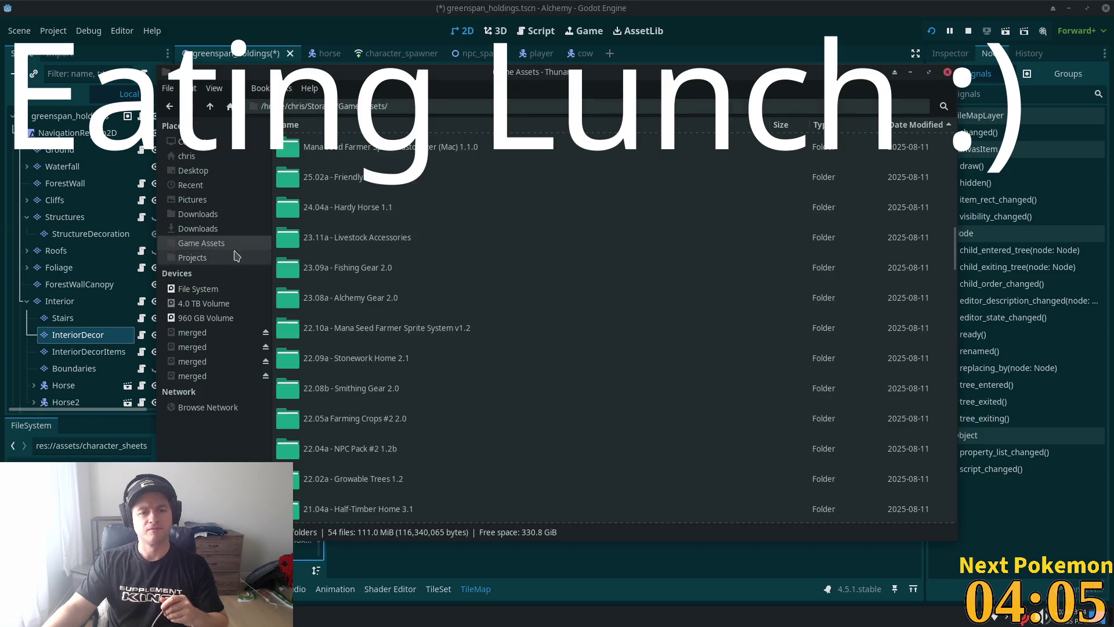
pyautogui.scroll(-5, 432, 375)
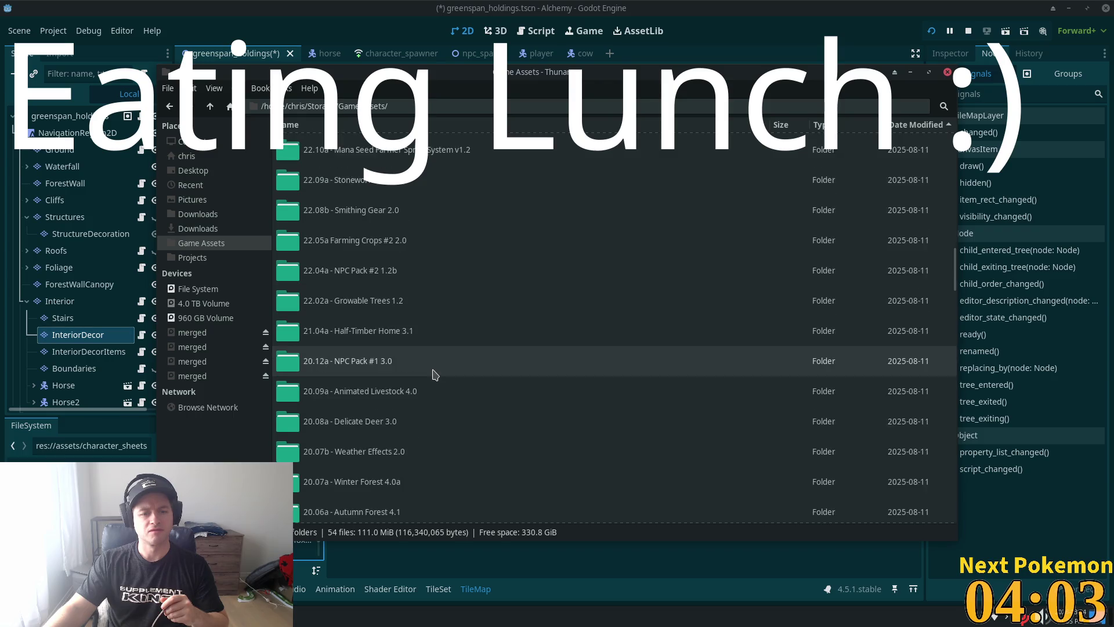
pyautogui.scroll(-4, 435, 375)
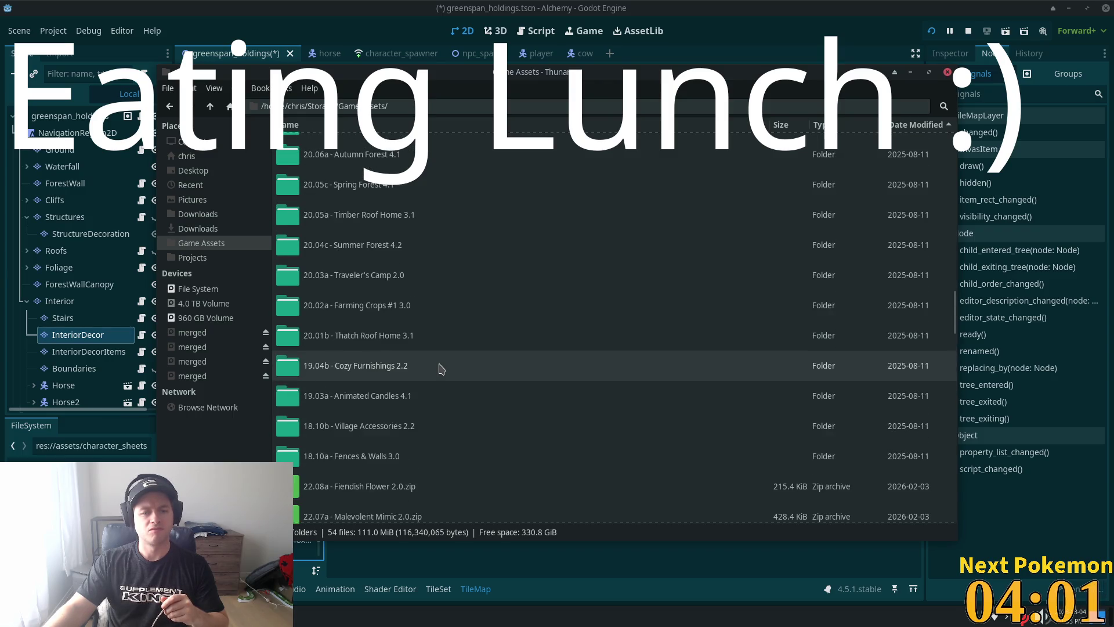
pyautogui.scroll(4, 441, 369)
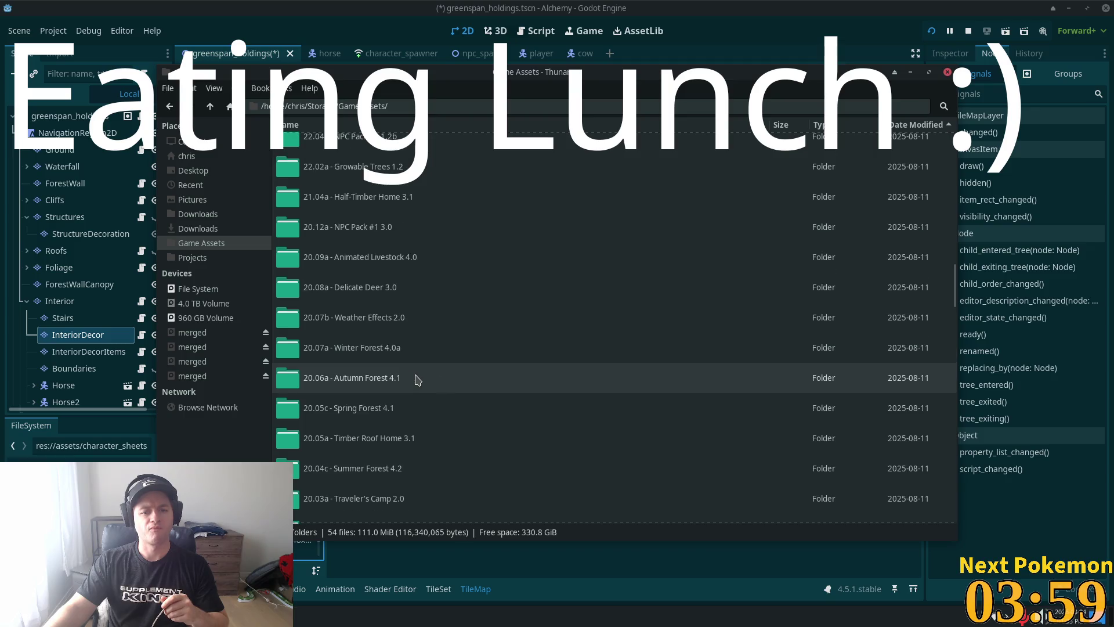
pyautogui.click(351, 439)
pyautogui.doubleClick(351, 440)
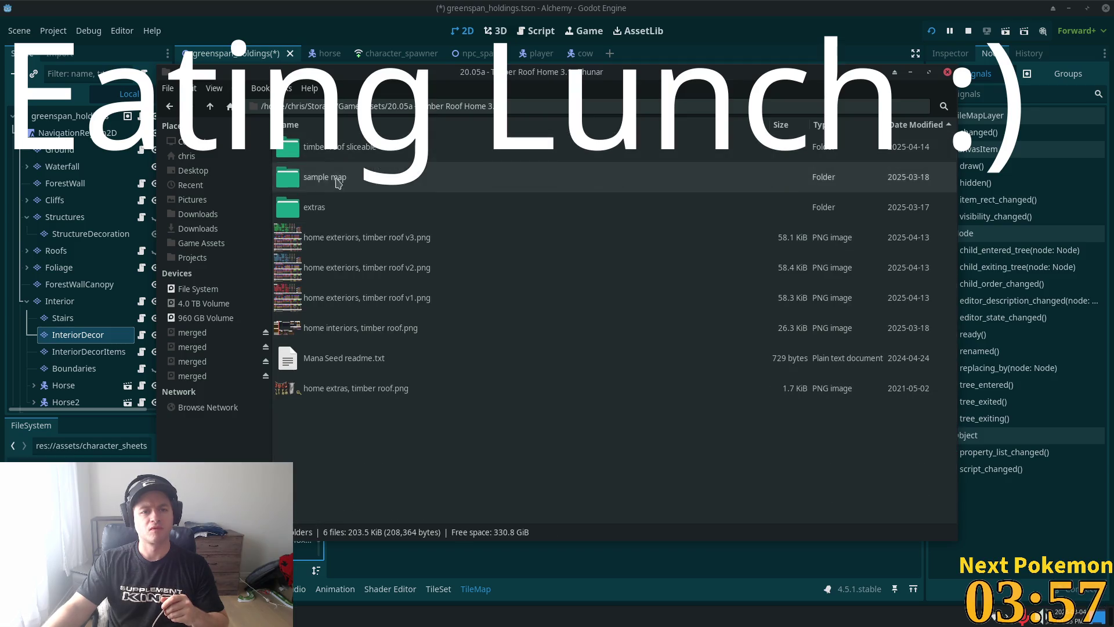
pyautogui.doubleClick(331, 205)
pyautogui.click(347, 178)
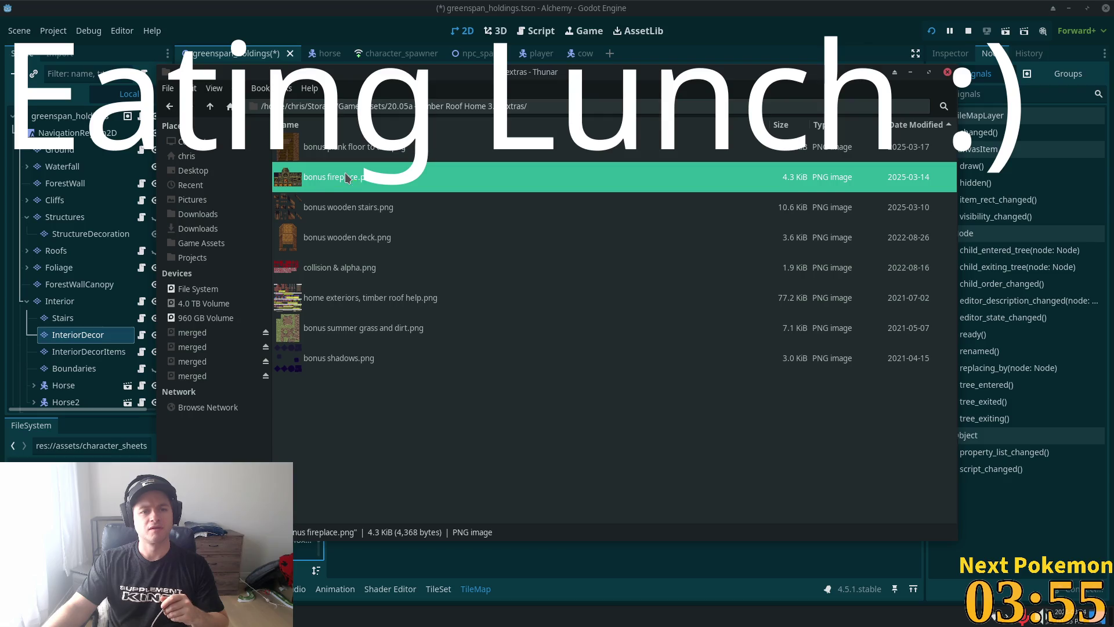
pyautogui.doubleClick(347, 177)
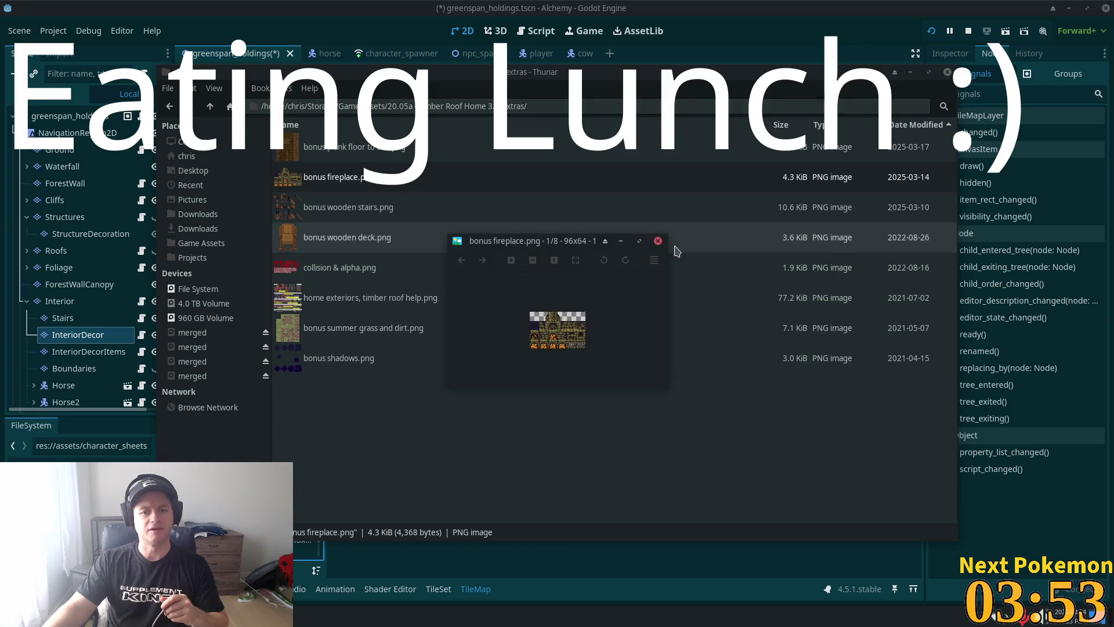
pyautogui.click(657, 241)
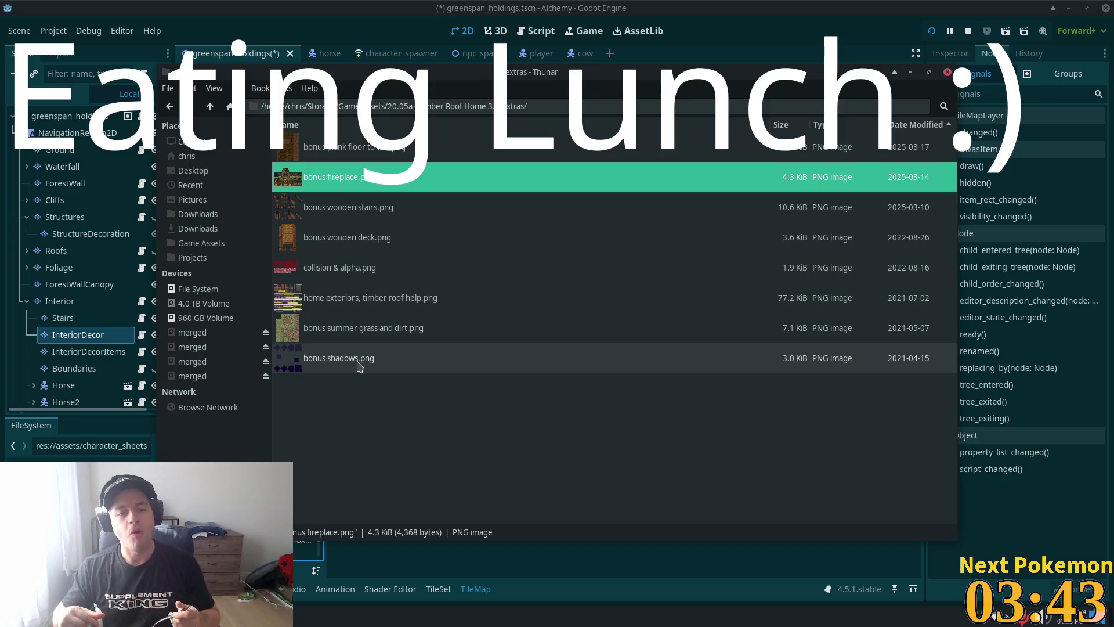
pyautogui.click(377, 158)
pyautogui.click(377, 169)
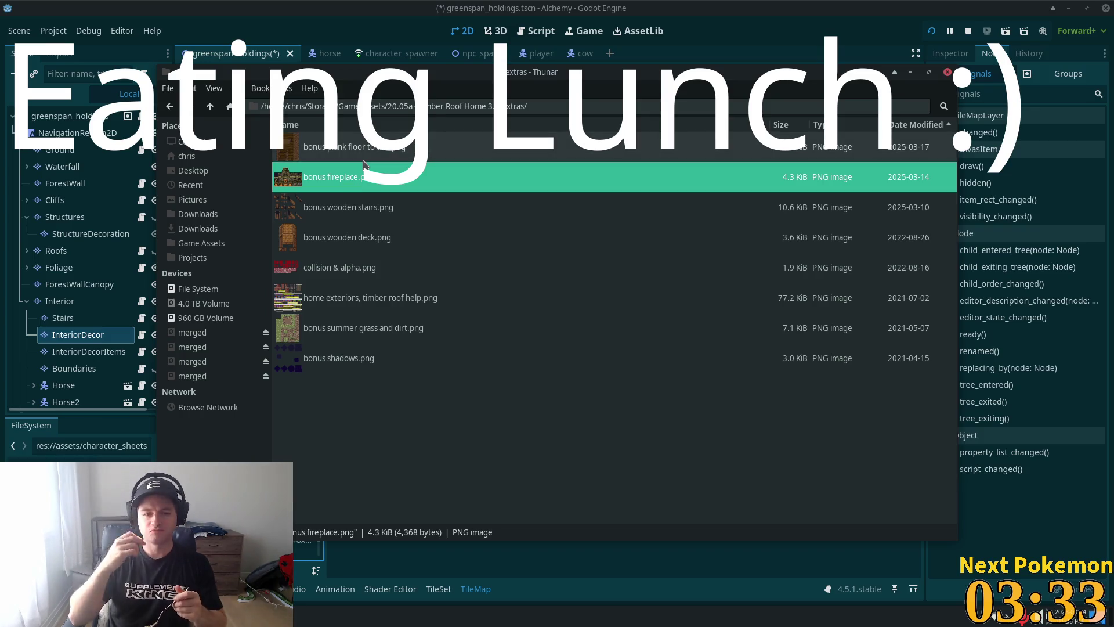
pyautogui.doubleClick(332, 180)
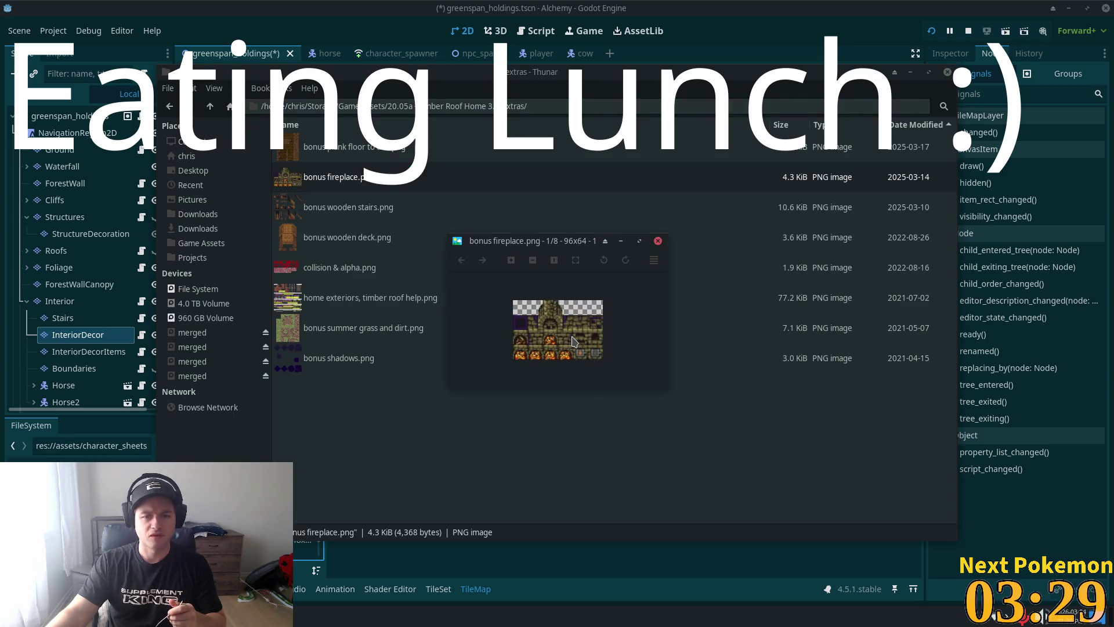
pyautogui.scroll(3, 574, 341)
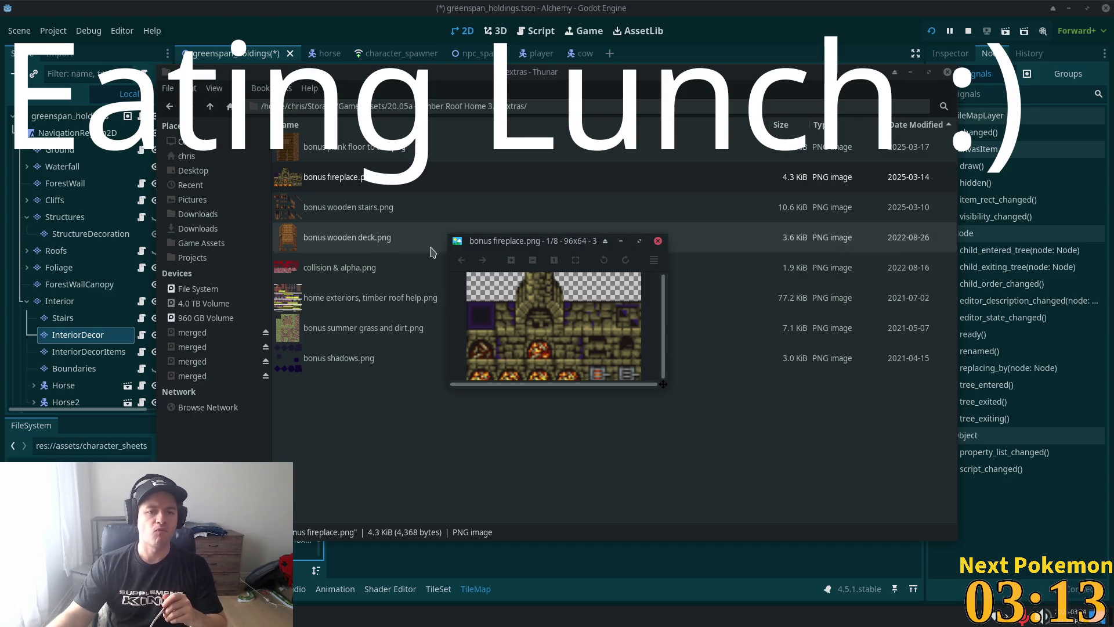
pyautogui.click(657, 241)
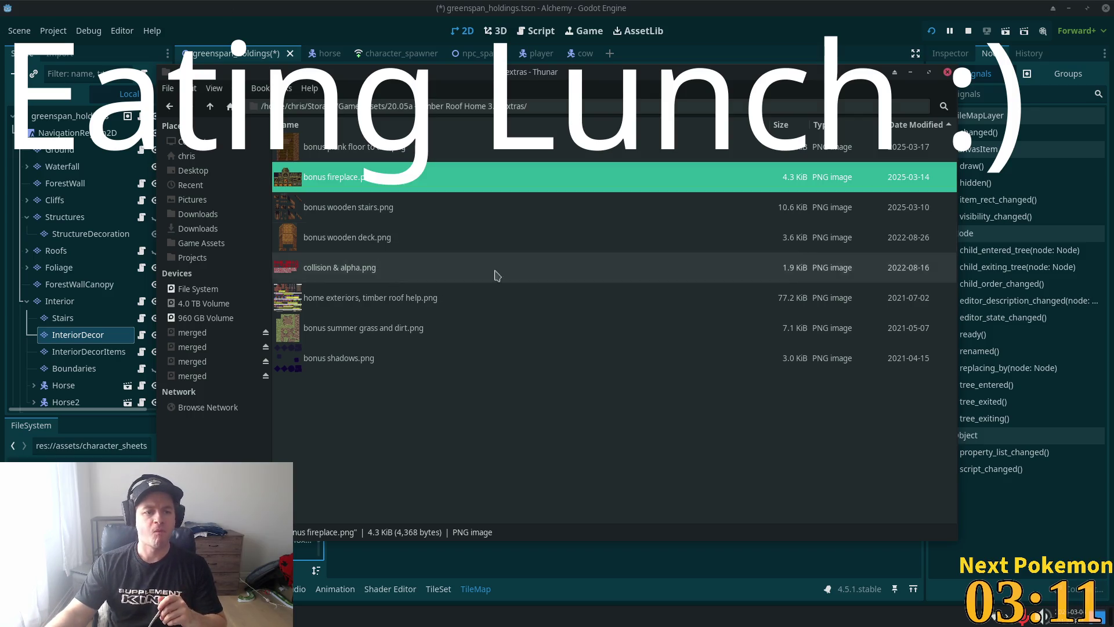
pyautogui.click(213, 108)
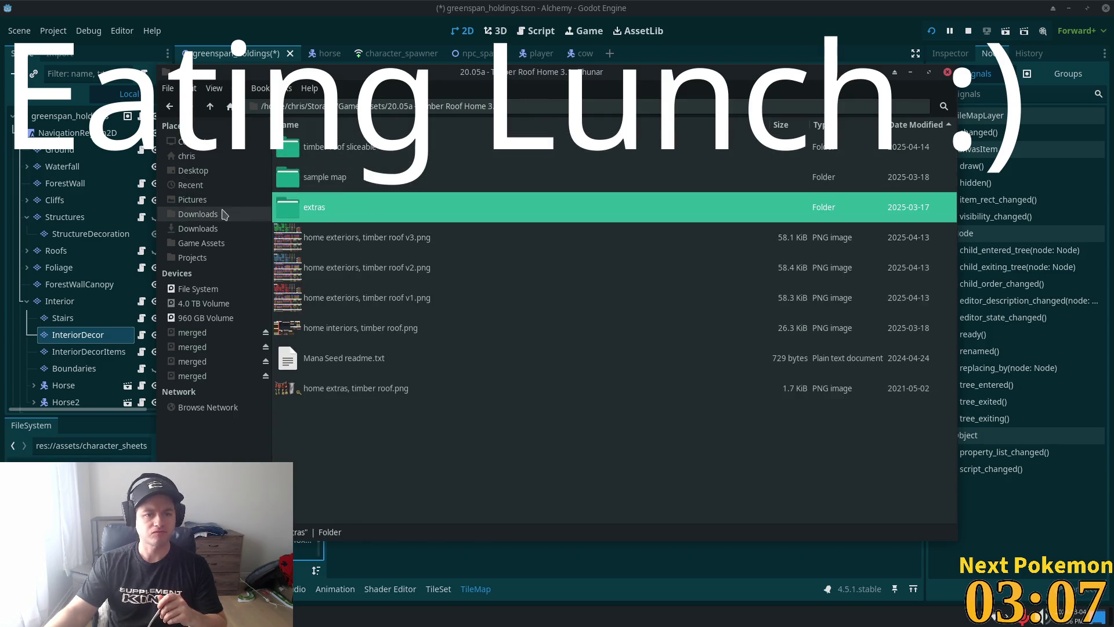
pyautogui.click(210, 106)
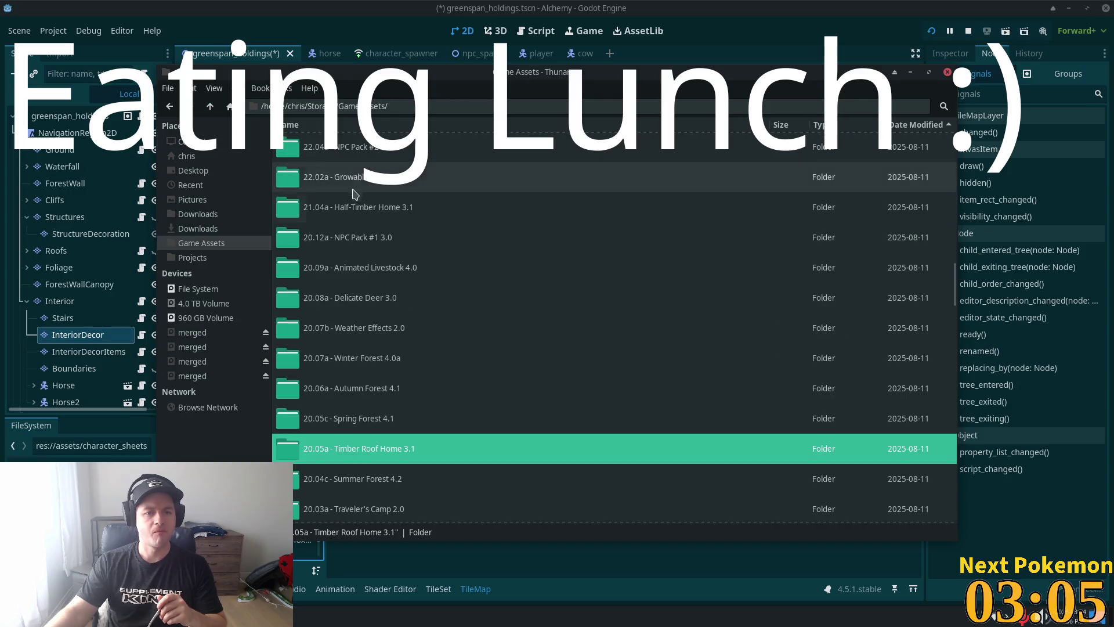
# Step: Select bonus fireplace.png in the half-timber home pack's extras folder, then return to Godot
pyautogui.doubleClick(388, 210)
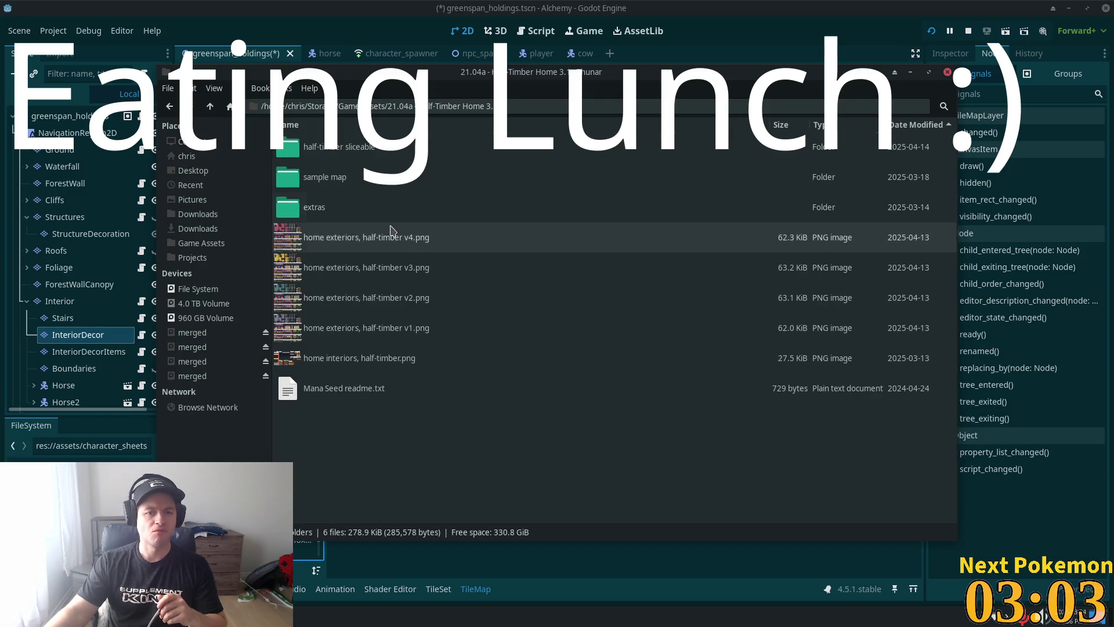
pyautogui.doubleClick(348, 207)
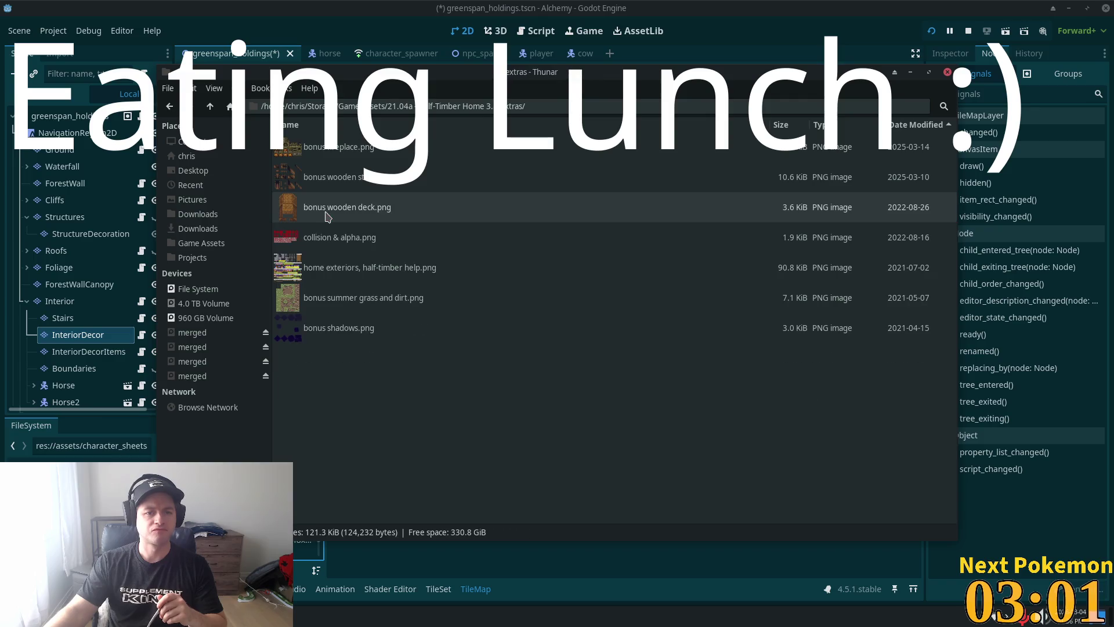
pyautogui.click(346, 152)
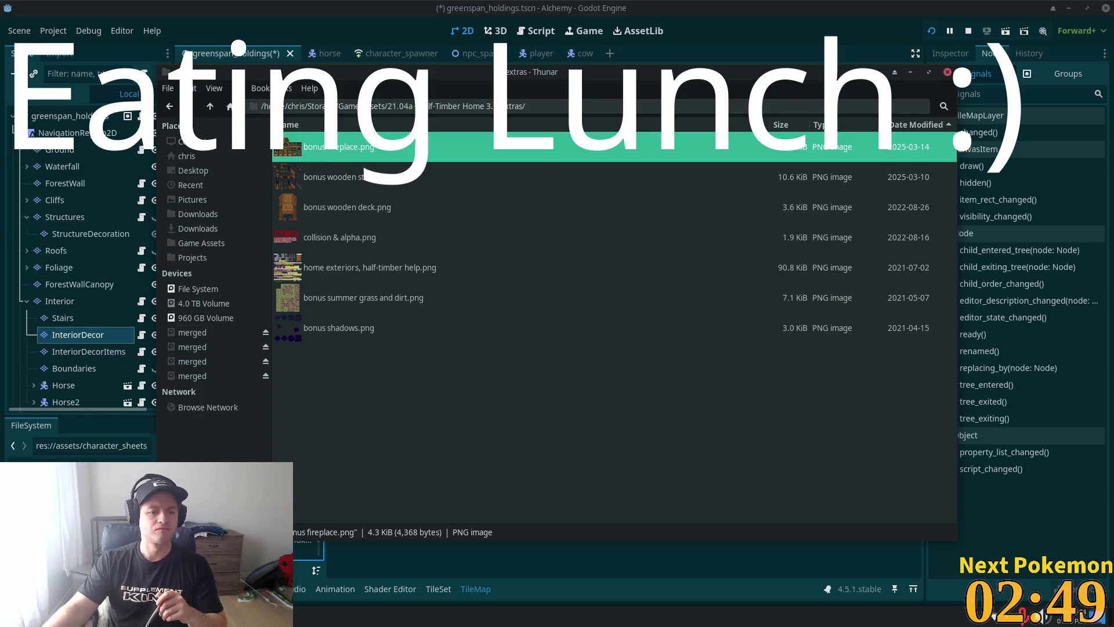
pyautogui.click(77, 456)
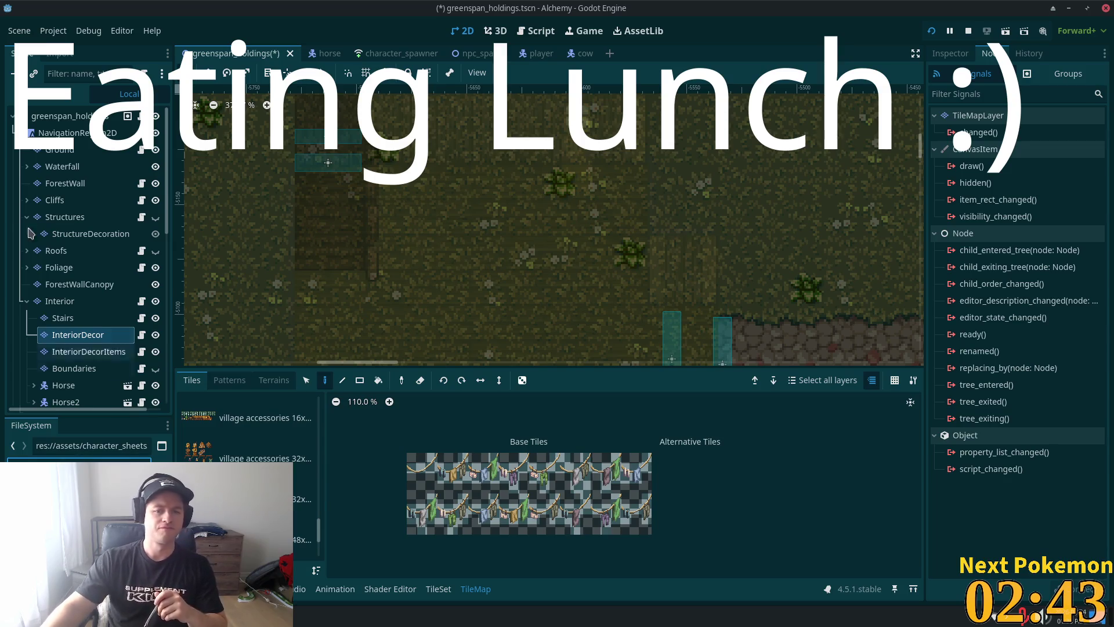
# Step: Drag bonus fireplace.png into the TileSet's Tile Sources and accept auto-creating its tiles
pyautogui.click(438, 589)
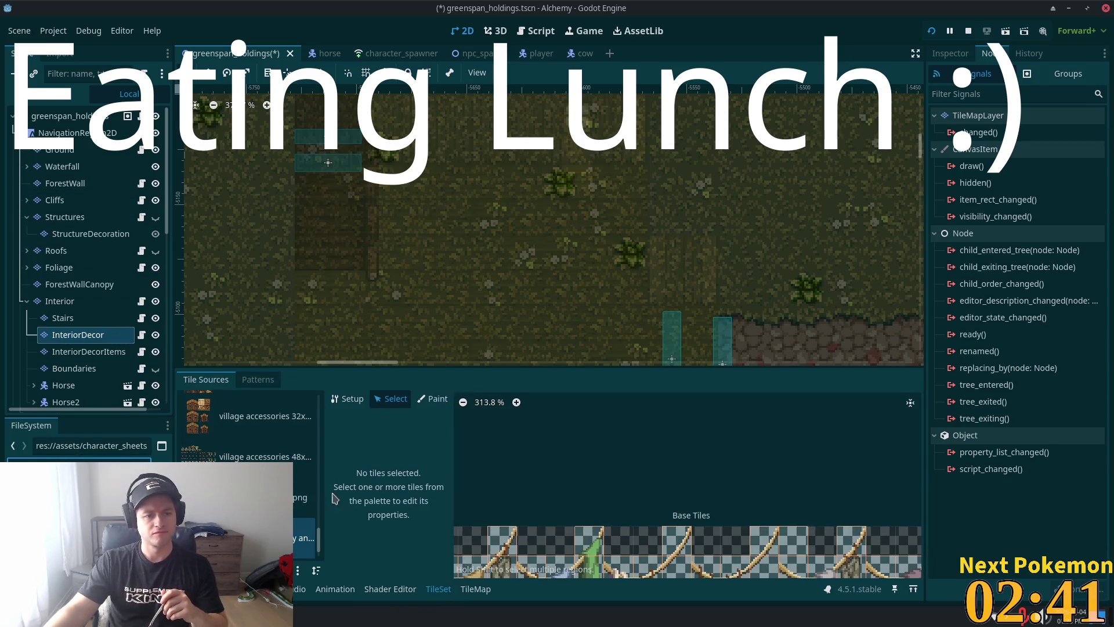
pyautogui.moveTo(46, 459); pyautogui.dragTo(313, 497)
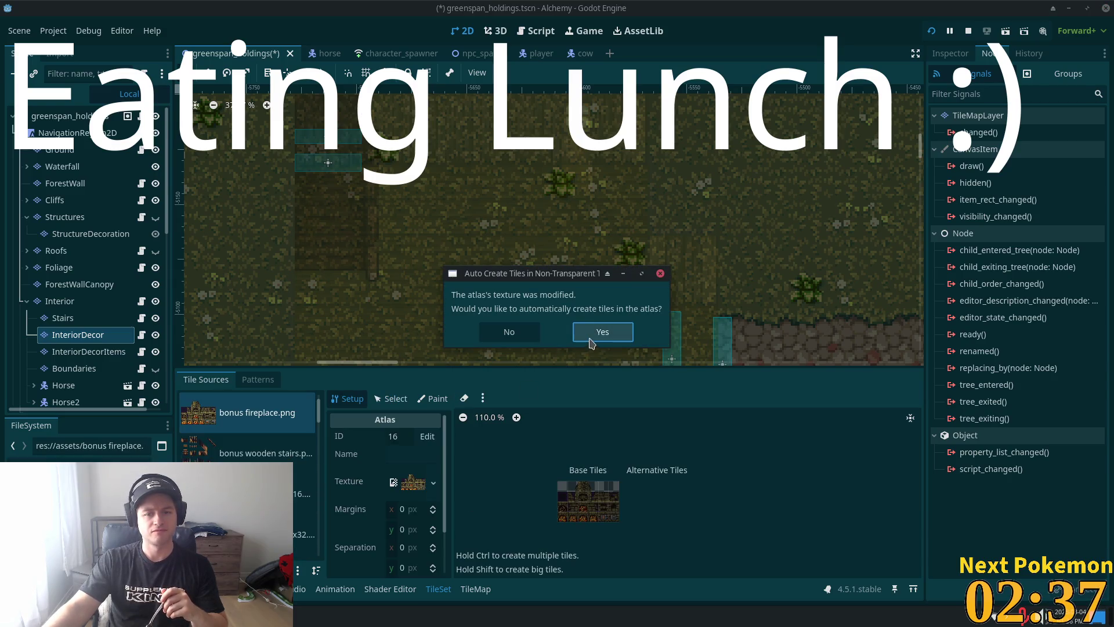
pyautogui.click(590, 343)
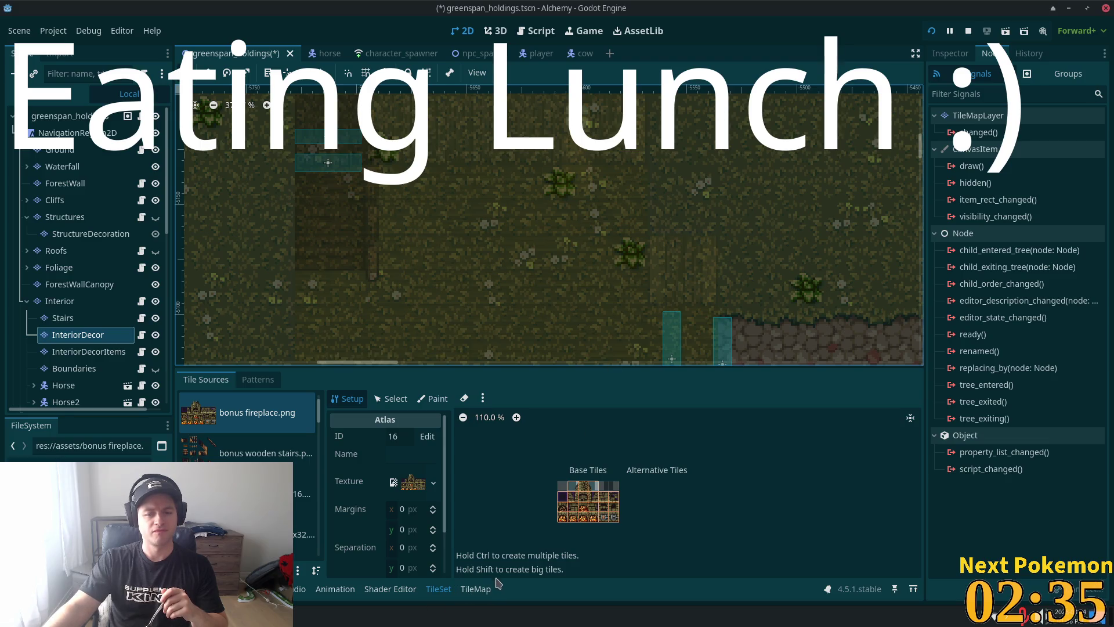
# Step: Paint the stone fireplace tiles from the bonus fireplace atlas against the house's back wall
pyautogui.click(476, 589)
pyautogui.scroll(5, 588, 501)
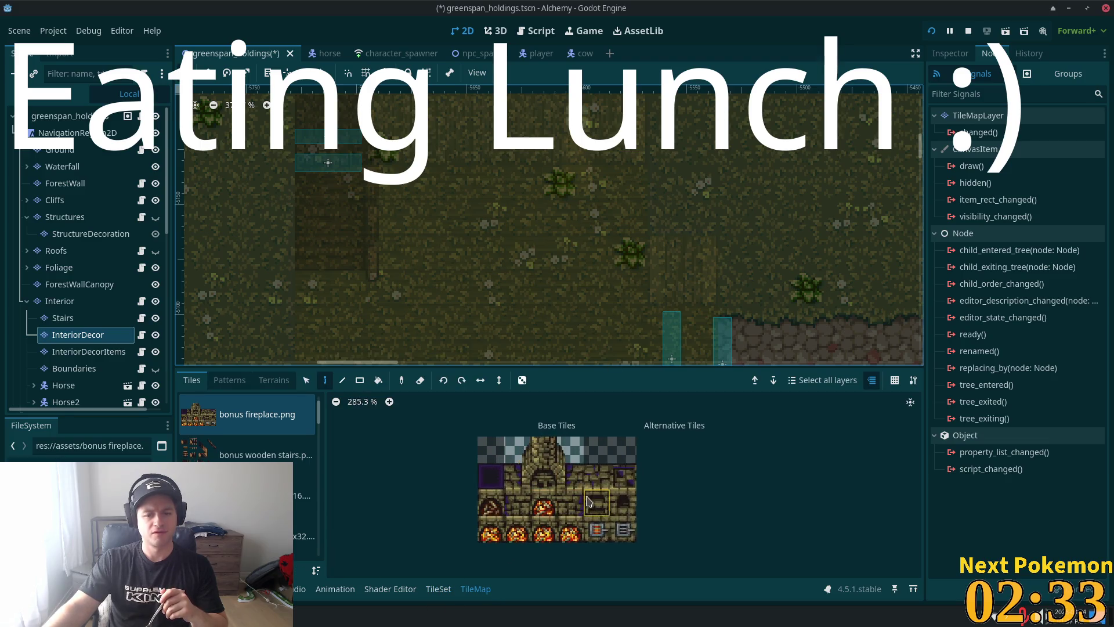
pyautogui.scroll(1, 588, 502)
pyautogui.moveTo(513, 444)
pyautogui.mouseDown()
pyautogui.moveTo(543, 444)
pyautogui.moveTo(543, 479)
pyautogui.moveTo(562, 504)
pyautogui.mouseUp()
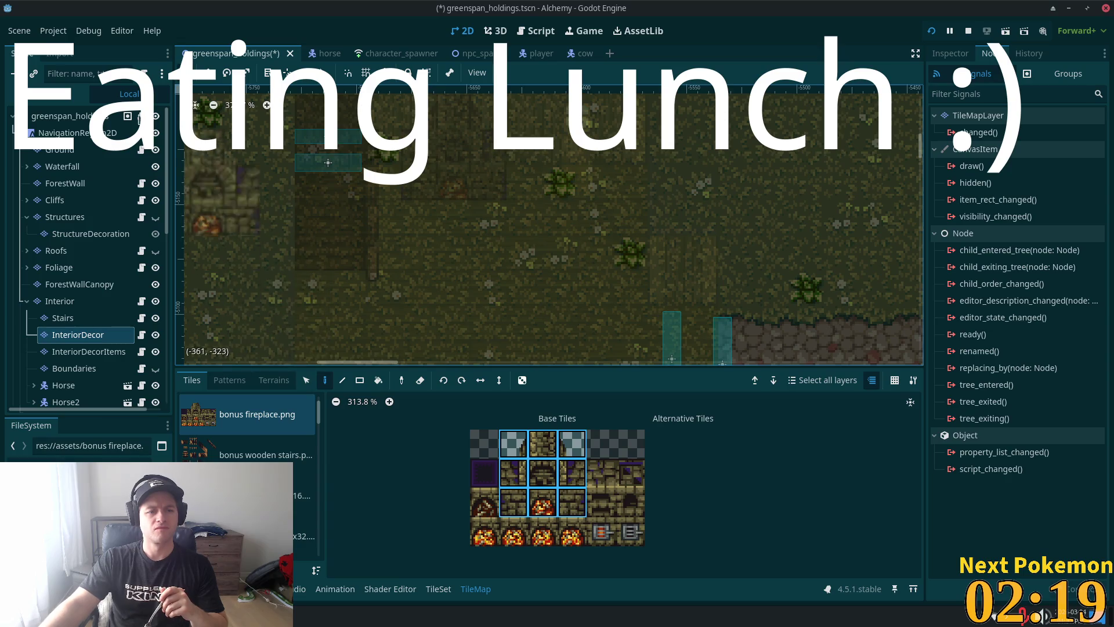
pyautogui.click(64, 116)
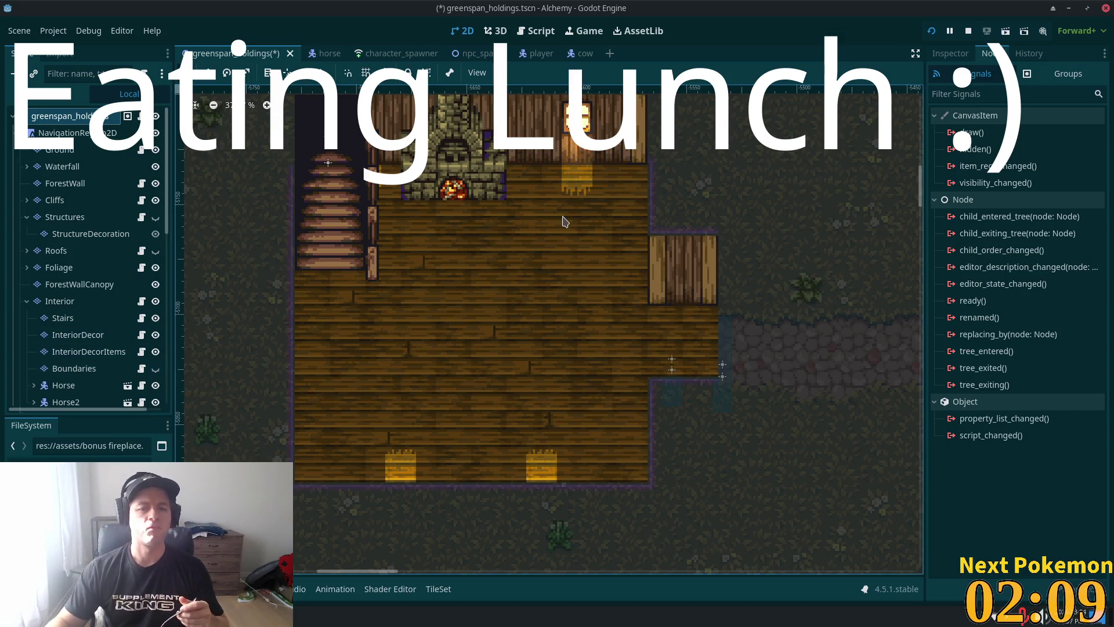
# Step: Centre the house interior and show the bonus fireplace.png atlas (ID 16) in the TileSet editor
pyautogui.scroll(1, 556, 218)
pyautogui.moveTo(468, 235)
pyautogui.mouseDown()
pyautogui.moveTo(462, 319)
pyautogui.moveTo(536, 294)
pyautogui.mouseUp()
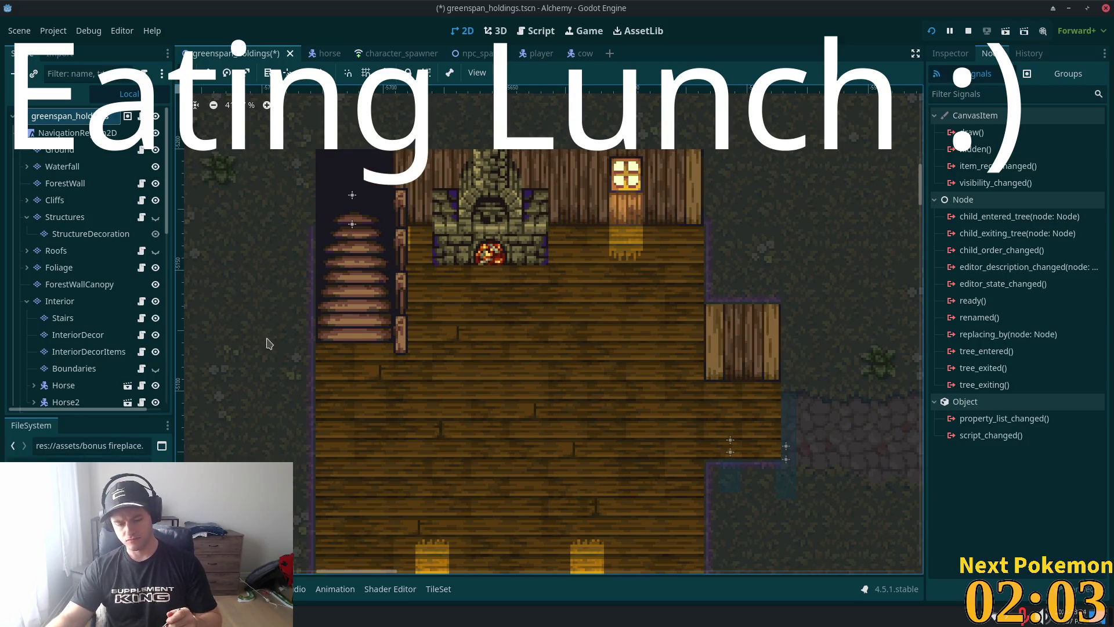
pyautogui.click(438, 589)
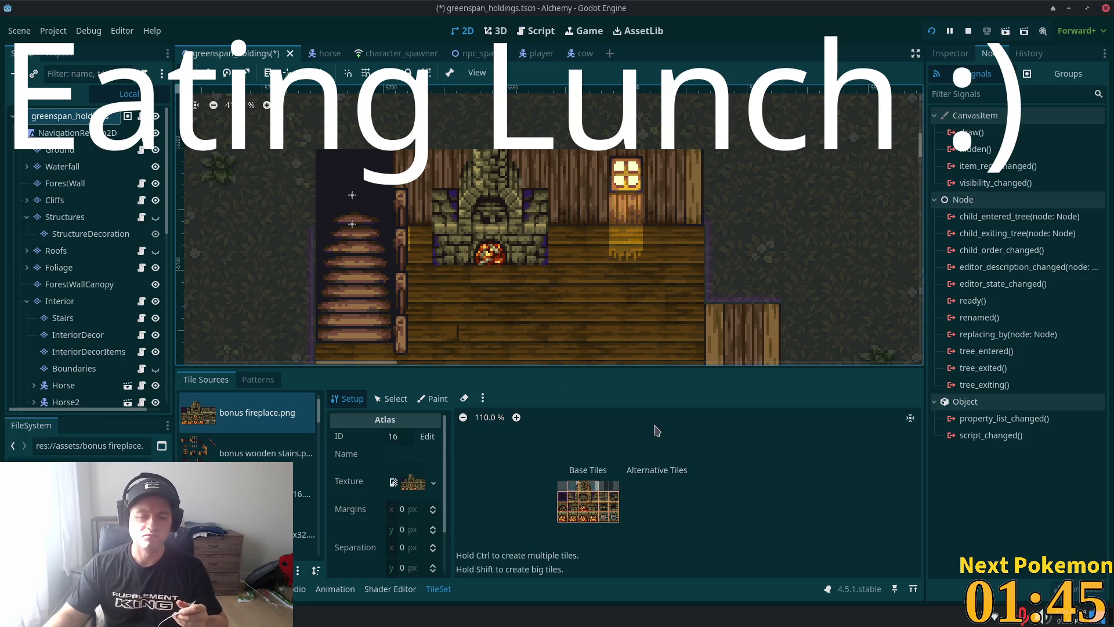
# Step: View the bottom_half_transparent shader, then select the InteriorDecor layer and zoom the fireplace atlas
pyautogui.click(390, 588)
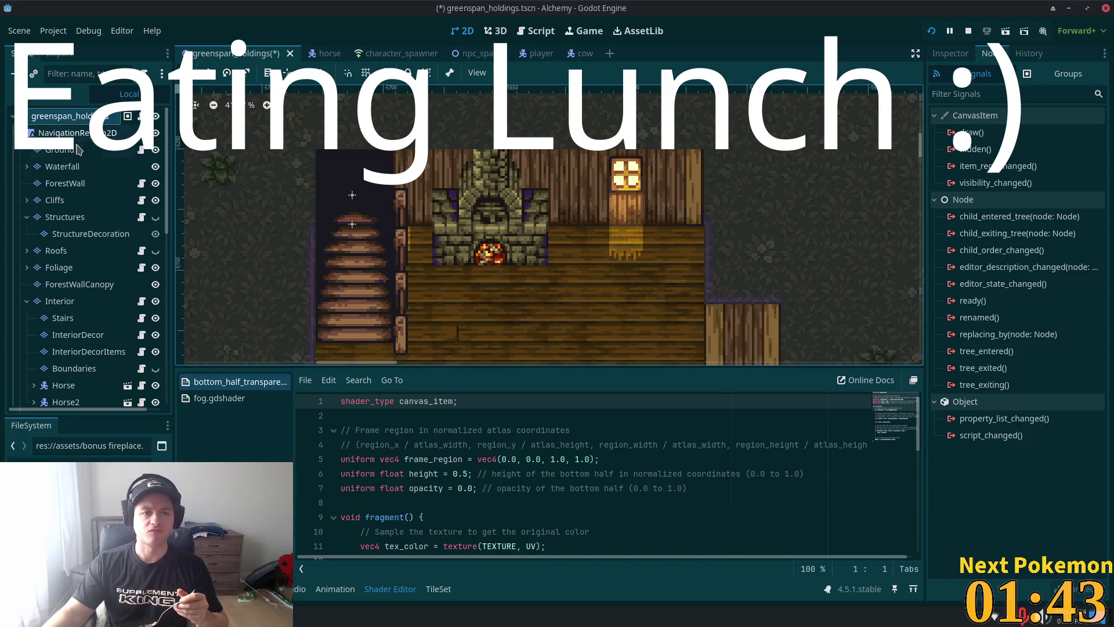
pyautogui.click(78, 334)
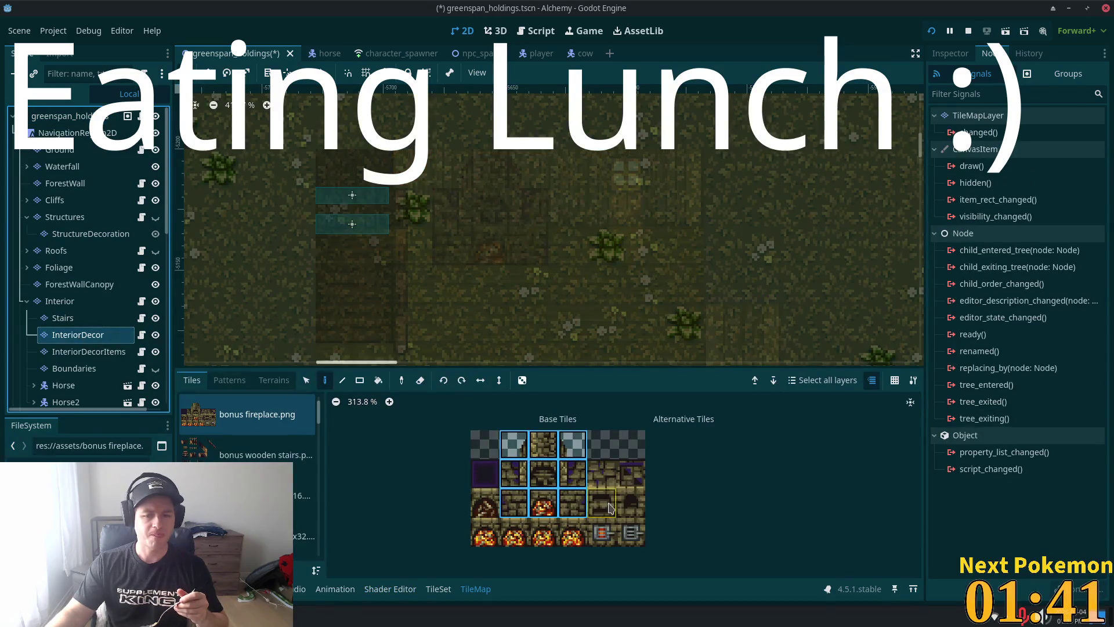
pyautogui.scroll(2, 681, 414)
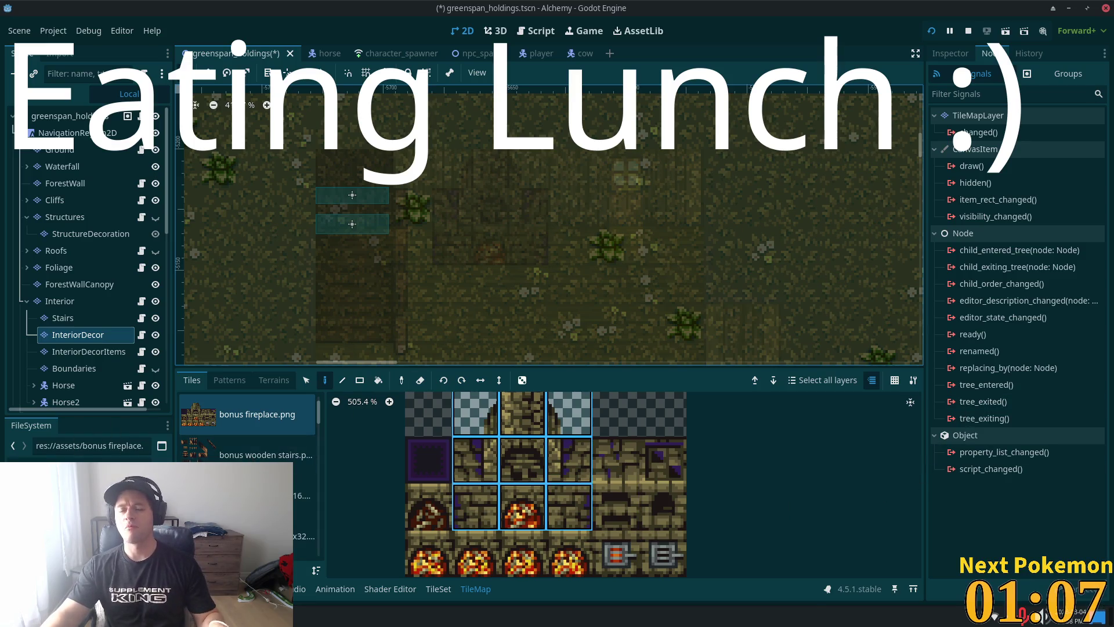
pyautogui.click(148, 616)
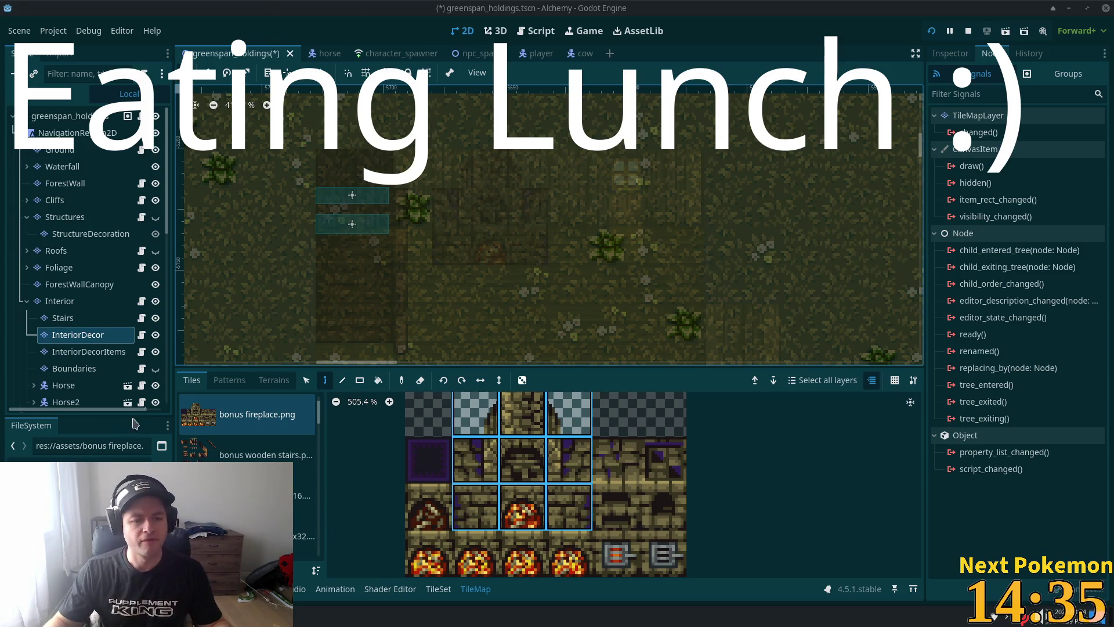
# Step: Look over the fence and rack tiles, then switch painting to the Interior layer
pyautogui.scroll(-5, 275, 458)
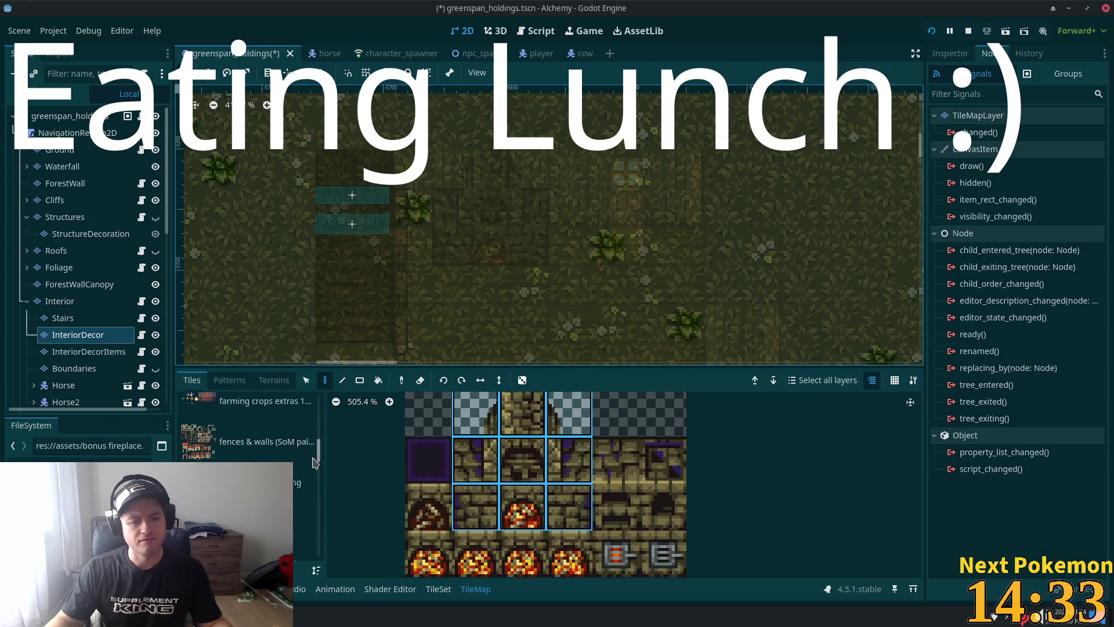
pyautogui.click(275, 464)
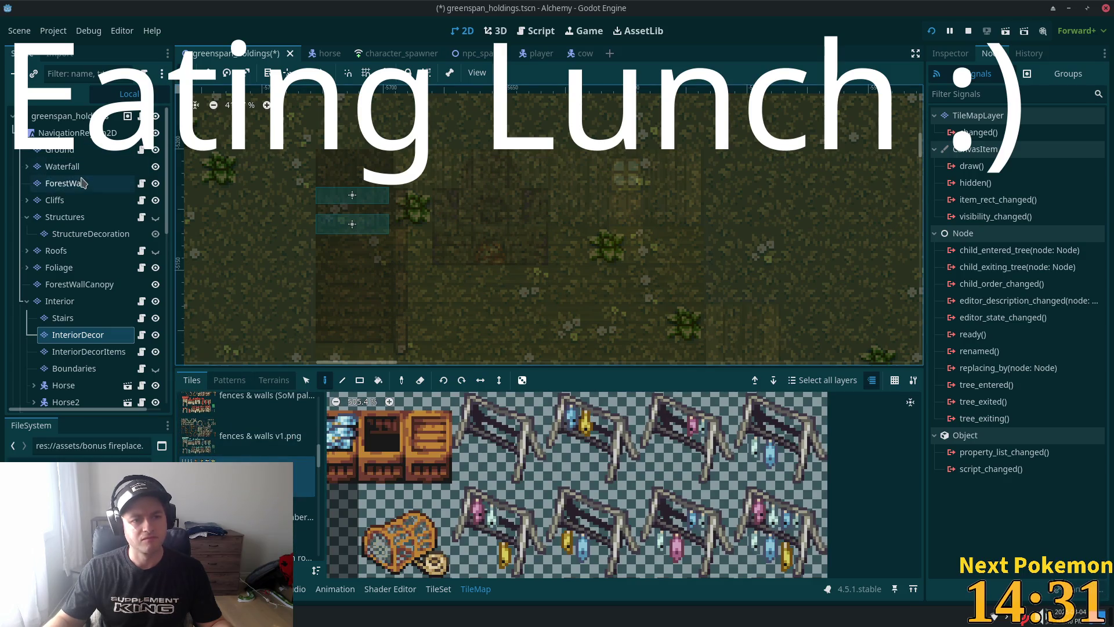
pyautogui.click(80, 284)
pyautogui.click(59, 301)
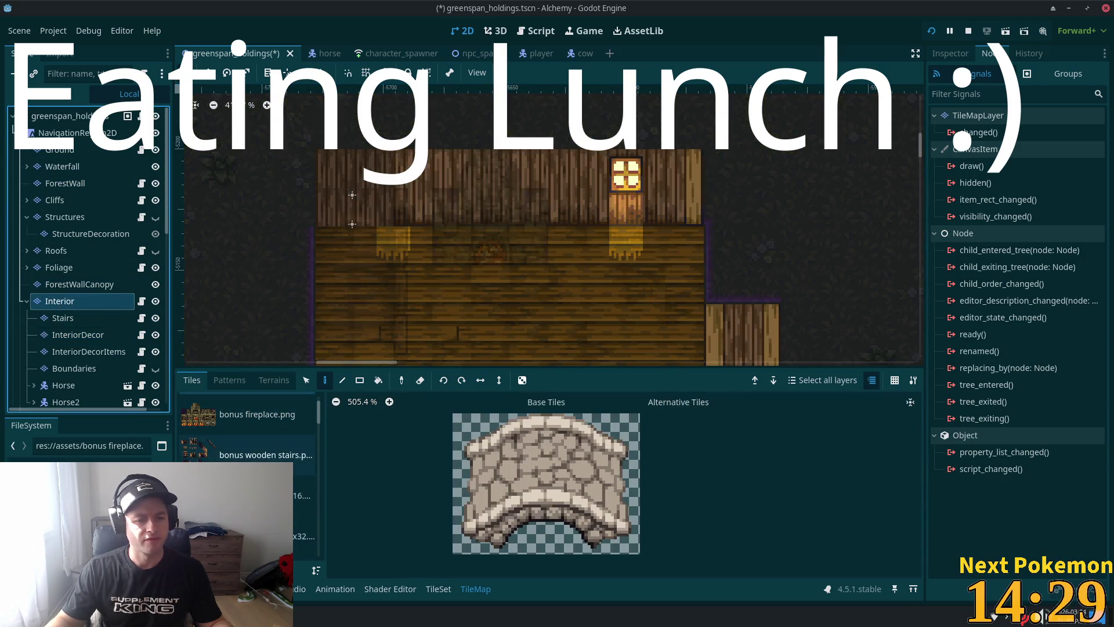
# Step: Browse the cozy furnishings tiles in the atlas list
pyautogui.scroll(-2, 249, 441)
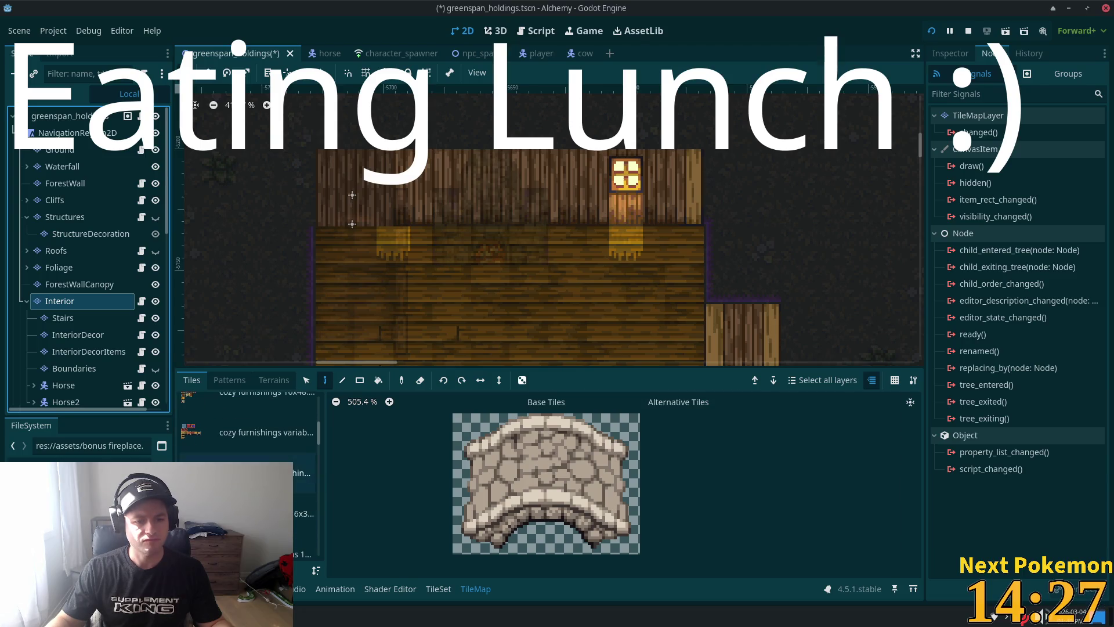
pyautogui.click(275, 473)
pyautogui.scroll(-3, 249, 441)
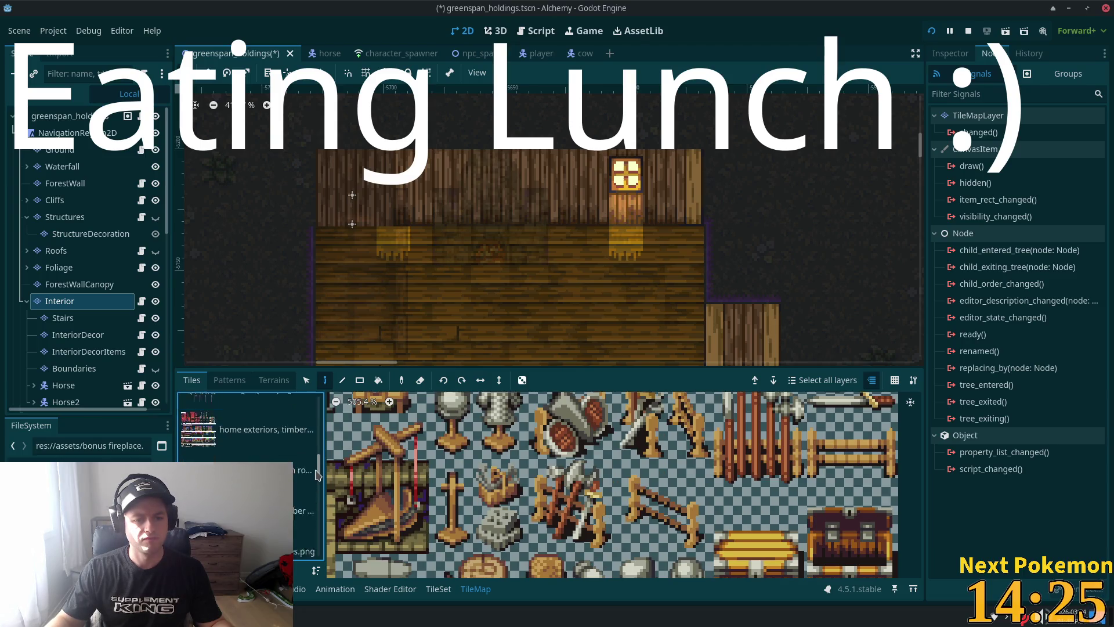
pyautogui.scroll(3, 249, 441)
# Step: Inspect the home exteriors door, frame and wall tiles, then pick the furniture atlas
pyautogui.click(276, 485)
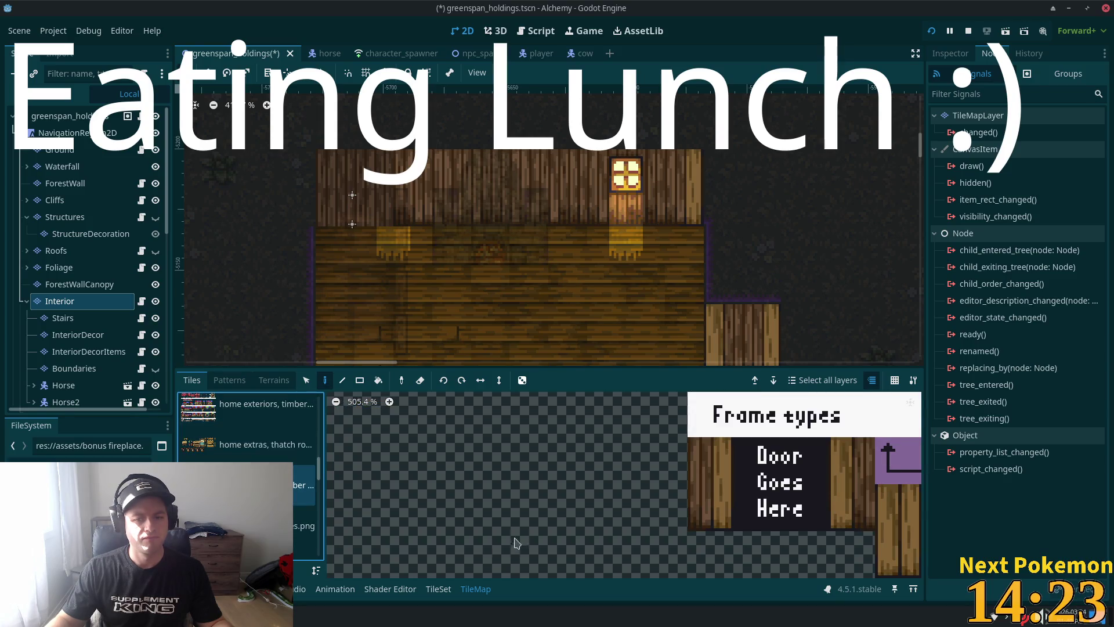
pyautogui.scroll(-4, 640, 514)
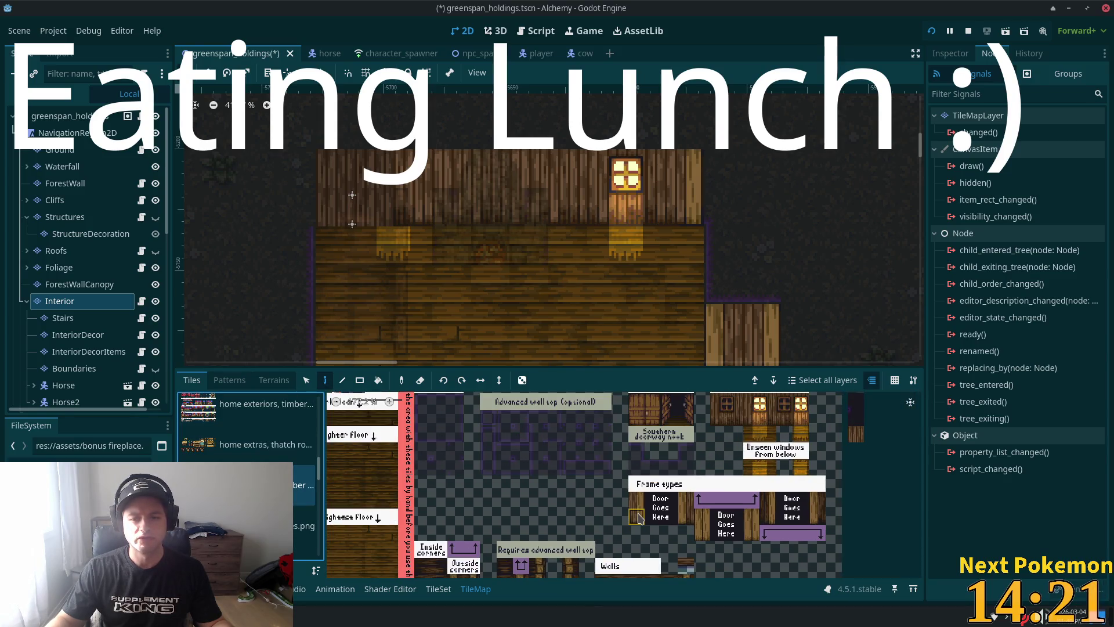
pyautogui.scroll(-1, 638, 516)
pyautogui.moveTo(638, 515)
pyautogui.mouseDown()
pyautogui.moveTo(567, 436)
pyautogui.moveTo(483, 520)
pyautogui.mouseUp()
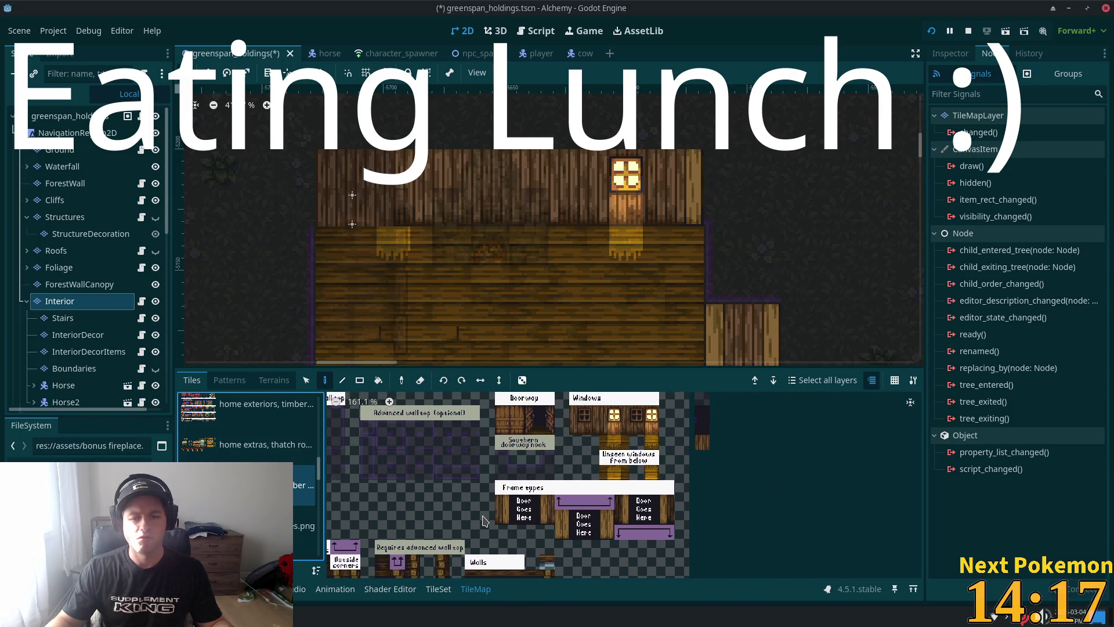
pyautogui.hscroll(-5, 484, 520)
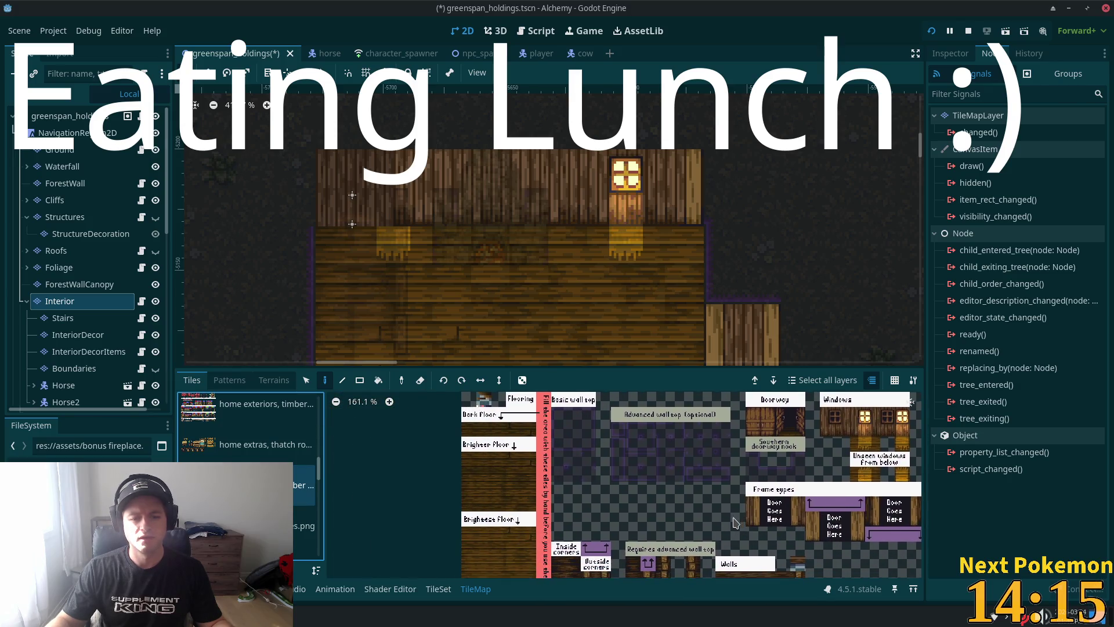
pyautogui.scroll(5, 513, 461)
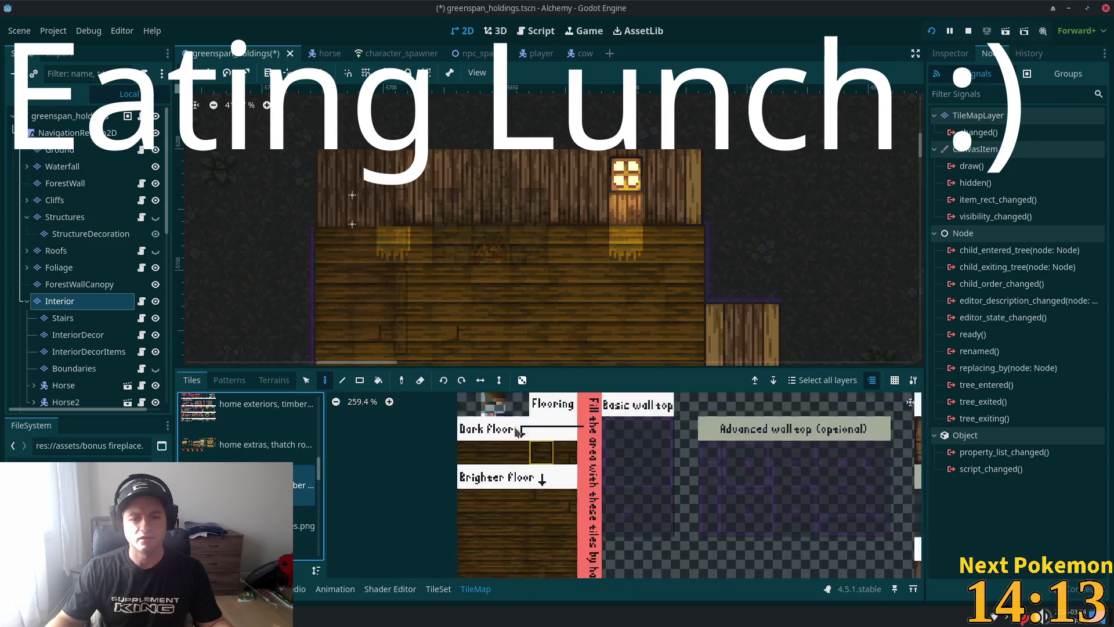
pyautogui.hscroll(5, 494, 485)
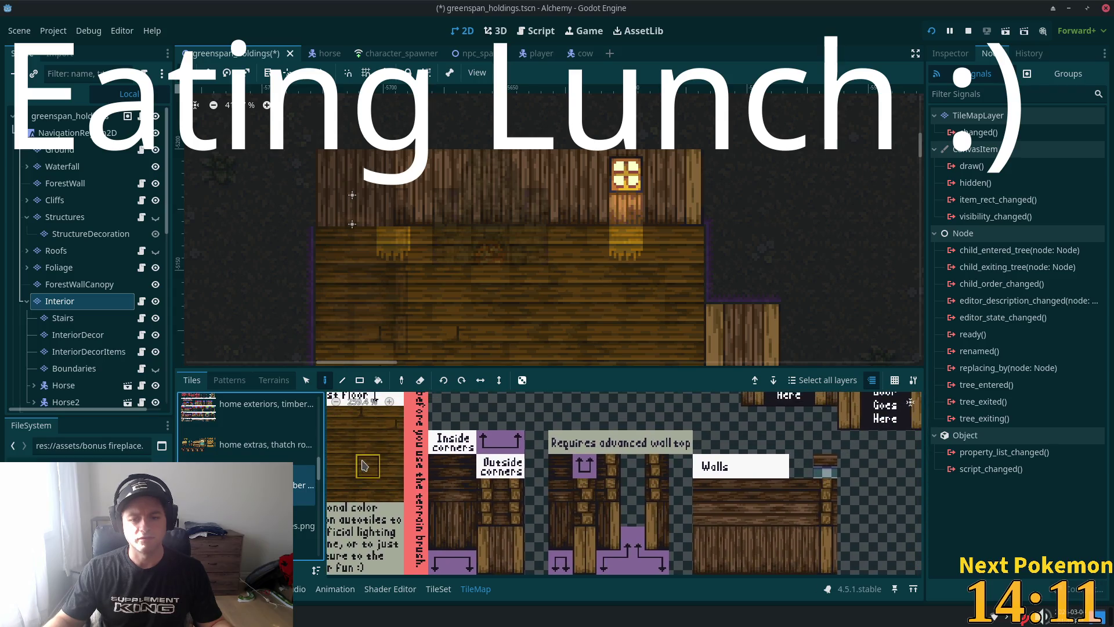
pyautogui.scroll(-5, 634, 525)
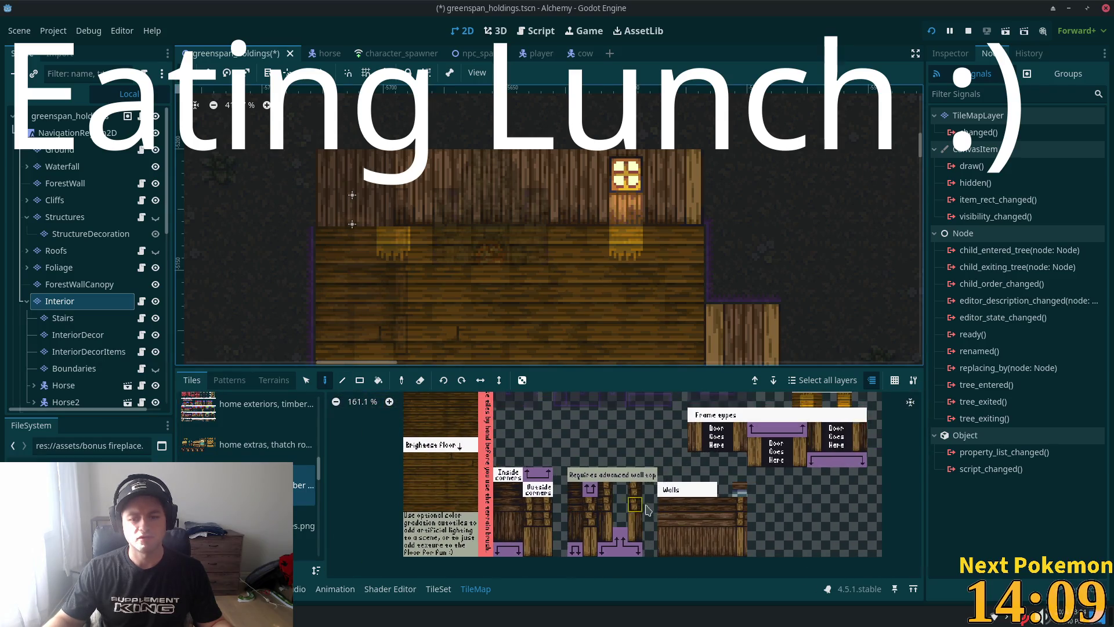
pyautogui.scroll(2, 644, 558)
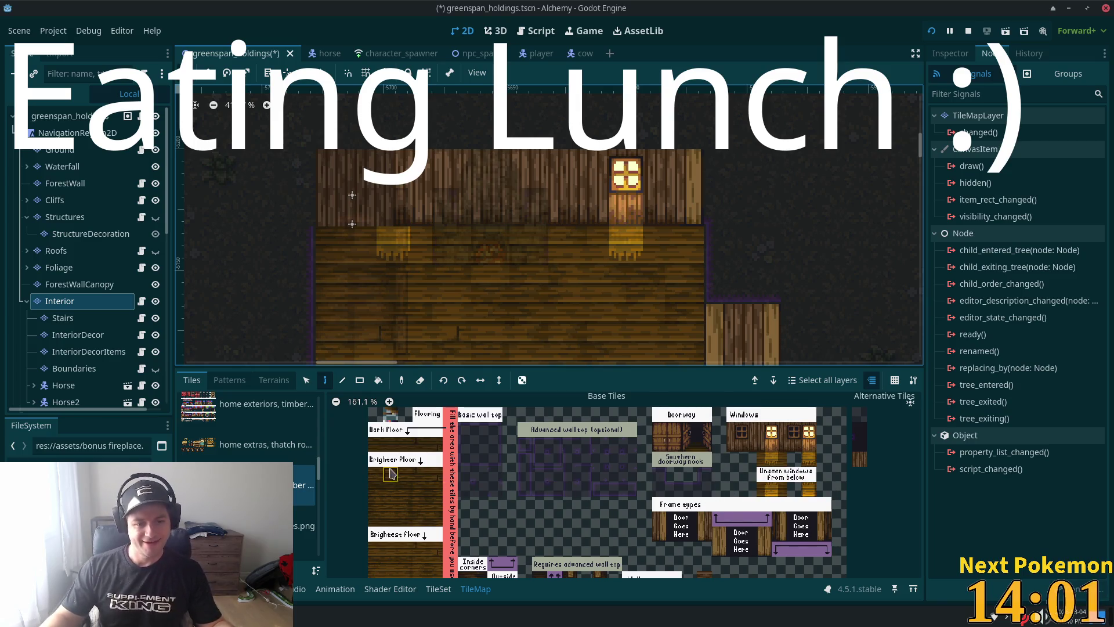
pyautogui.click(211, 442)
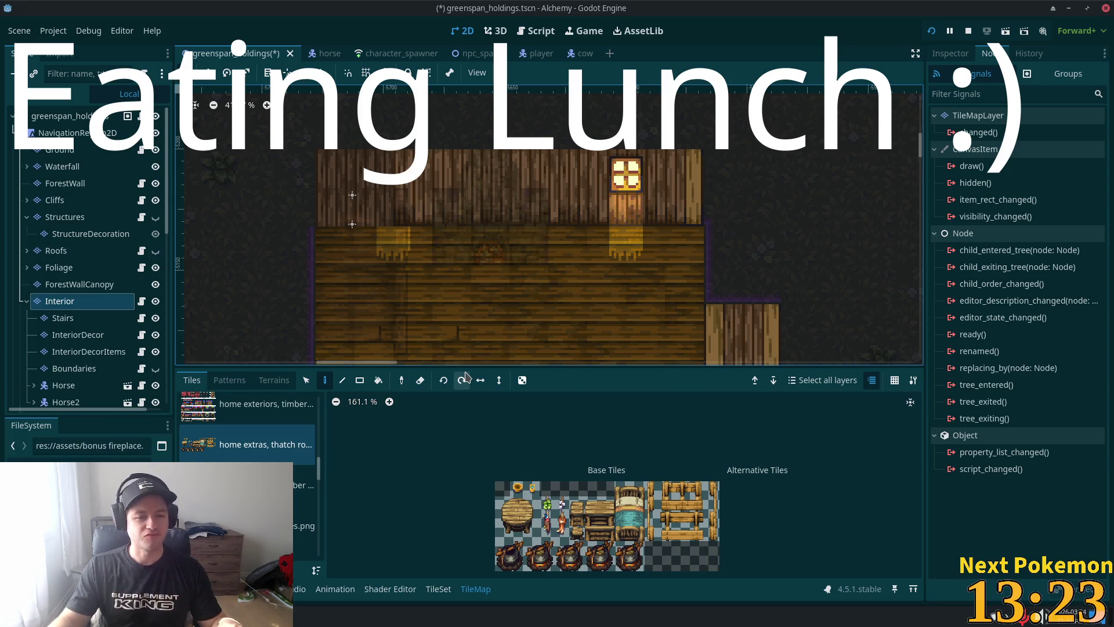
# Step: Launch the game with F5 to test the house interior
pyautogui.press('F5')
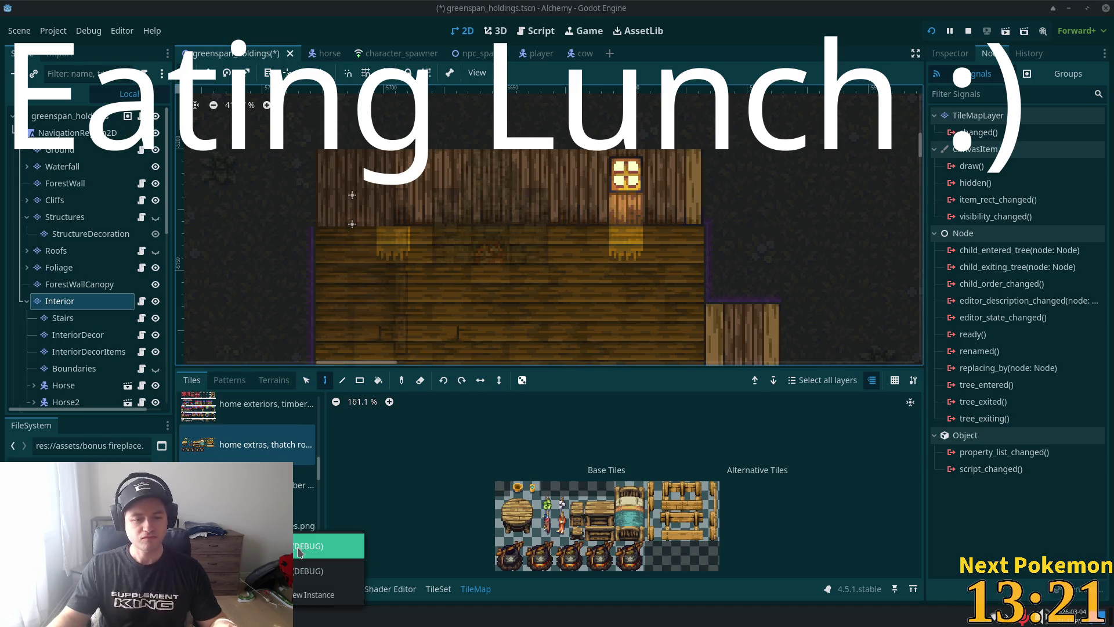
# Step: Walk the player right, then stop and relaunch the game to run the saved scene
pyautogui.press('Right')
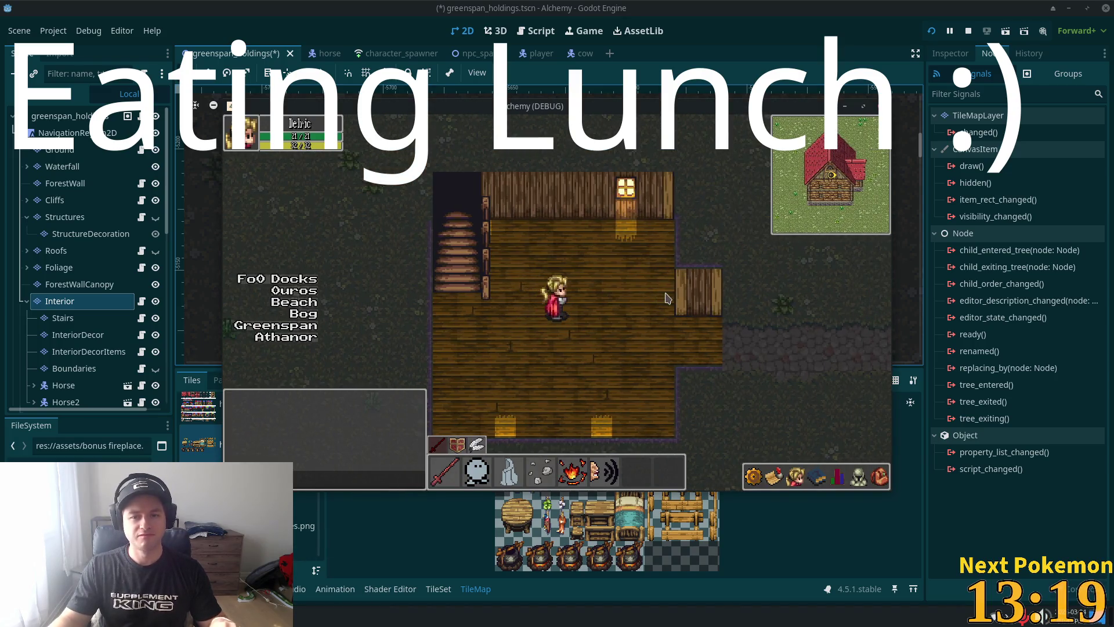
pyautogui.press('F8')
pyautogui.press('F5')
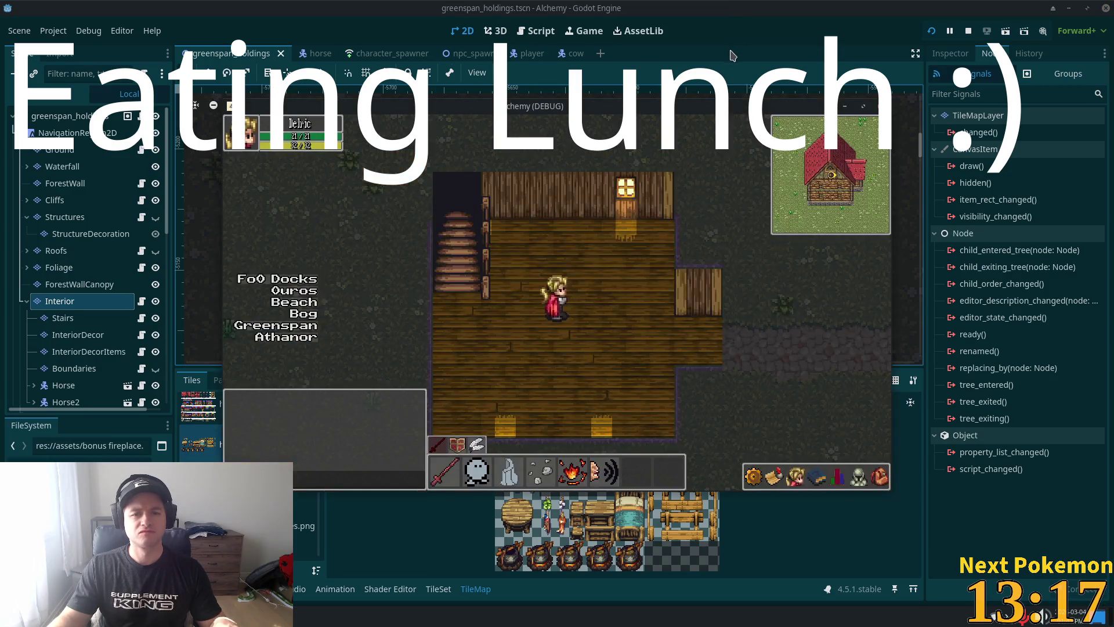
pyautogui.press('F8')
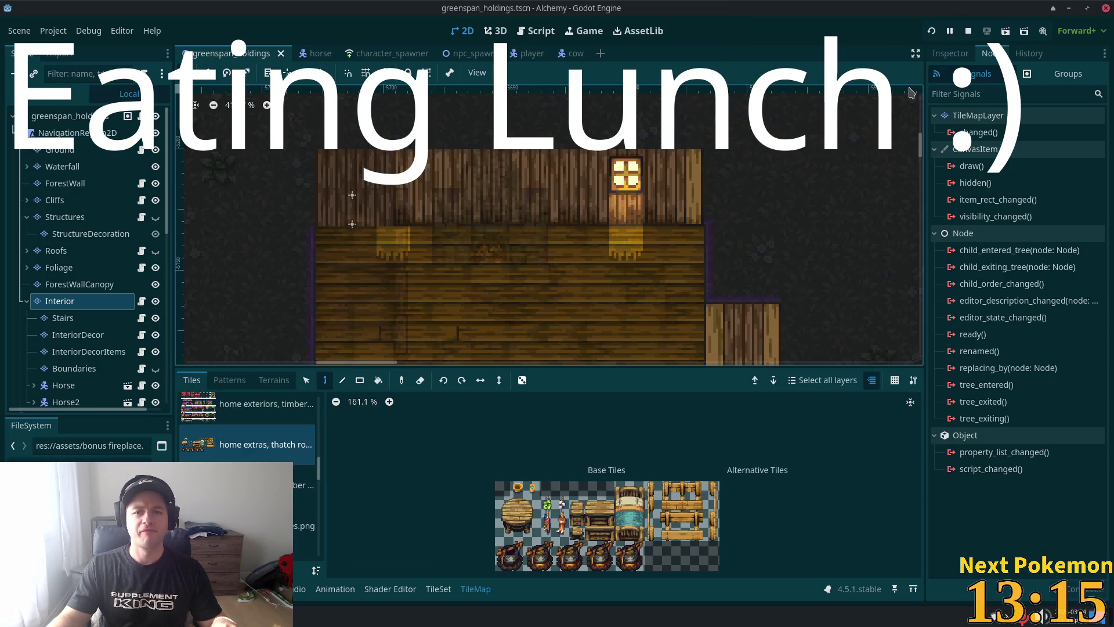
pyautogui.press('F5')
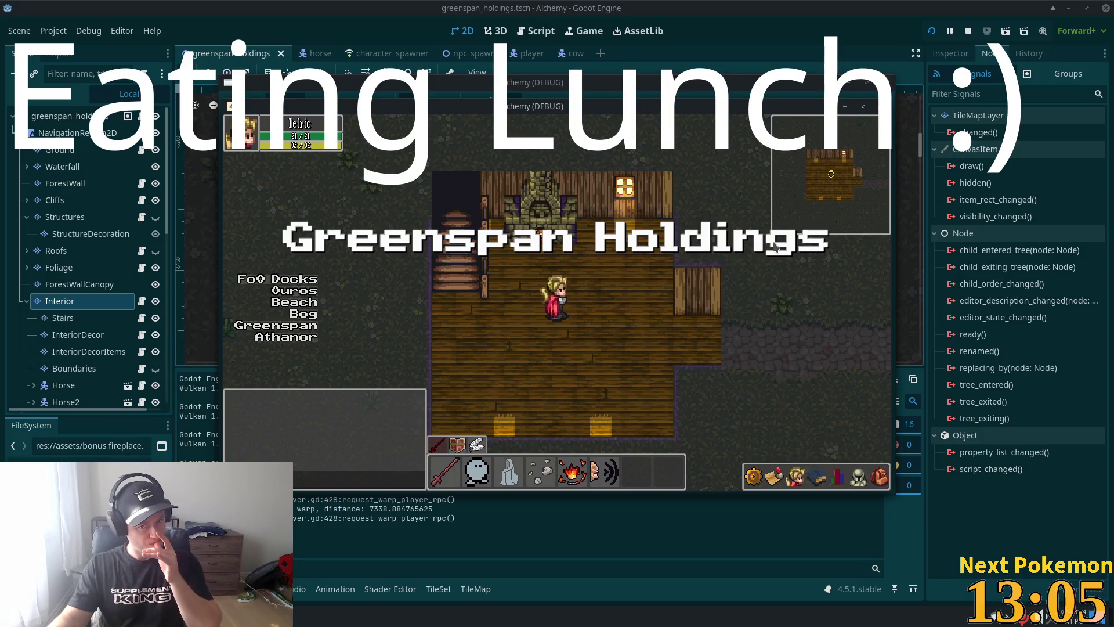
# Step: Walk the player across the room past the fireplace, stop the game, and return to the TileMap panel
pyautogui.click(638, 349)
pyautogui.click(560, 227)
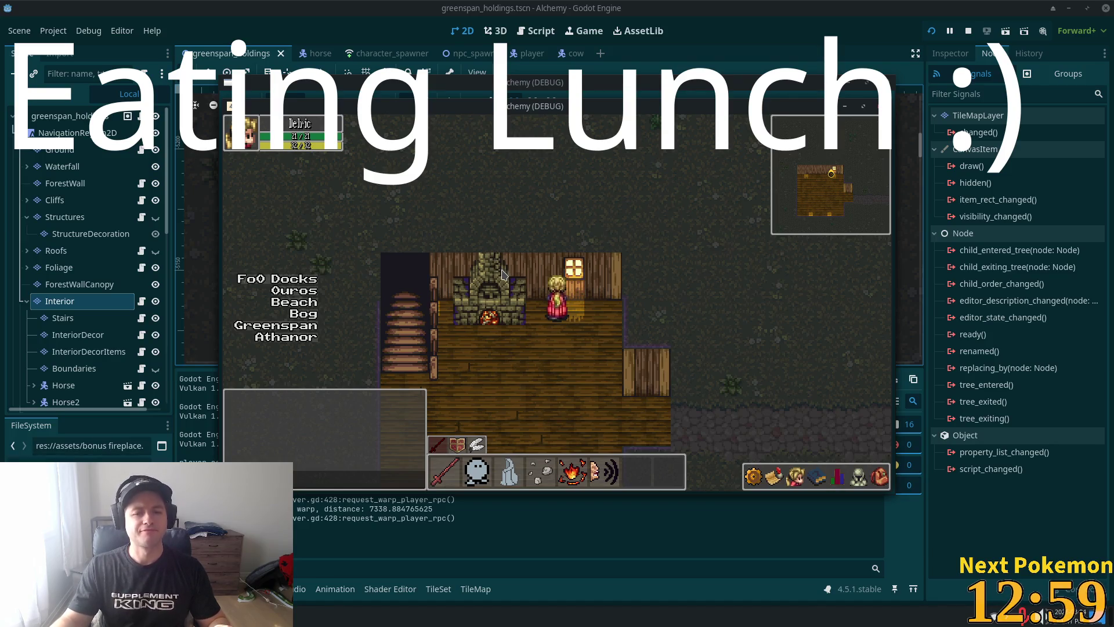
pyautogui.press('Left')
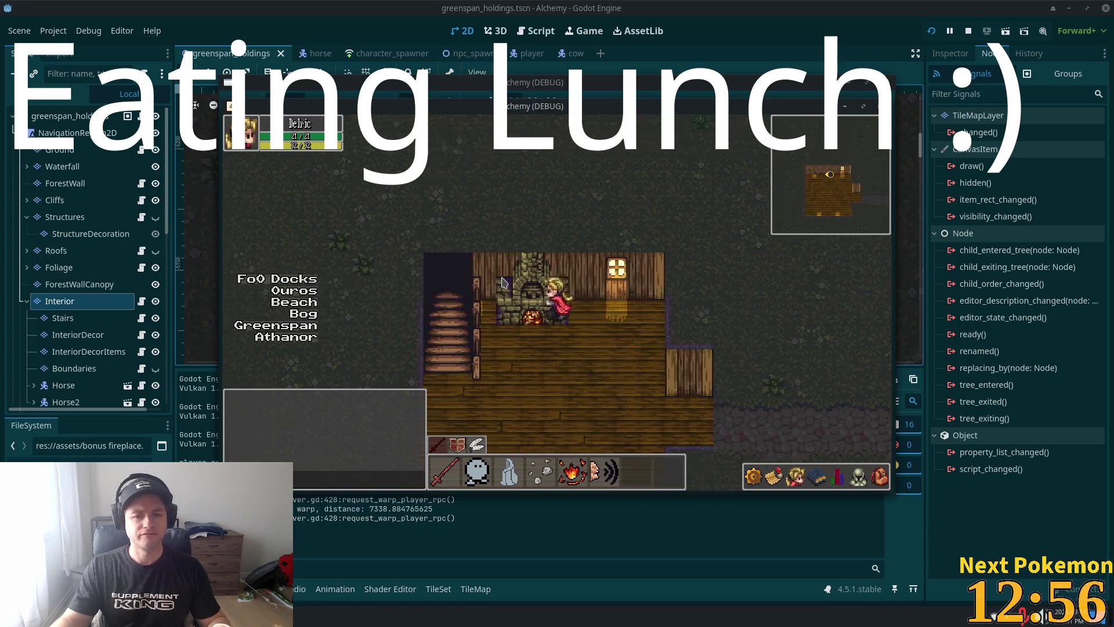
pyautogui.press('Down')
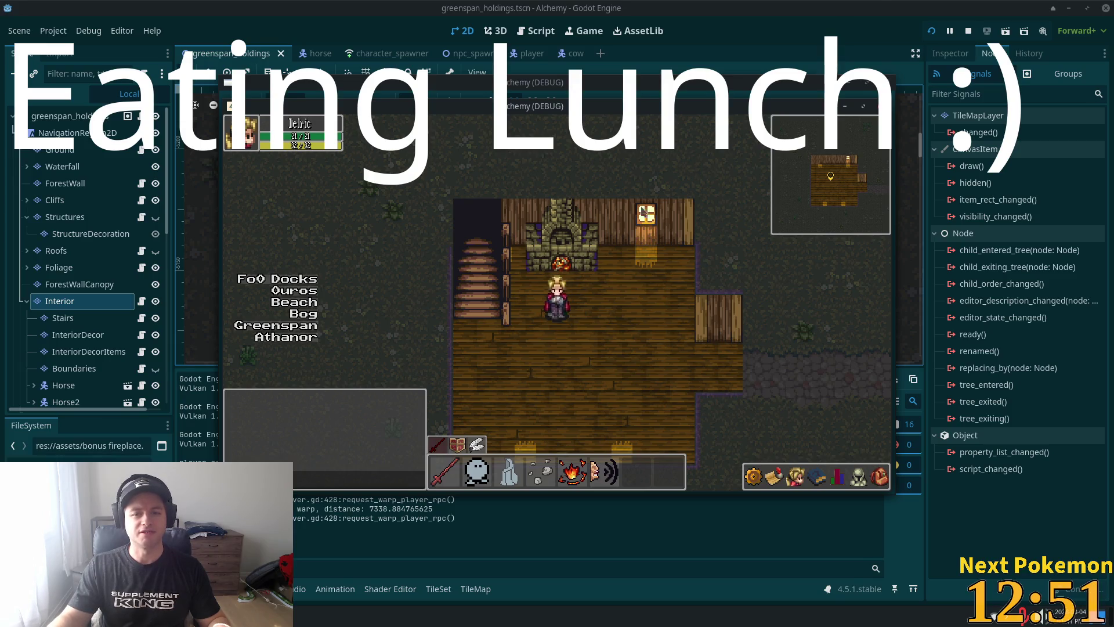
pyautogui.press('F8')
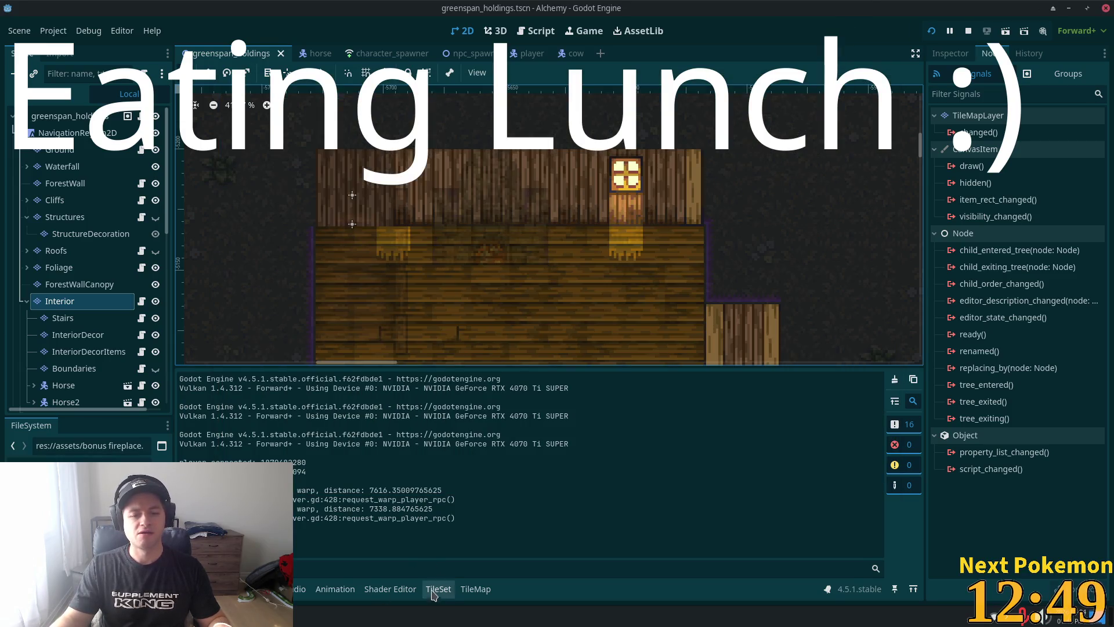
pyautogui.click(438, 589)
pyautogui.click(486, 589)
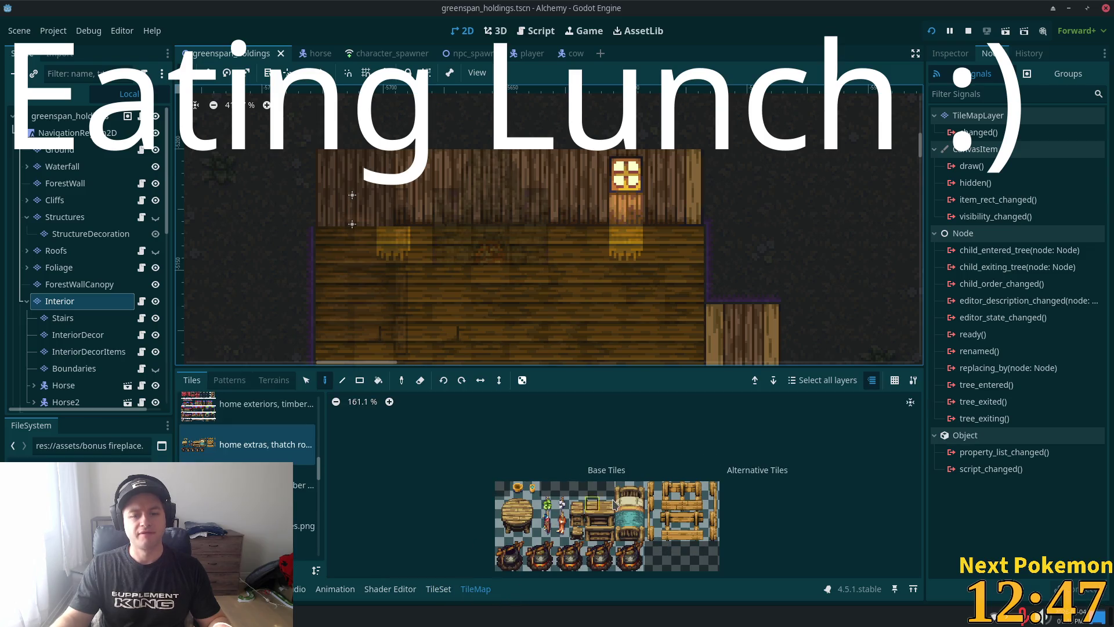
# Step: Show the bonus fireplace.png atlas zoomed to 417.7% in the palette and pick one of its fire tiles
pyautogui.scroll(-1, 306, 452)
pyautogui.scroll(2, 306, 452)
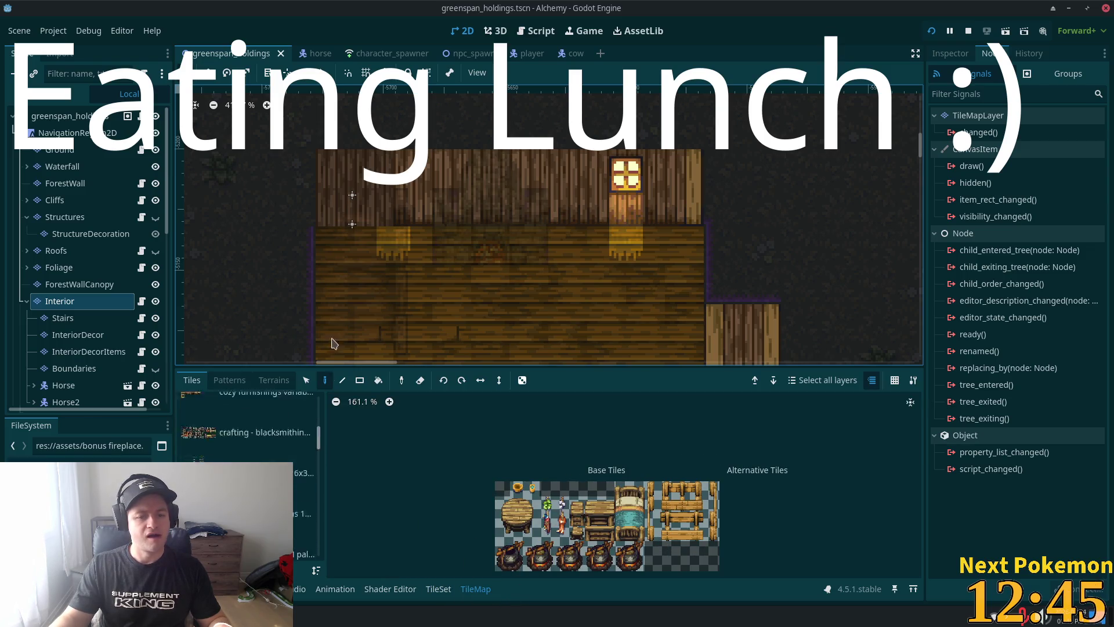
pyautogui.click(258, 455)
pyautogui.scroll(4, 609, 522)
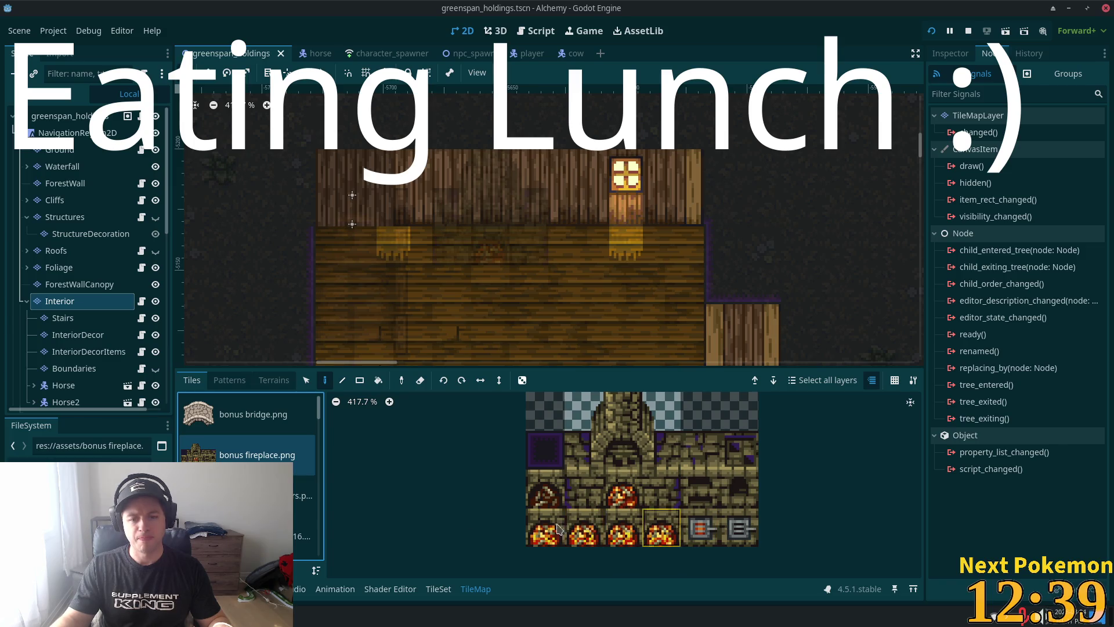
pyautogui.click(611, 532)
pyautogui.click(602, 532)
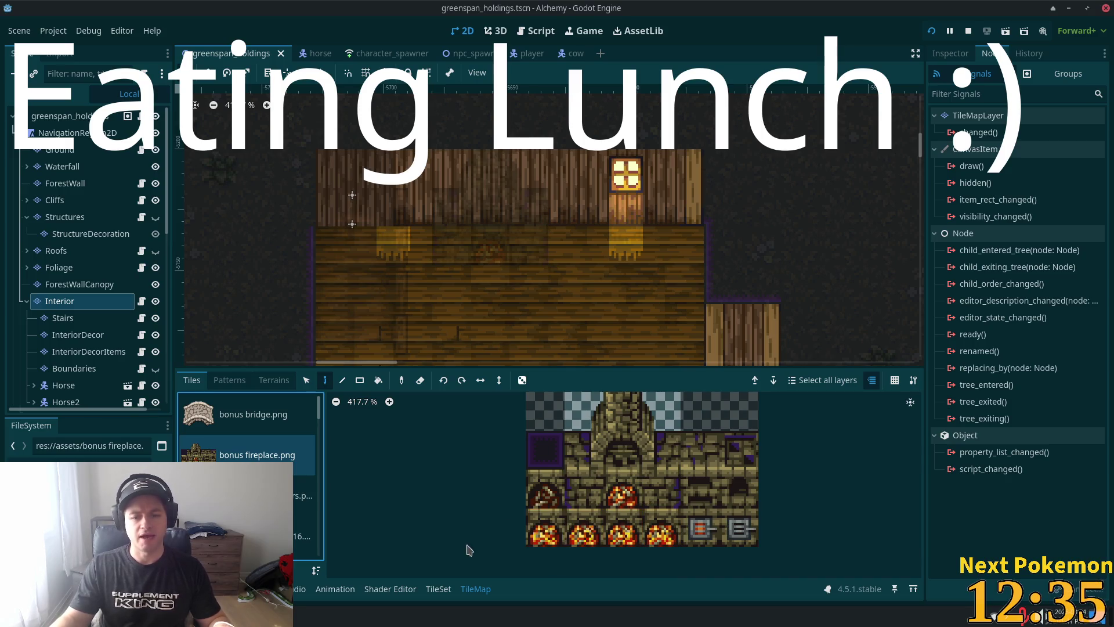
pyautogui.click(438, 589)
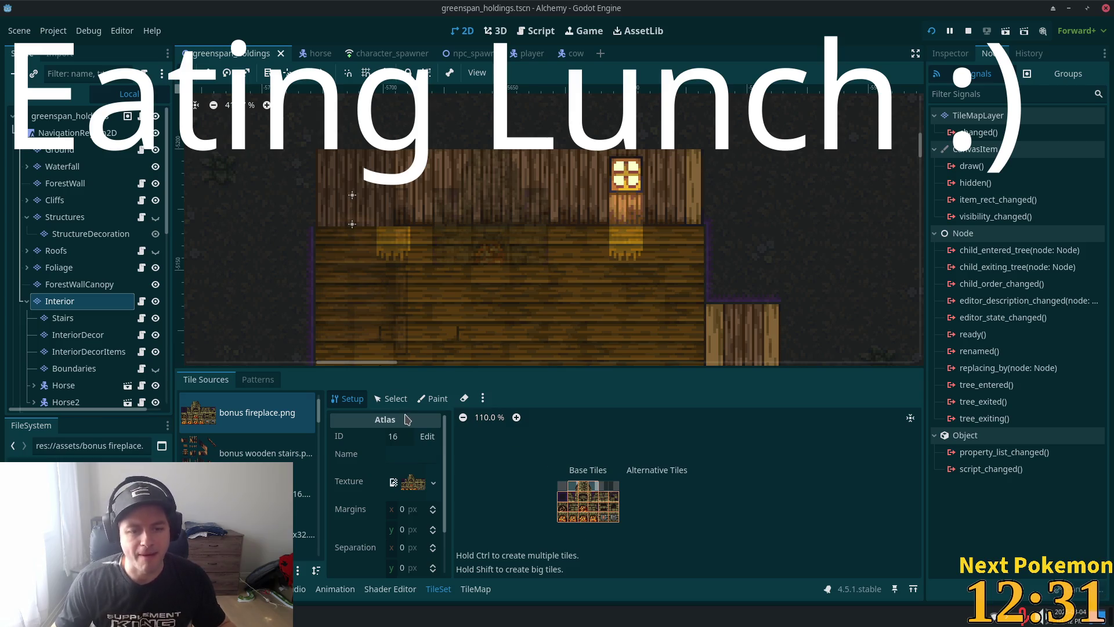
# Step: Delete the extra fire tiles from the fireplace atlas, keeping only the first one
pyautogui.scroll(5, 609, 519)
pyautogui.scroll(2, 610, 519)
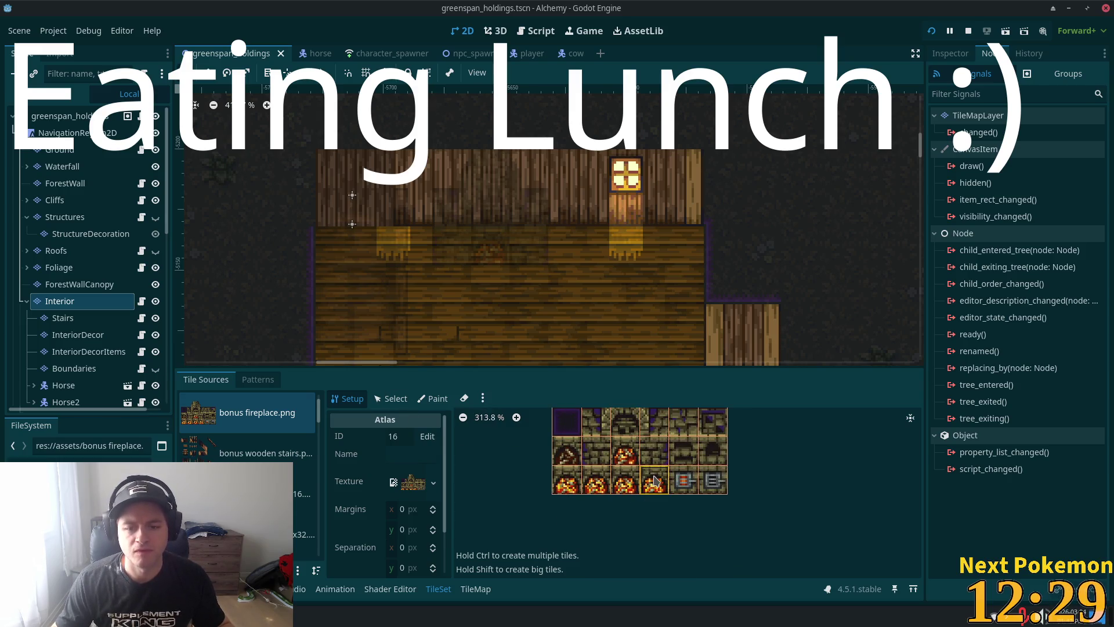
pyautogui.click(632, 492)
pyautogui.rightClick(632, 492)
pyautogui.scroll(1, 633, 495)
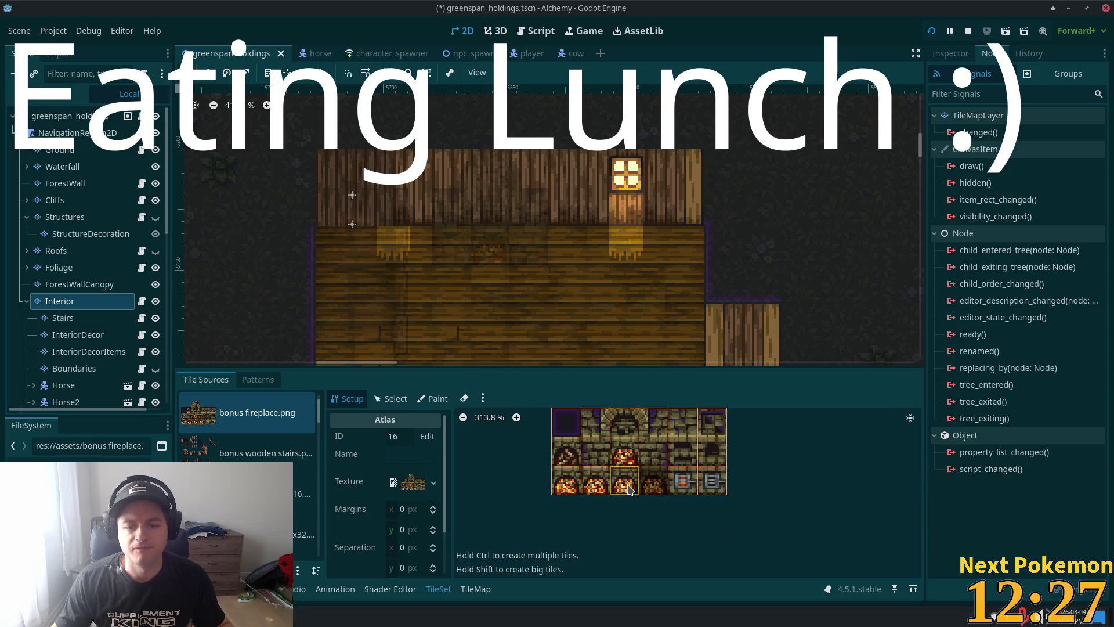
pyautogui.moveTo(600, 488); pyautogui.dragTo(625, 485)
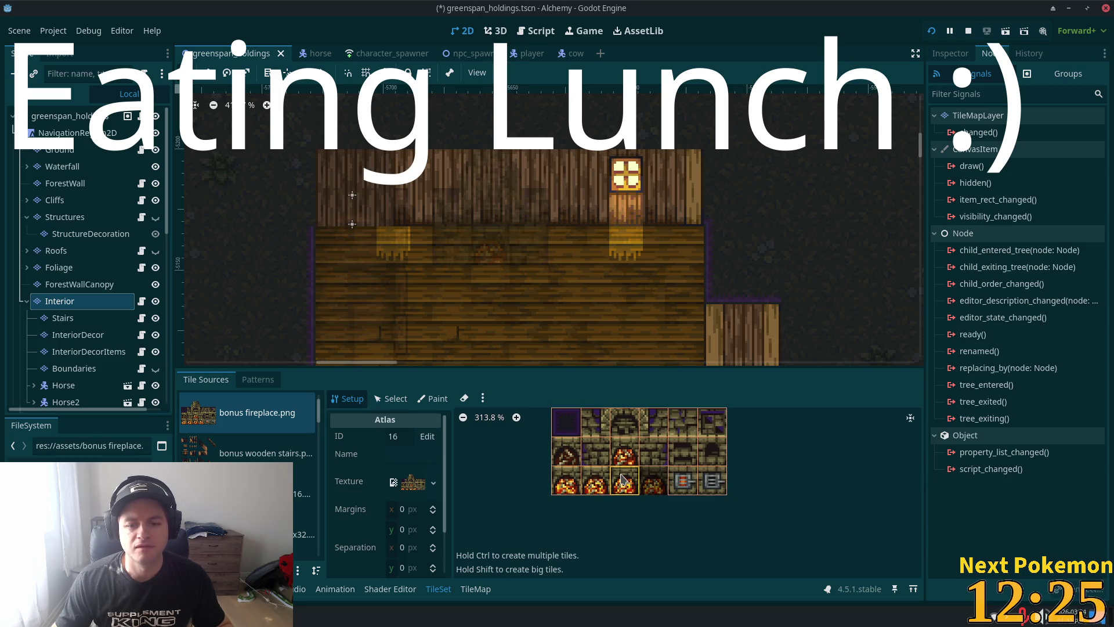
pyautogui.rightClick(620, 479)
pyautogui.click(602, 482)
pyautogui.rightClick(602, 483)
pyautogui.click(617, 489)
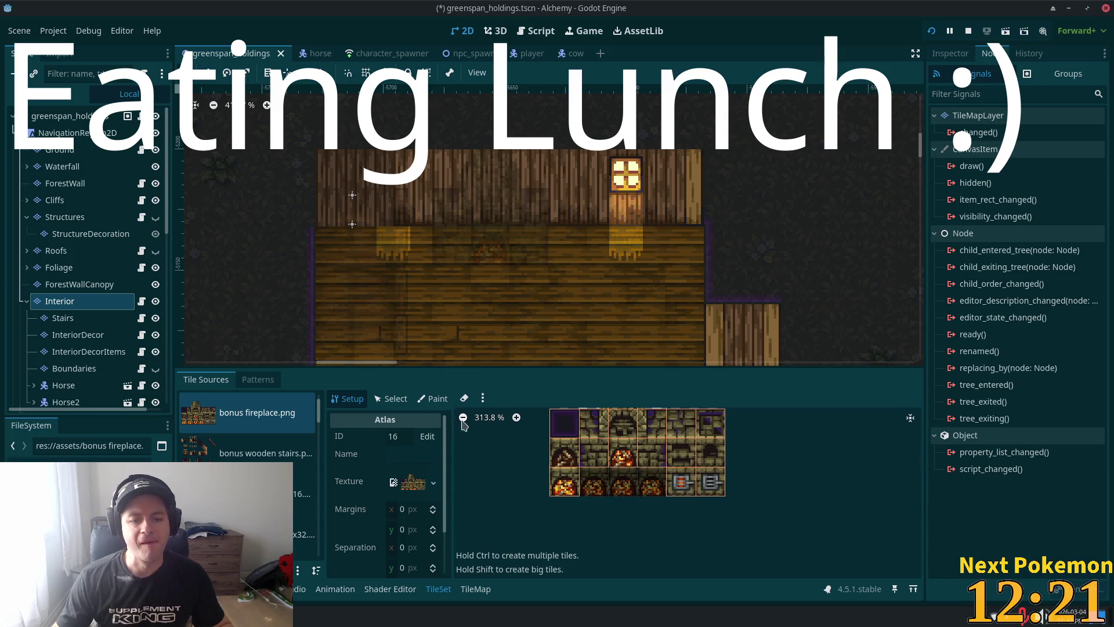
# Step: Select the remaining fire tile at atlas coords (0,3) and expand its Animation settings
pyautogui.click(396, 399)
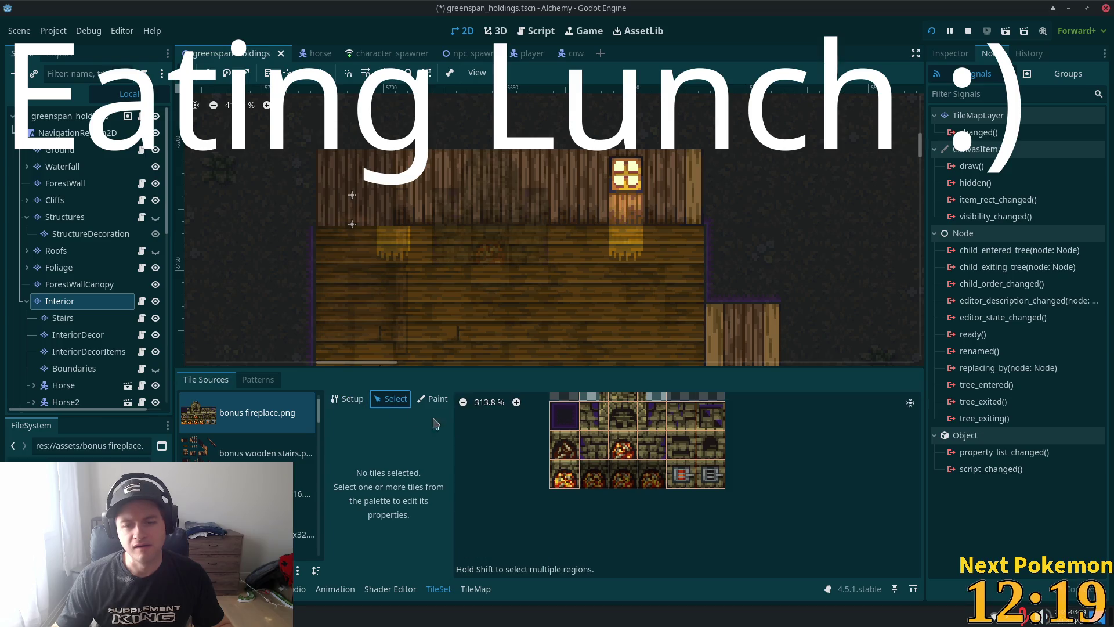
pyautogui.click(566, 475)
pyautogui.scroll(-5, 499, 504)
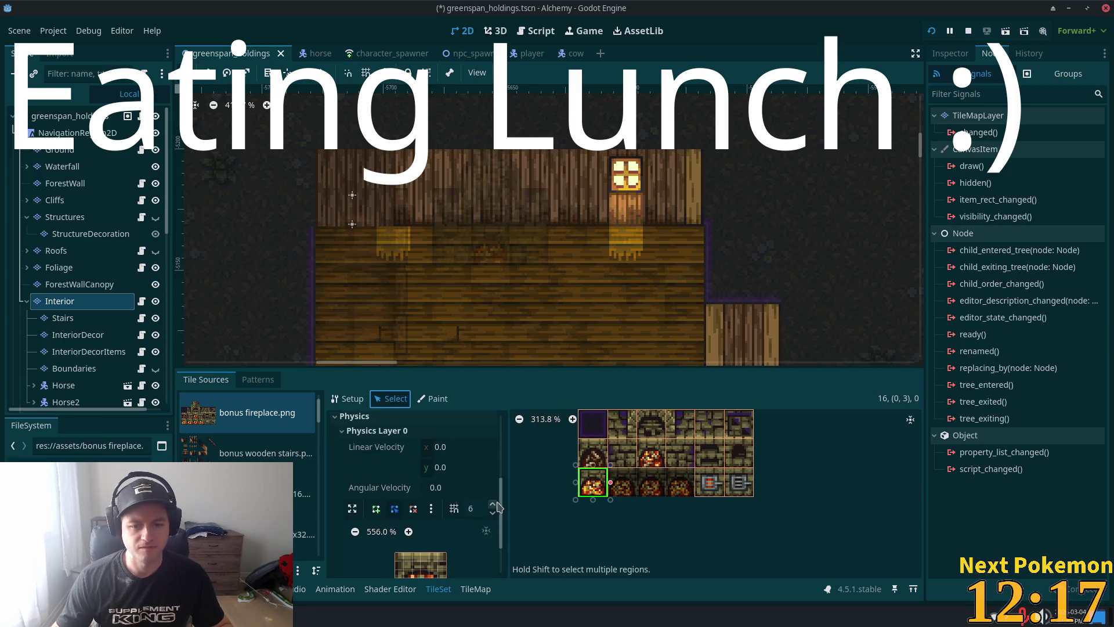
pyautogui.scroll(5, 501, 509)
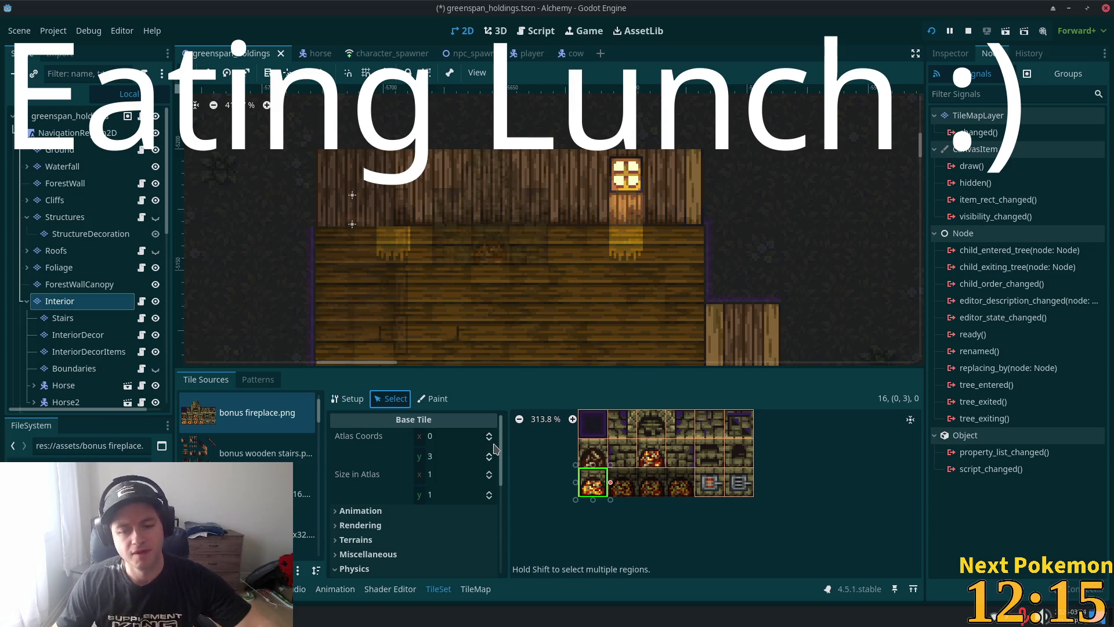
pyautogui.click(386, 510)
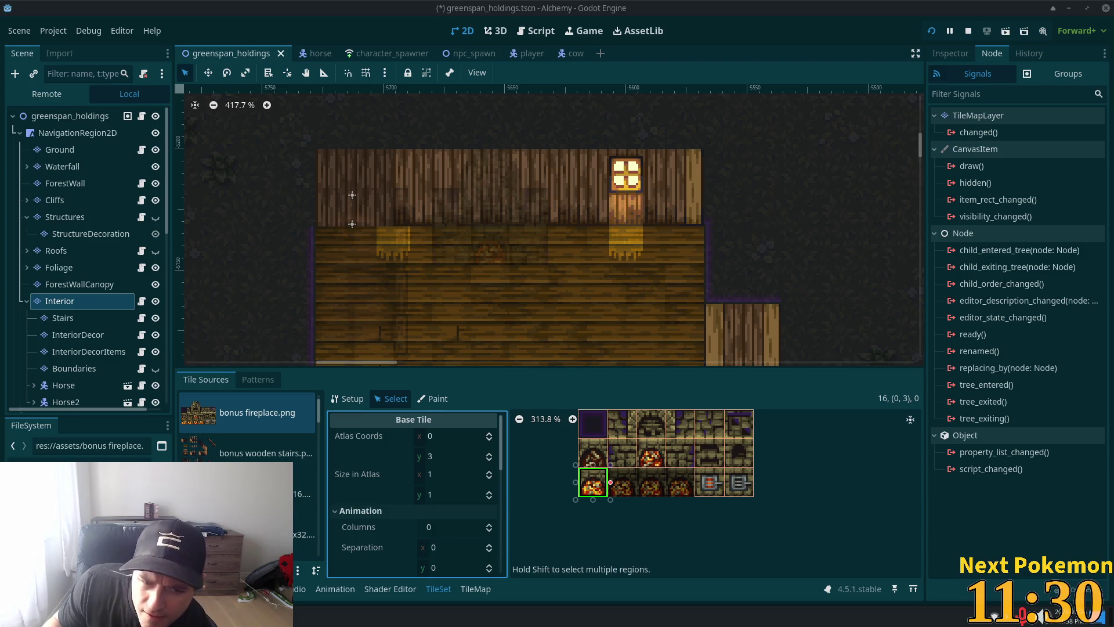
# Step: Set the fire tile's Animation Columns to 4 and its Mode to Random Start Times
pyautogui.scroll(-2, 417, 485)
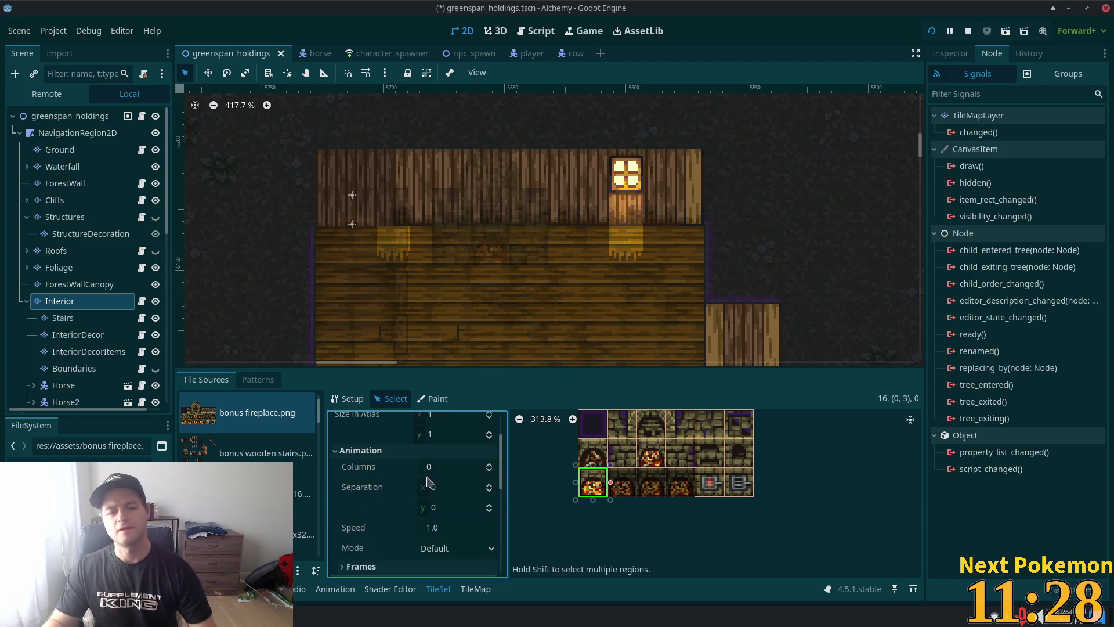
pyautogui.scroll(-3, 430, 499)
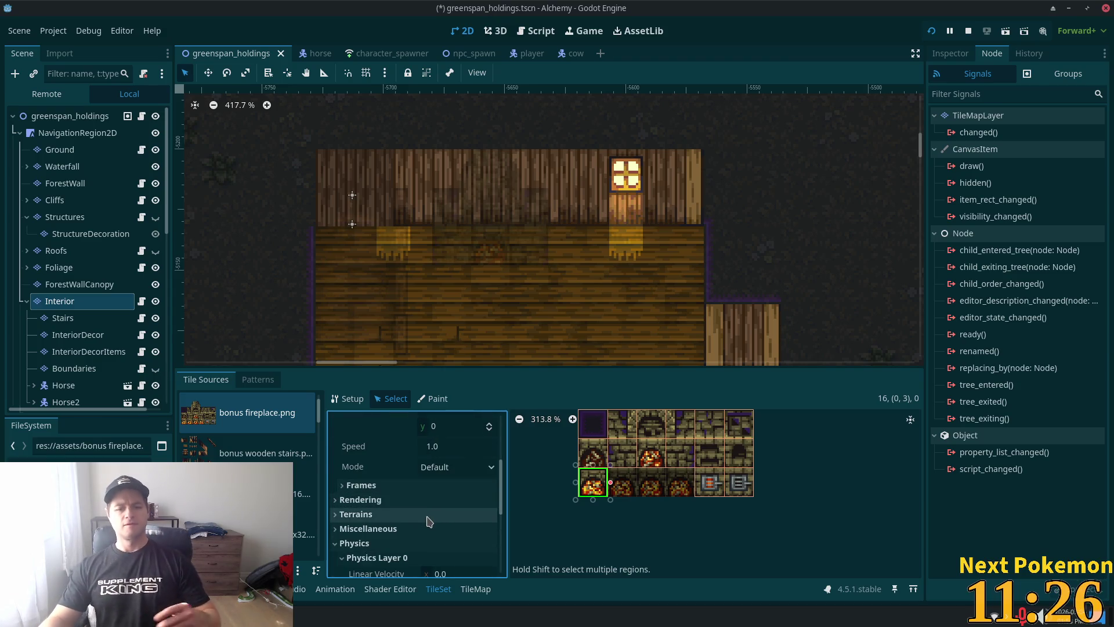
pyautogui.scroll(-1, 424, 524)
pyautogui.scroll(1, 411, 503)
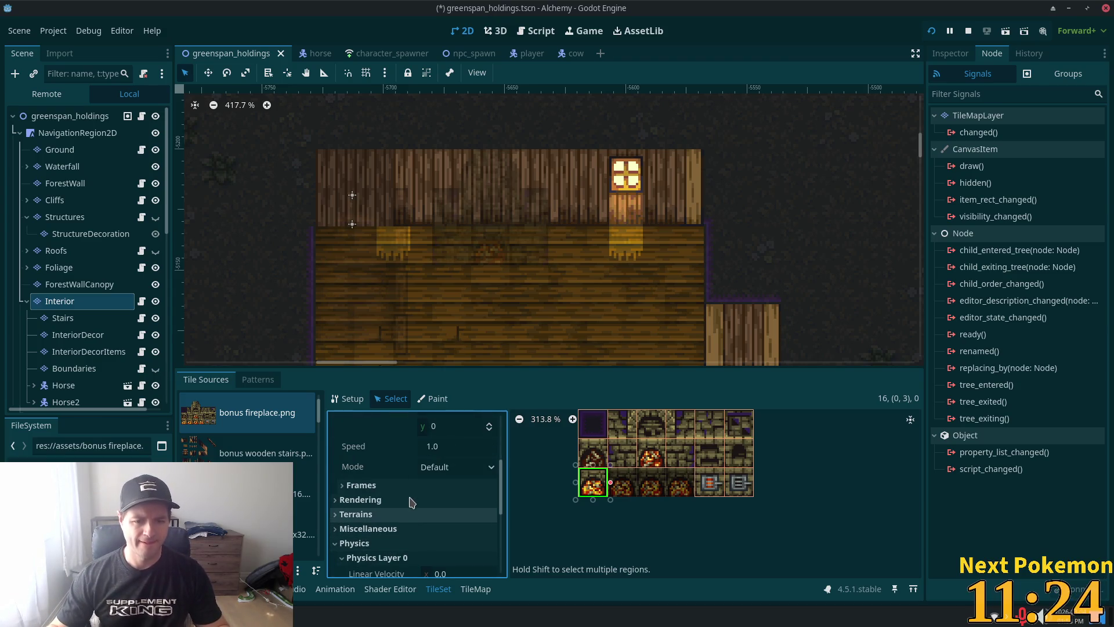
pyautogui.click(411, 501)
pyautogui.scroll(-2, 408, 532)
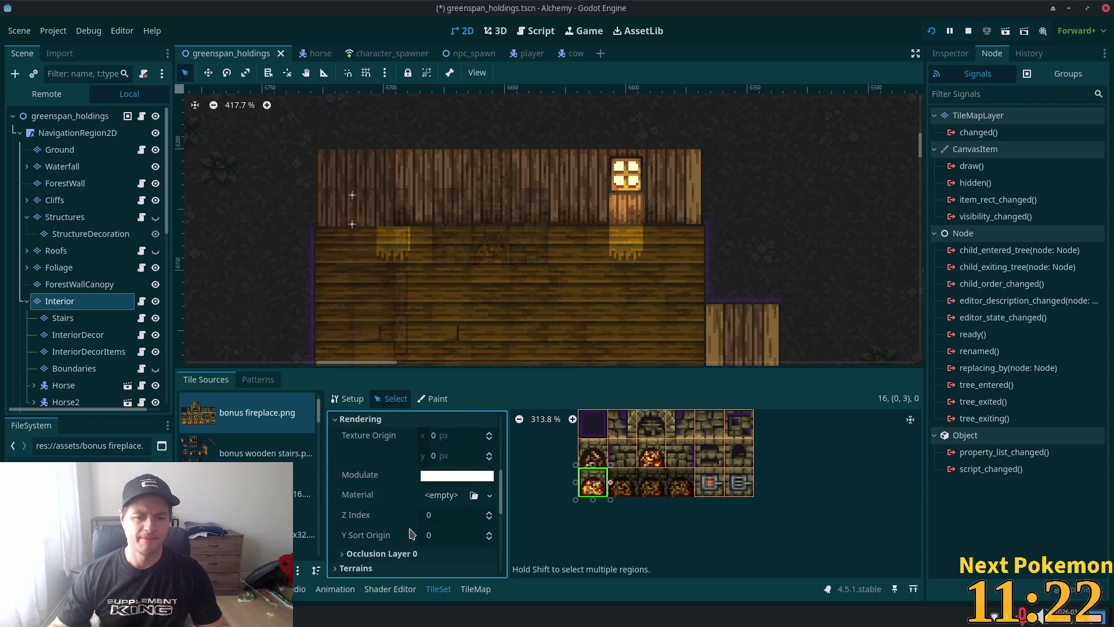
pyautogui.scroll(5, 440, 473)
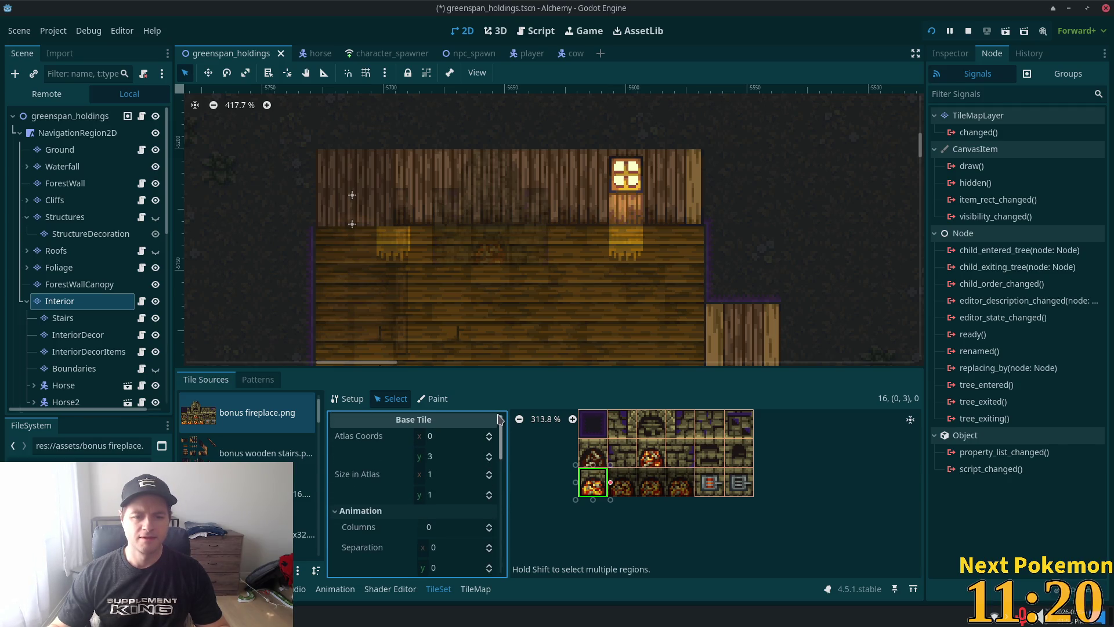
pyautogui.scroll(-1, 439, 473)
pyautogui.click(451, 487)
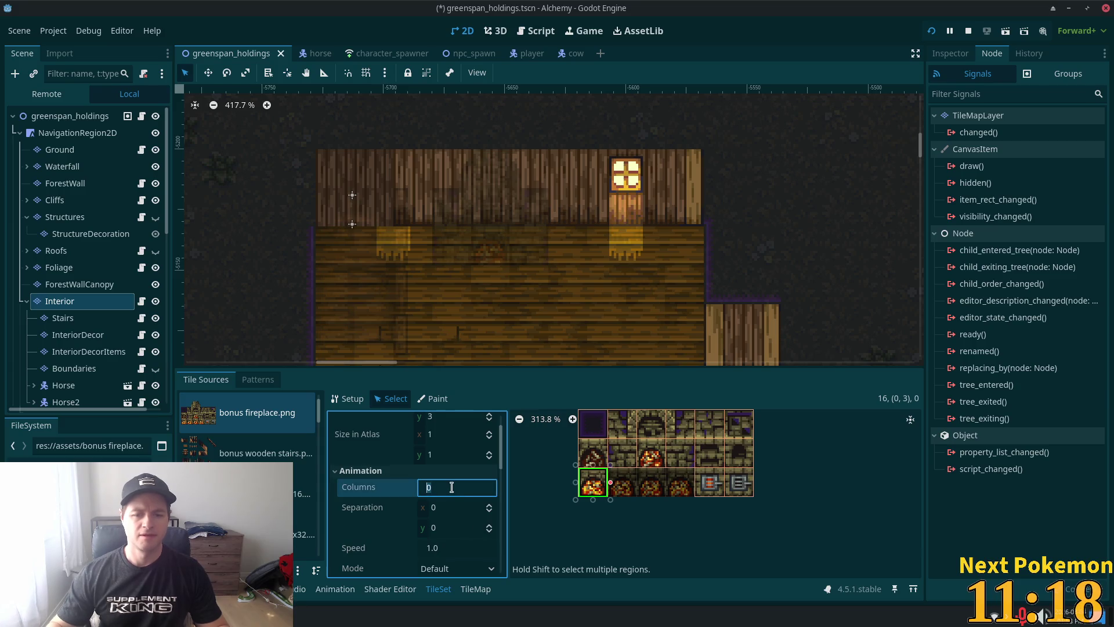
pyautogui.write('4')
pyautogui.press('Tab')
pyautogui.scroll(-3, 432, 516)
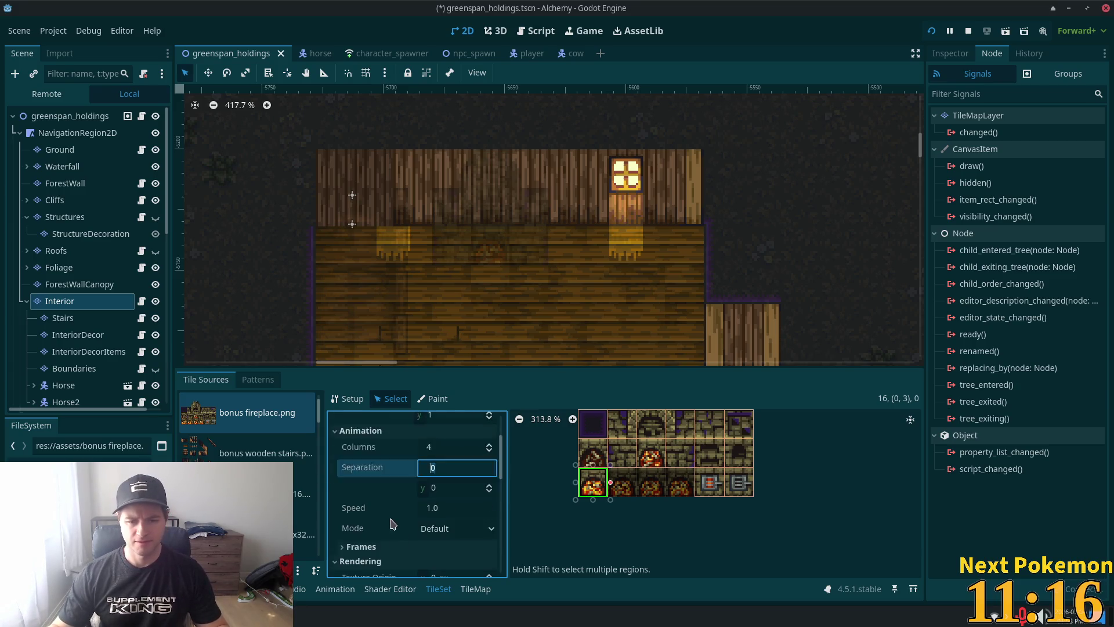
pyautogui.click(437, 513)
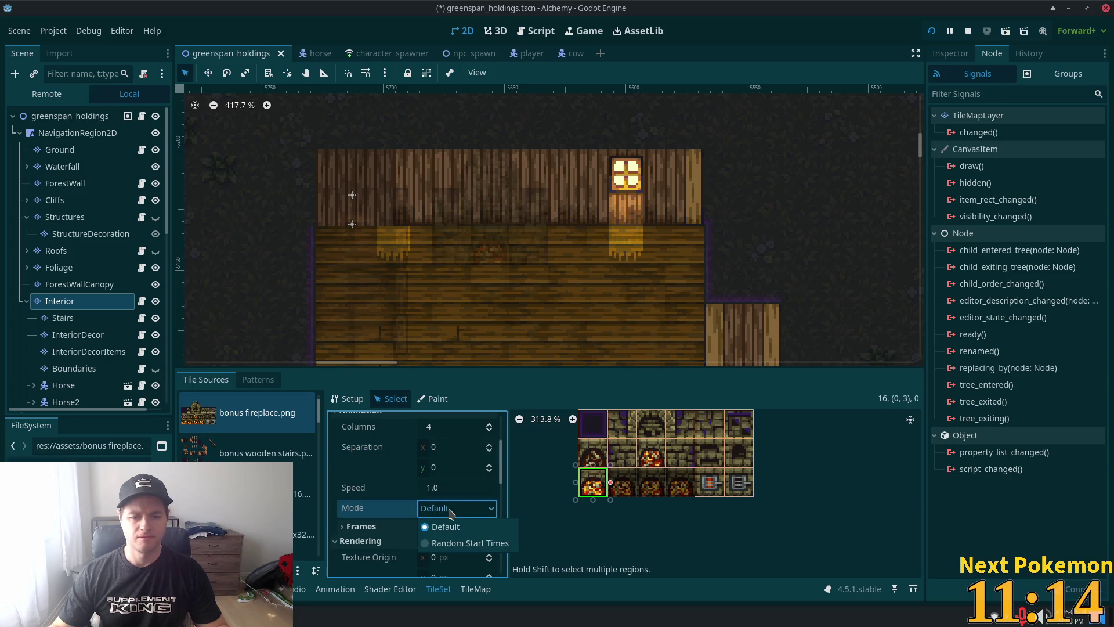
pyautogui.click(478, 543)
# Step: Add animation frames up to four 1-second frames and save the scene
pyautogui.scroll(-1, 450, 493)
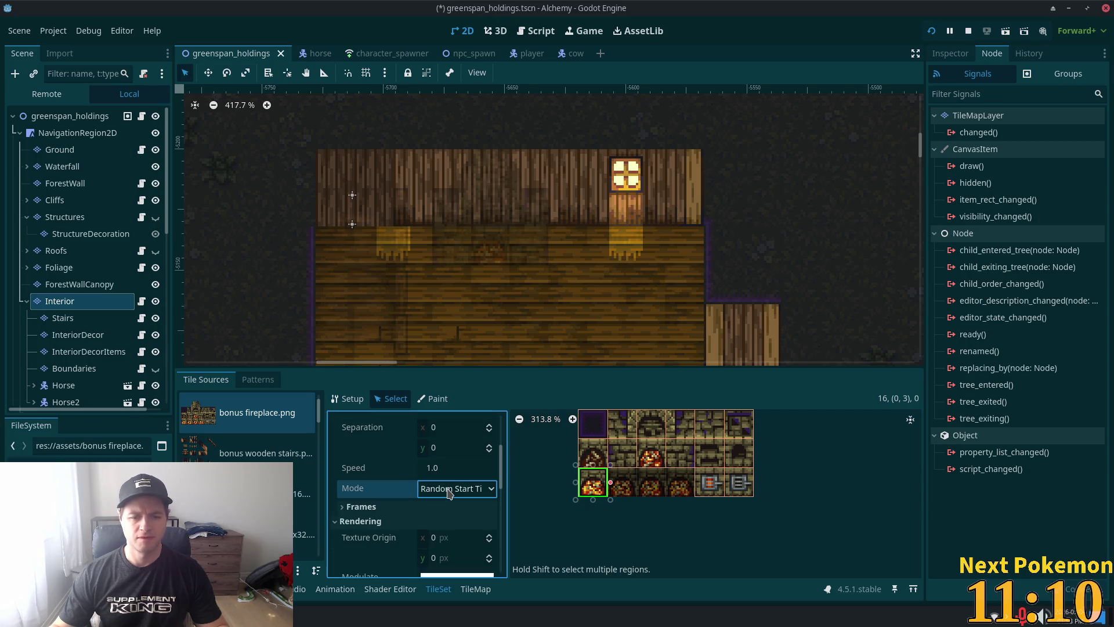
pyautogui.click(459, 506)
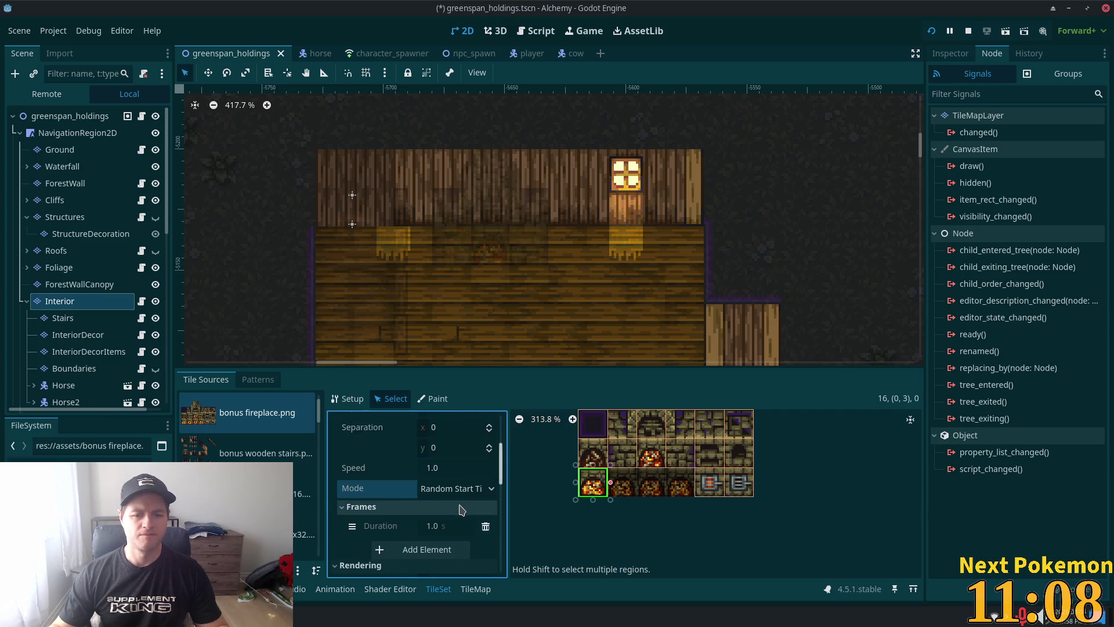
pyautogui.scroll(-1, 459, 508)
pyautogui.click(450, 534)
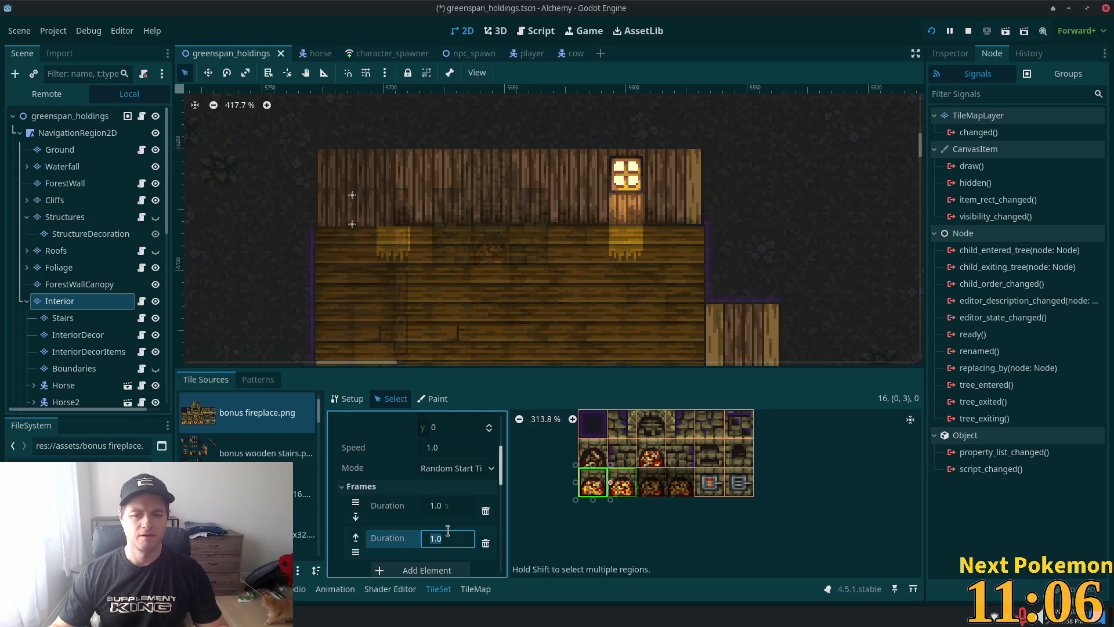
pyautogui.click(434, 570)
pyautogui.scroll(-2, 439, 557)
pyautogui.scroll(-1, 439, 557)
pyautogui.click(438, 555)
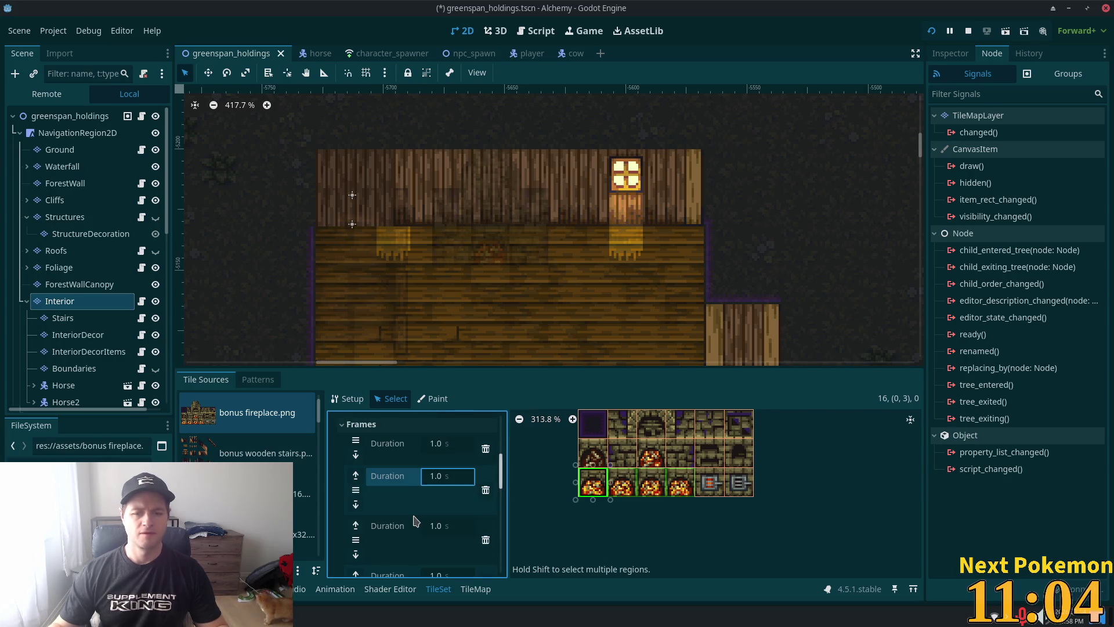
pyautogui.hotkey('ctrl', 's')
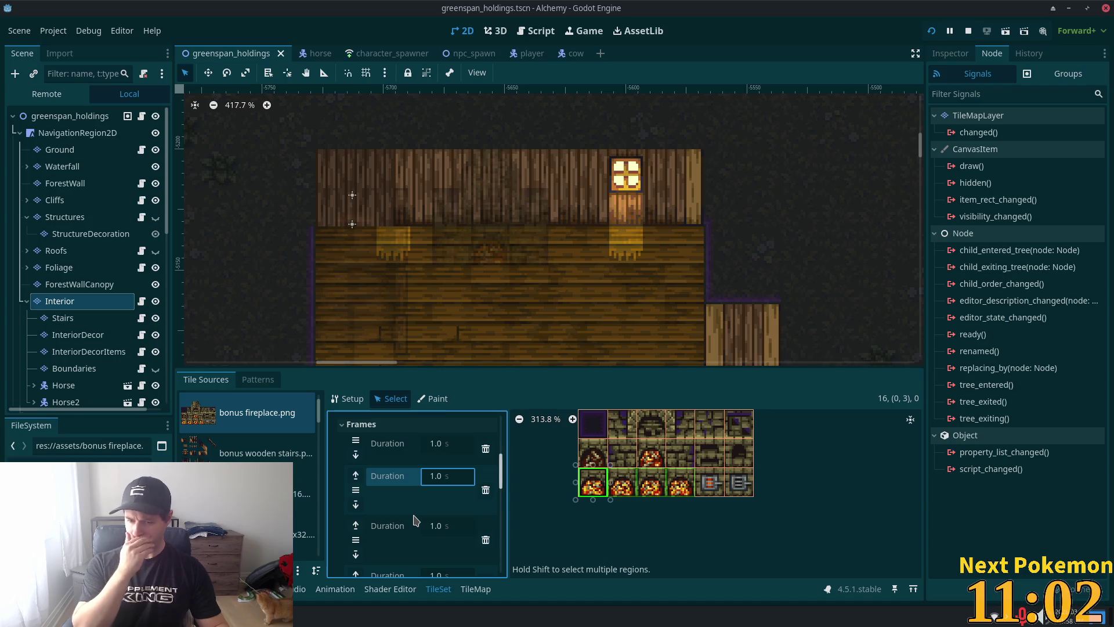
pyautogui.click(547, 110)
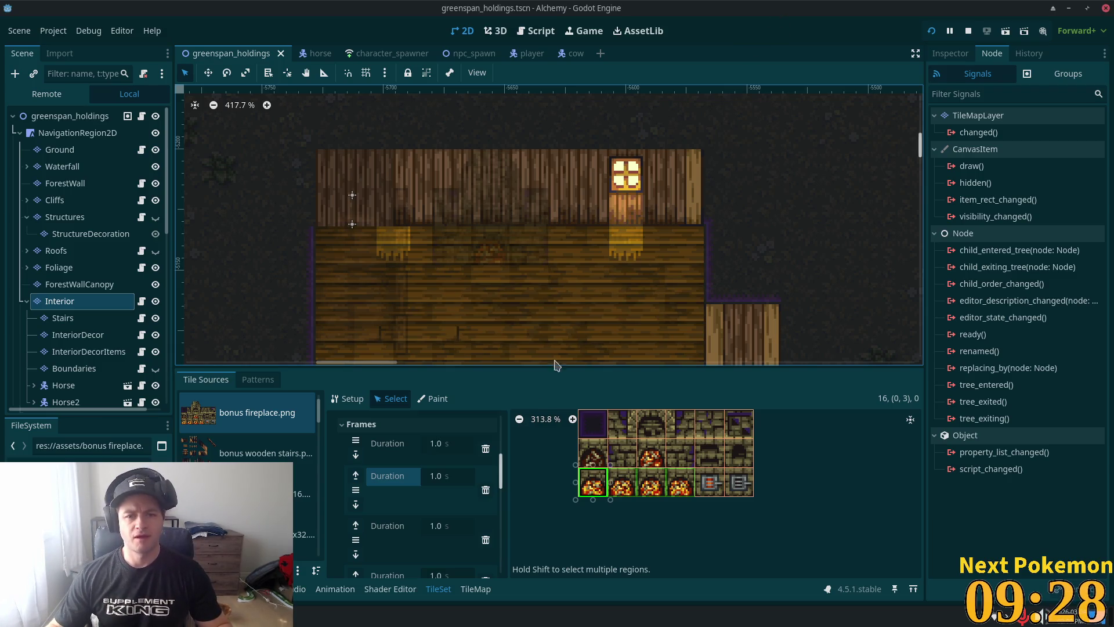
# Step: Paint the animated fire tile into the house's back wall, undo the stray tile, and save
pyautogui.click(475, 589)
pyautogui.click(515, 474)
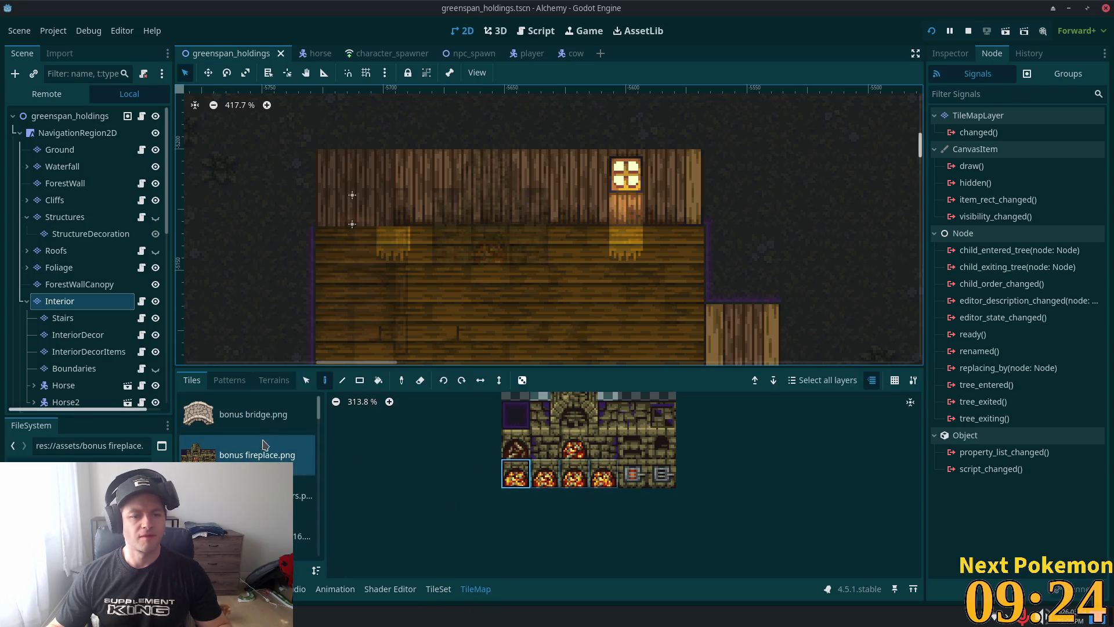
pyautogui.click(492, 252)
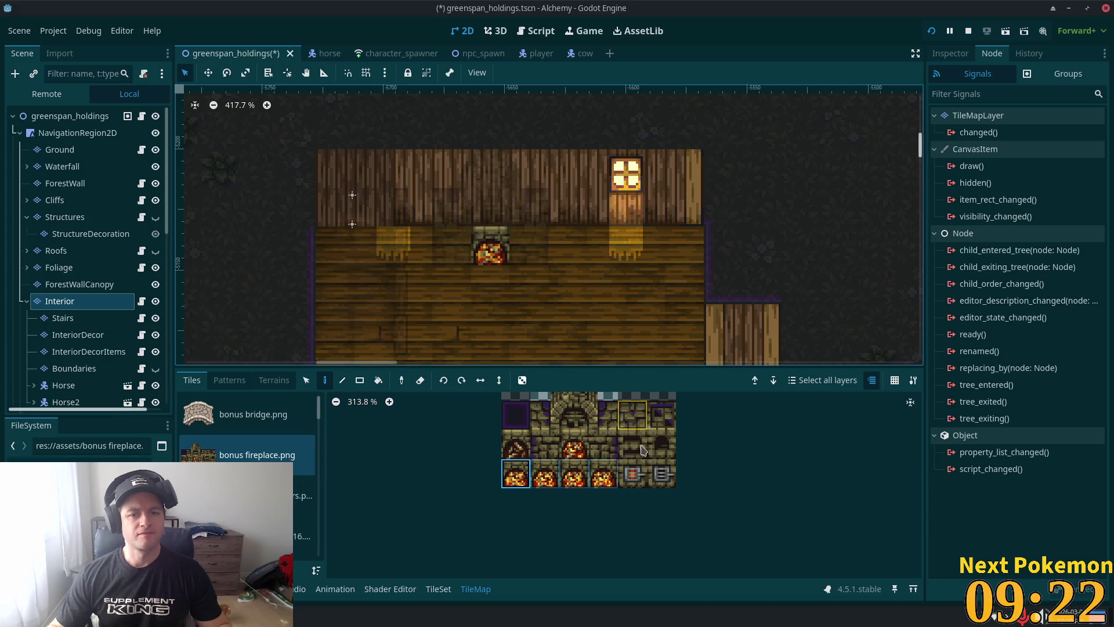
pyautogui.click(93, 335)
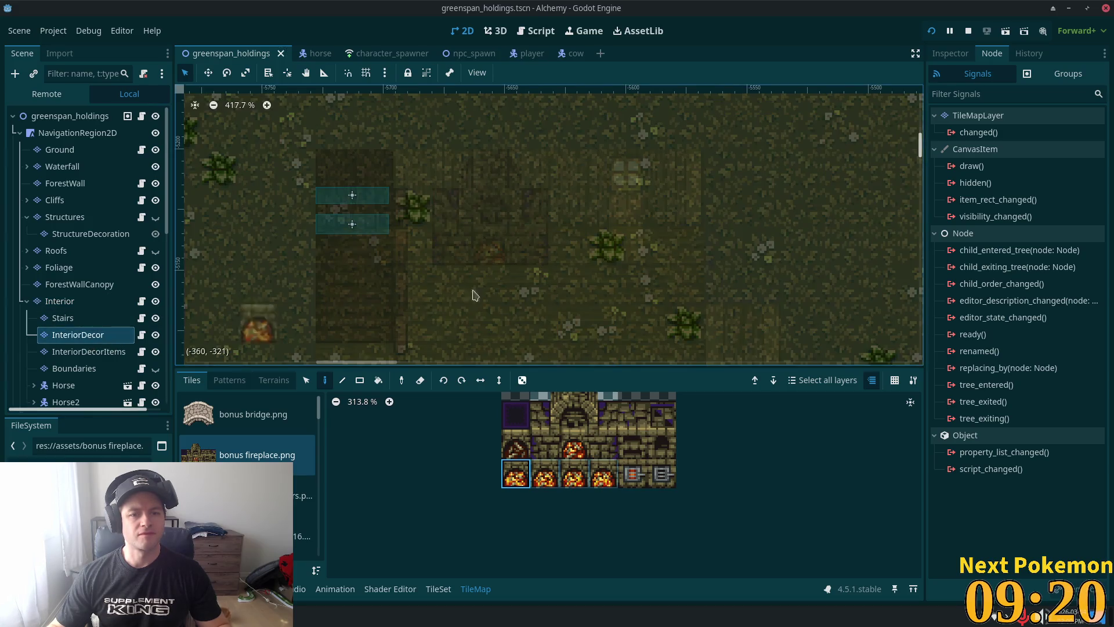
pyautogui.click(568, 247)
pyautogui.hotkey('ctrl', 'z')
pyautogui.hotkey('ctrl', 's')
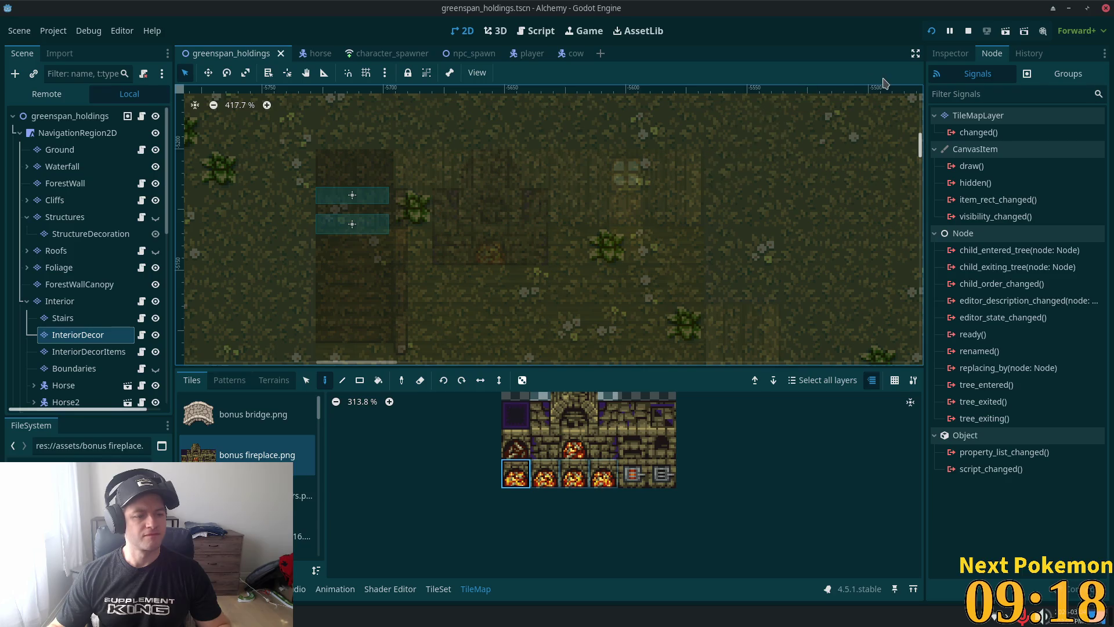
# Step: Run the project, host a game session, and move the game window aside
pyautogui.click(936, 30)
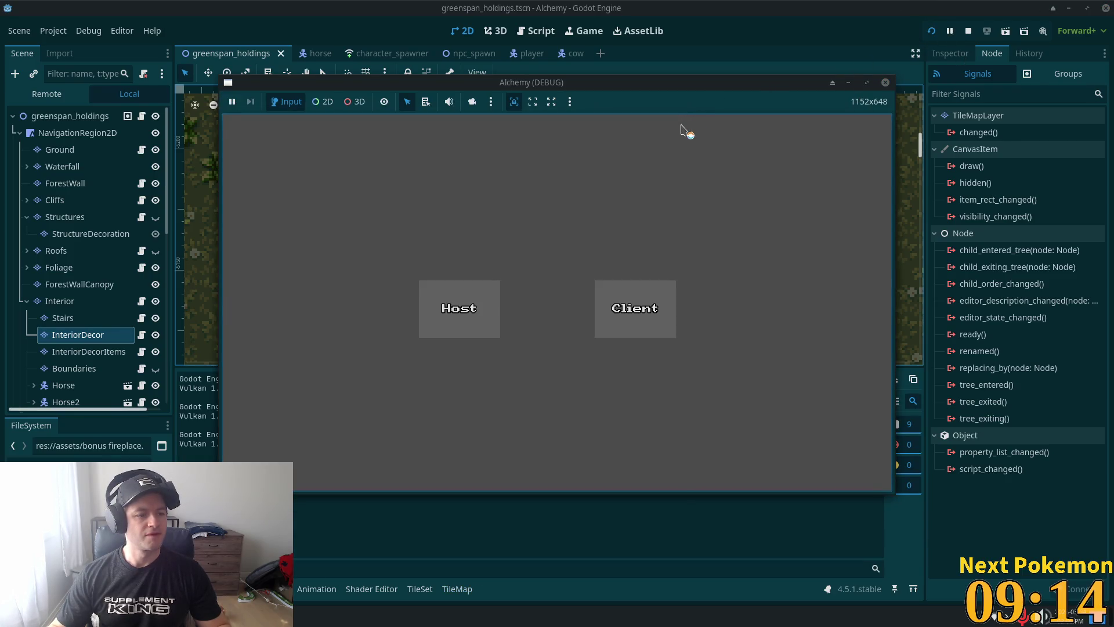
pyautogui.click(459, 308)
pyautogui.moveTo(602, 80); pyautogui.dragTo(689, 66)
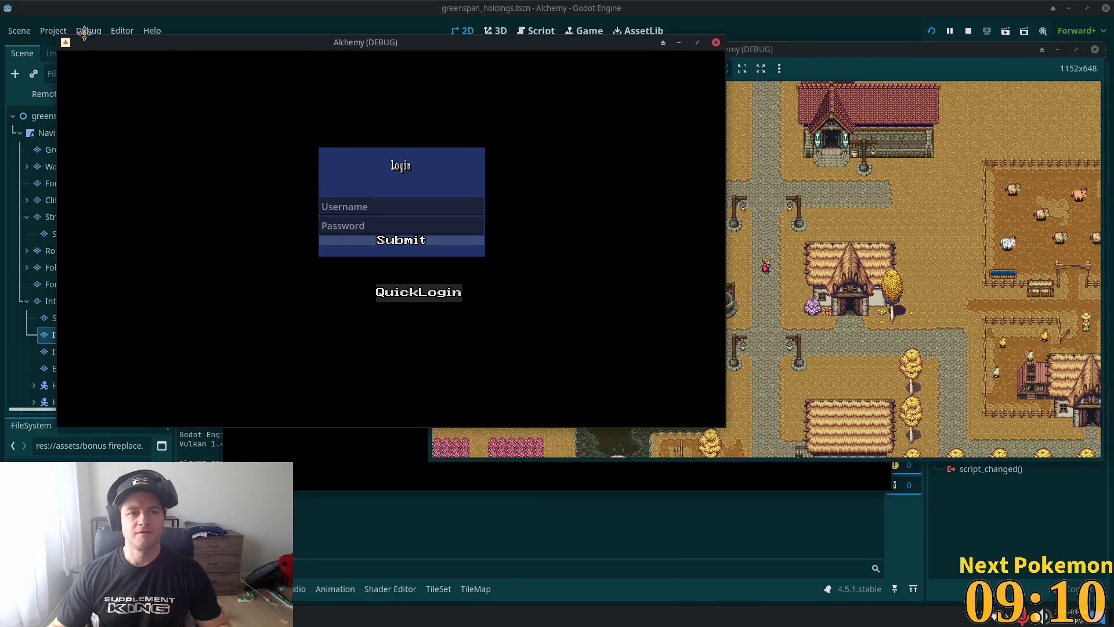
# Step: Arrange the debug windows, check the burning fireplace in the house, then stop the run with F8
pyautogui.moveTo(376, 118)
pyautogui.mouseDown()
pyautogui.moveTo(654, 219)
pyautogui.moveTo(579, 216)
pyautogui.mouseUp()
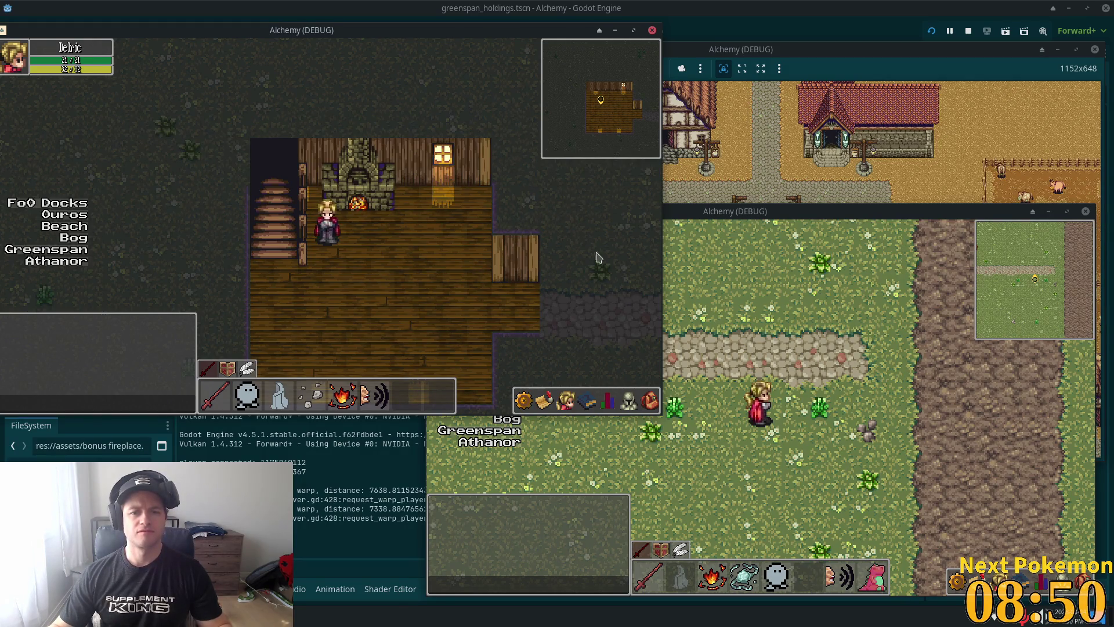
pyautogui.press('F8')
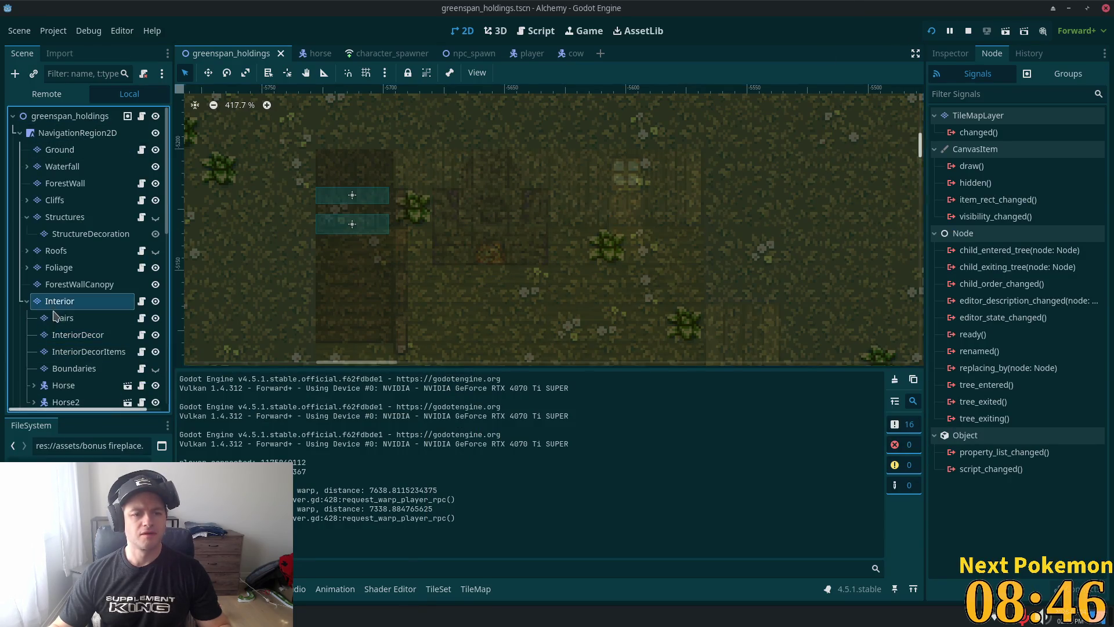
# Step: Select the whole fireplace on the map, move it one tile right, and save
pyautogui.click(64, 335)
pyautogui.moveTo(416, 120)
pyautogui.mouseDown()
pyautogui.moveTo(453, 195)
pyautogui.moveTo(545, 267)
pyautogui.mouseUp()
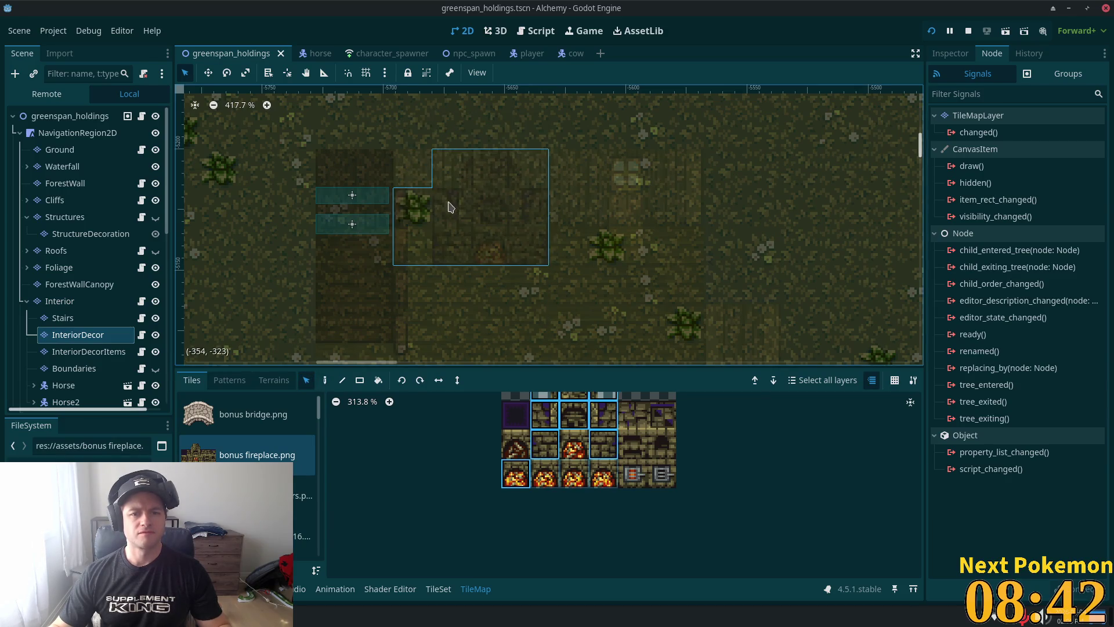
pyautogui.moveTo(427, 144); pyautogui.dragTo(516, 273)
pyautogui.moveTo(509, 234); pyautogui.dragTo(547, 234)
pyautogui.hotkey('ctrl', 's')
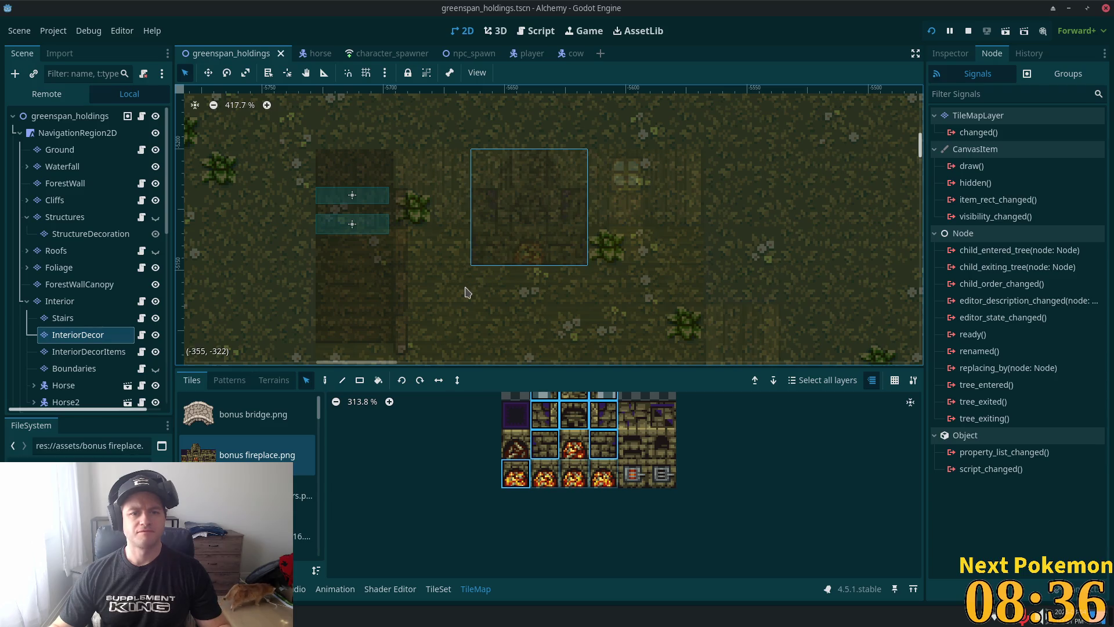
# Step: On the Interior layer, copy the lit window tiles and paint a second window at the wall's left end
pyautogui.scroll(-3, 470, 293)
pyautogui.moveTo(483, 301)
pyautogui.mouseDown()
pyautogui.moveTo(482, 166)
pyautogui.moveTo(461, 224)
pyautogui.mouseUp()
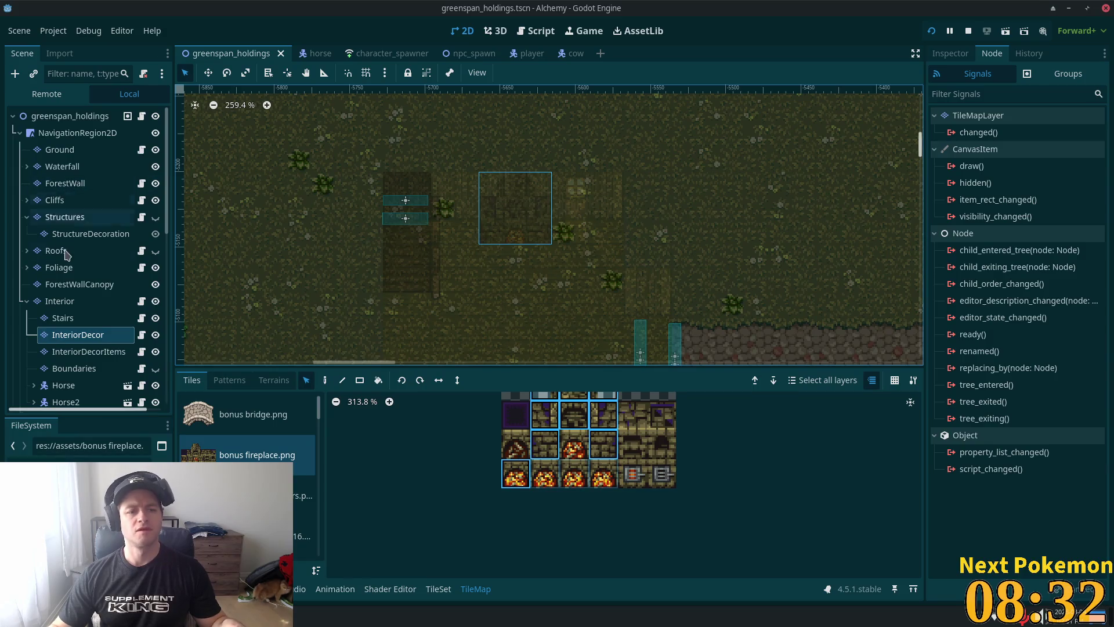
pyautogui.click(60, 301)
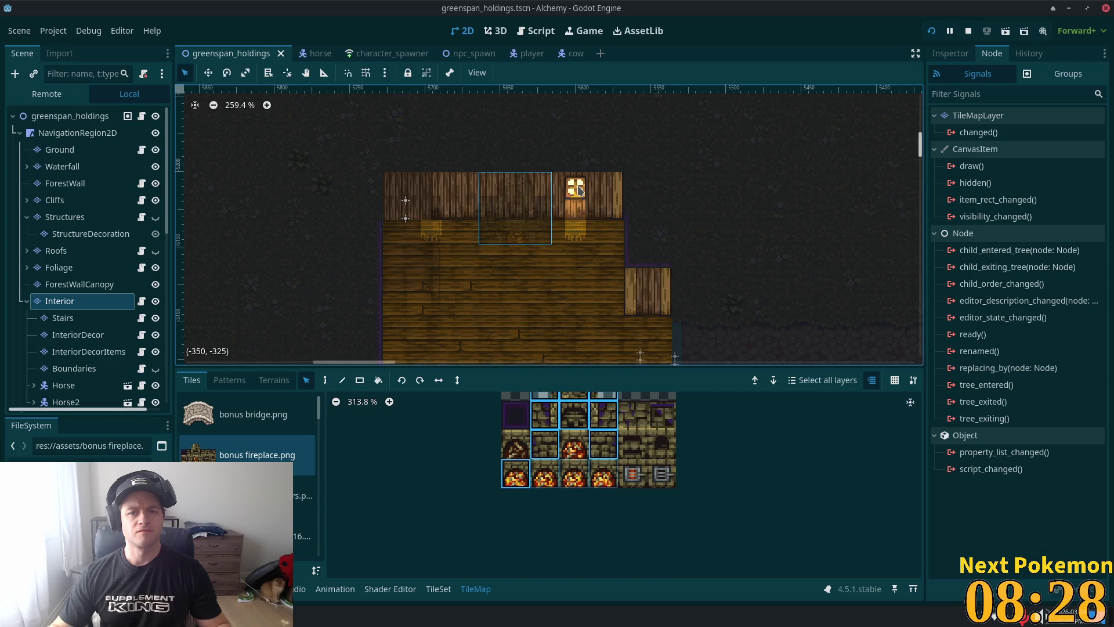
pyautogui.moveTo(578, 189)
pyautogui.mouseDown()
pyautogui.moveTo(566, 186)
pyautogui.moveTo(585, 236)
pyautogui.mouseUp()
pyautogui.click(325, 381)
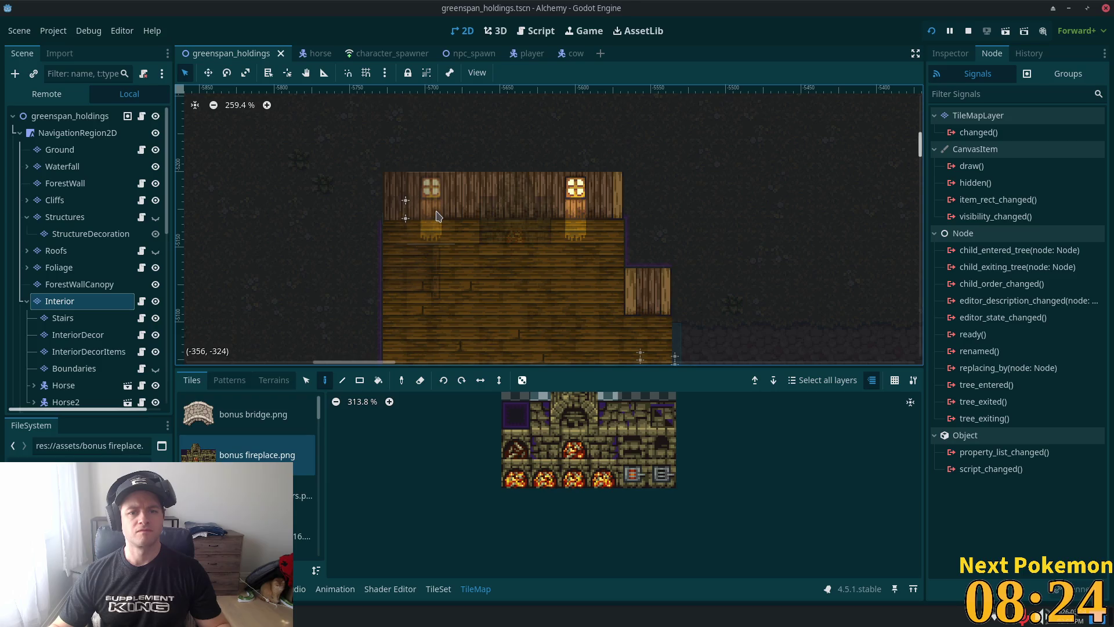
pyautogui.click(431, 197)
pyautogui.click(93, 116)
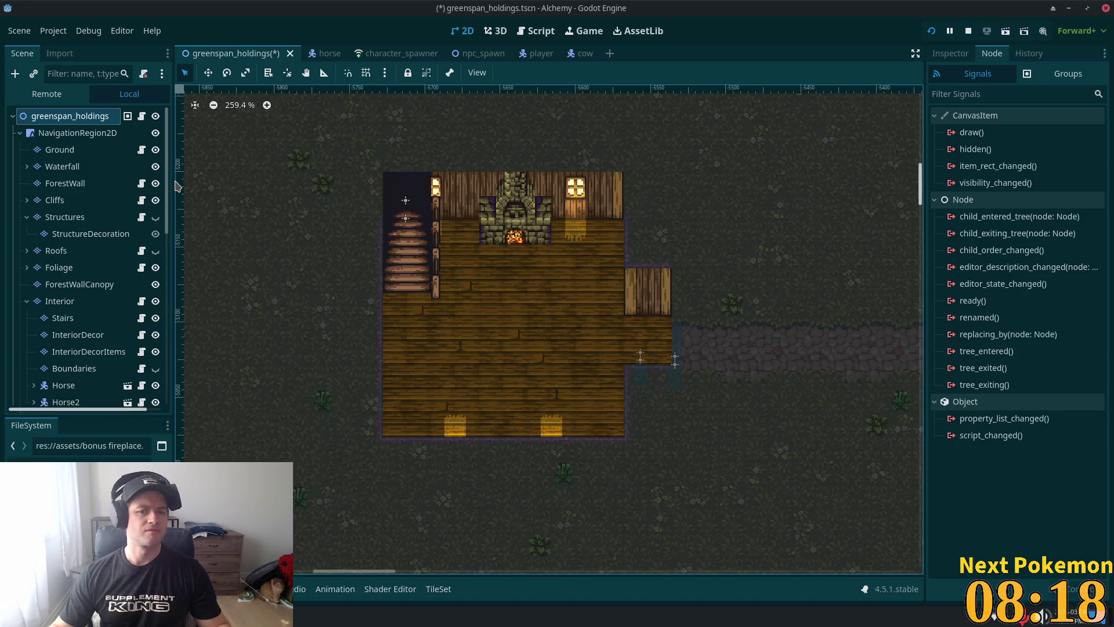
# Step: Save the house scene, bring the whole house into view, and select the Interior layer for painting
pyautogui.scroll(2, 393, 218)
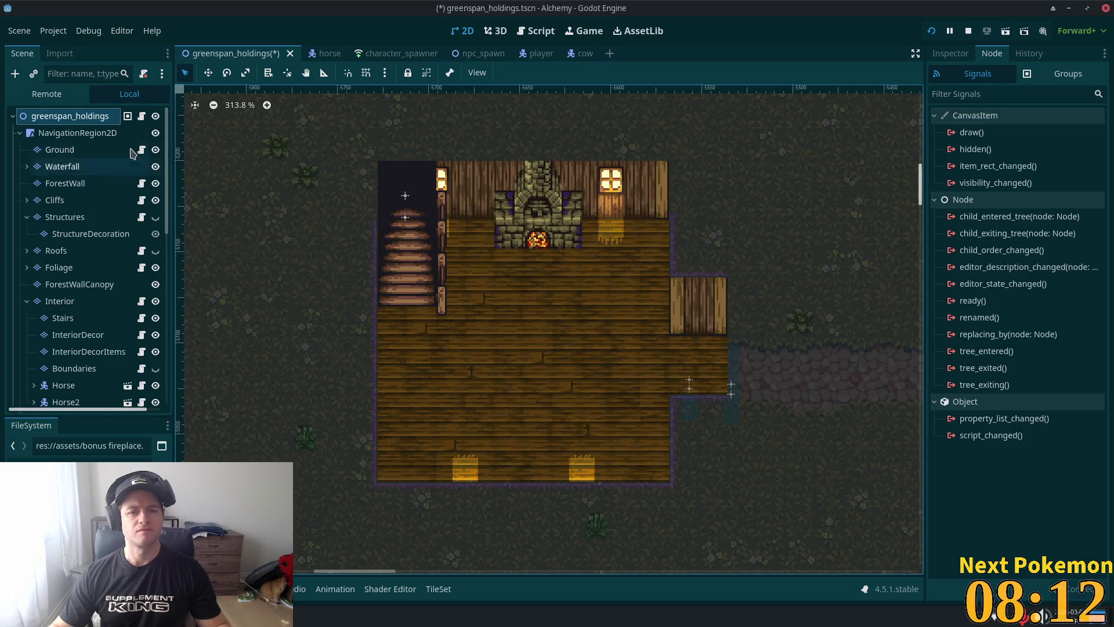
pyautogui.hotkey('ctrl', 's')
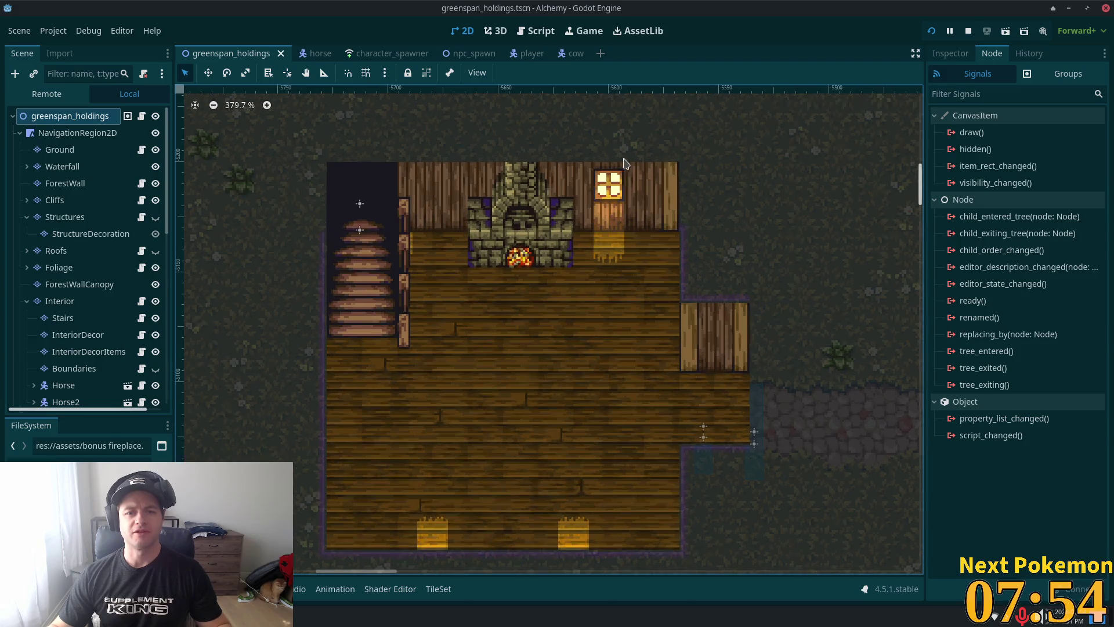
pyautogui.moveTo(689, 240); pyautogui.dragTo(712, 288)
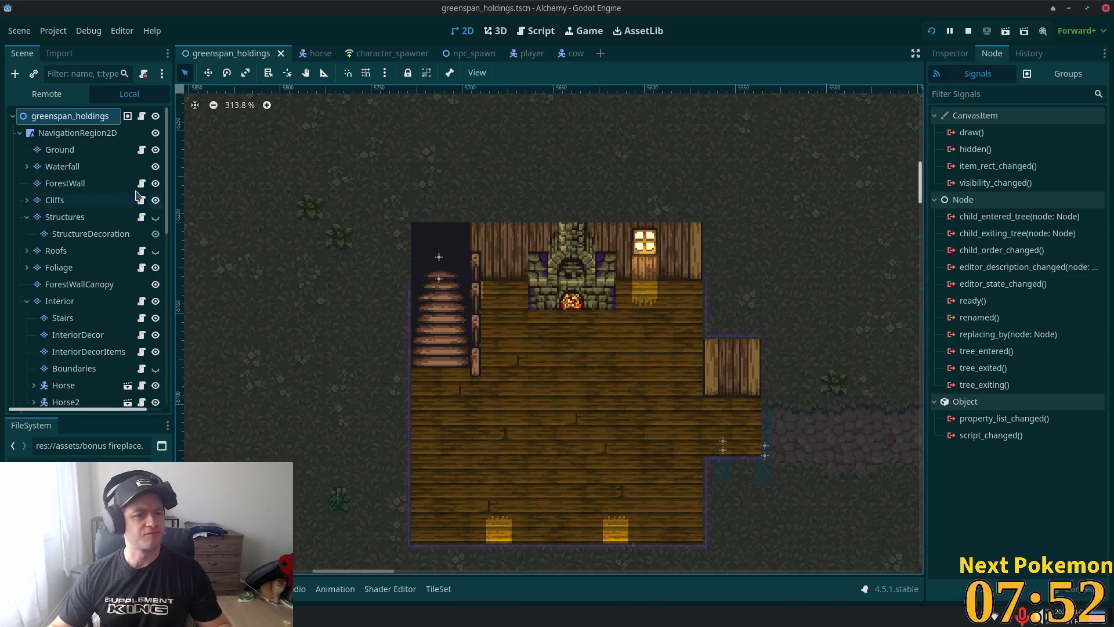
pyautogui.click(59, 300)
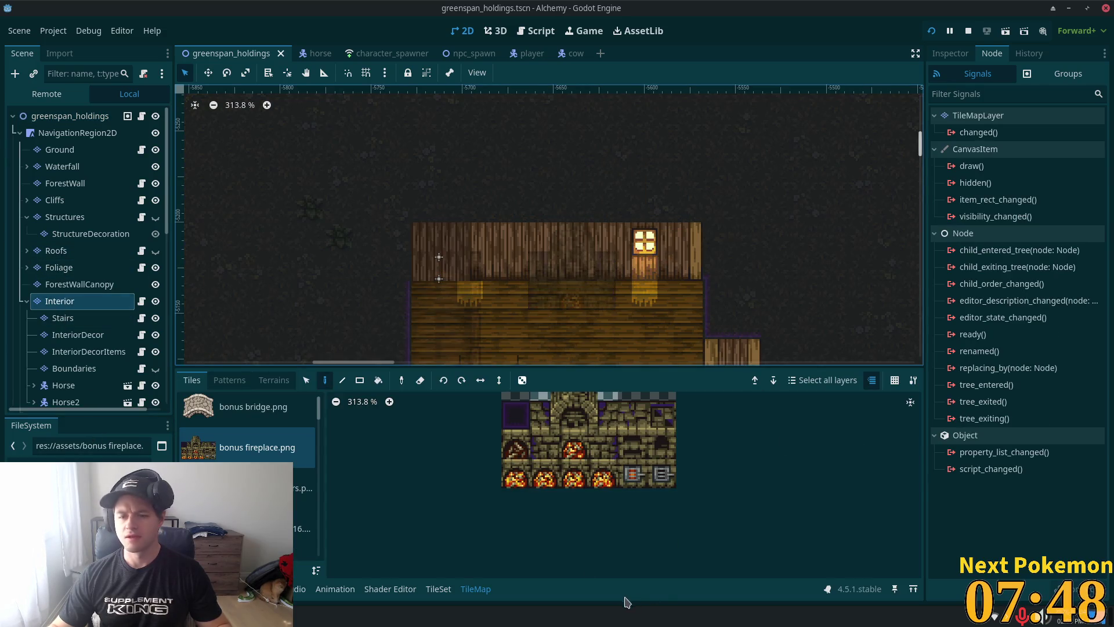
# Step: Paint a two-tile shelf on the InteriorDecorItems layer to the right of the fireplace
pyautogui.click(550, 451)
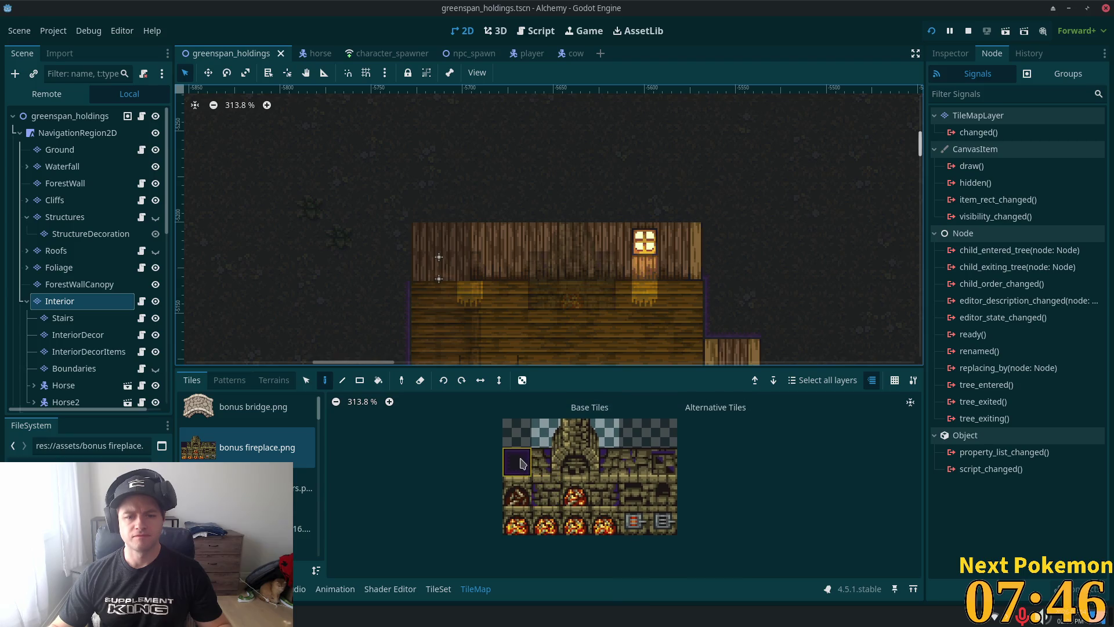
pyautogui.click(520, 463)
pyautogui.click(89, 351)
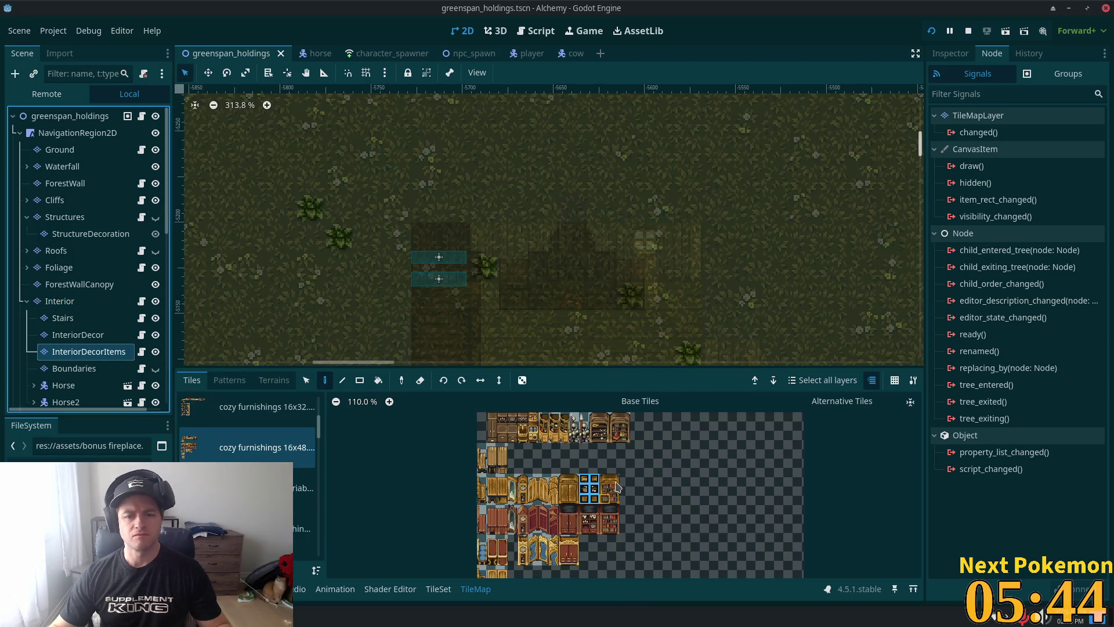
pyautogui.moveTo(601, 432); pyautogui.dragTo(604, 440)
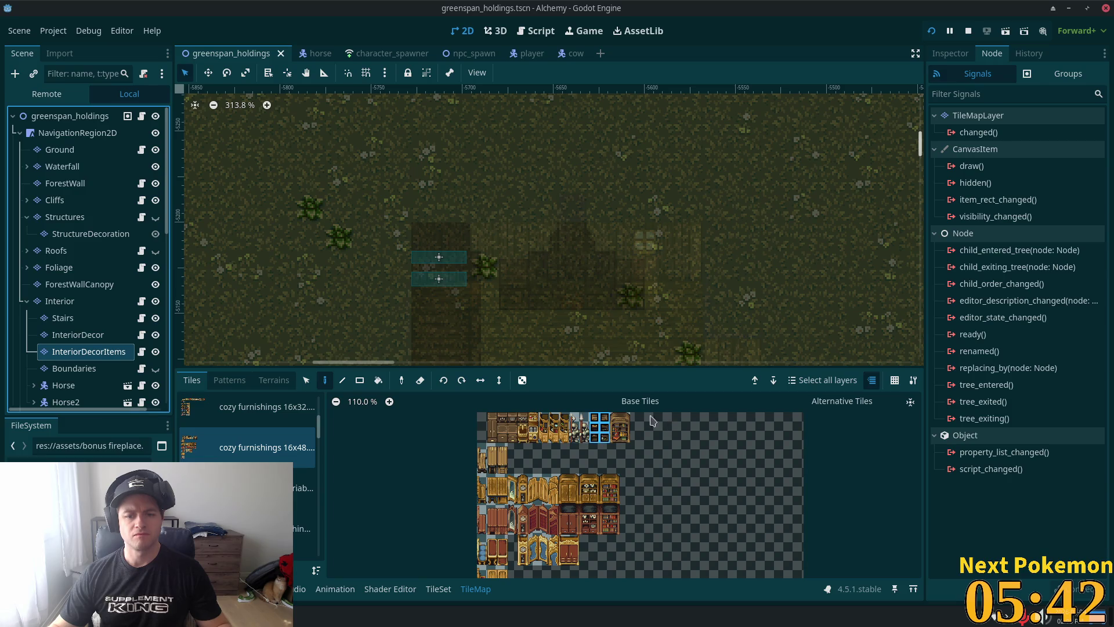
pyautogui.click(644, 295)
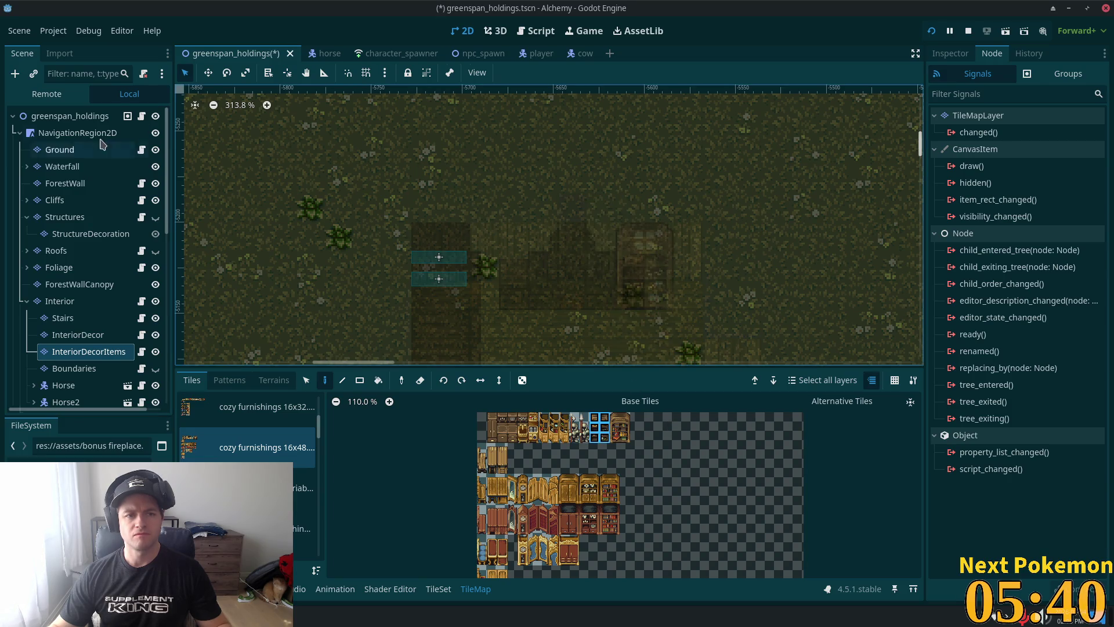
# Step: Save and test-run the scene, then select the InteriorDecor layer for painting
pyautogui.click(70, 116)
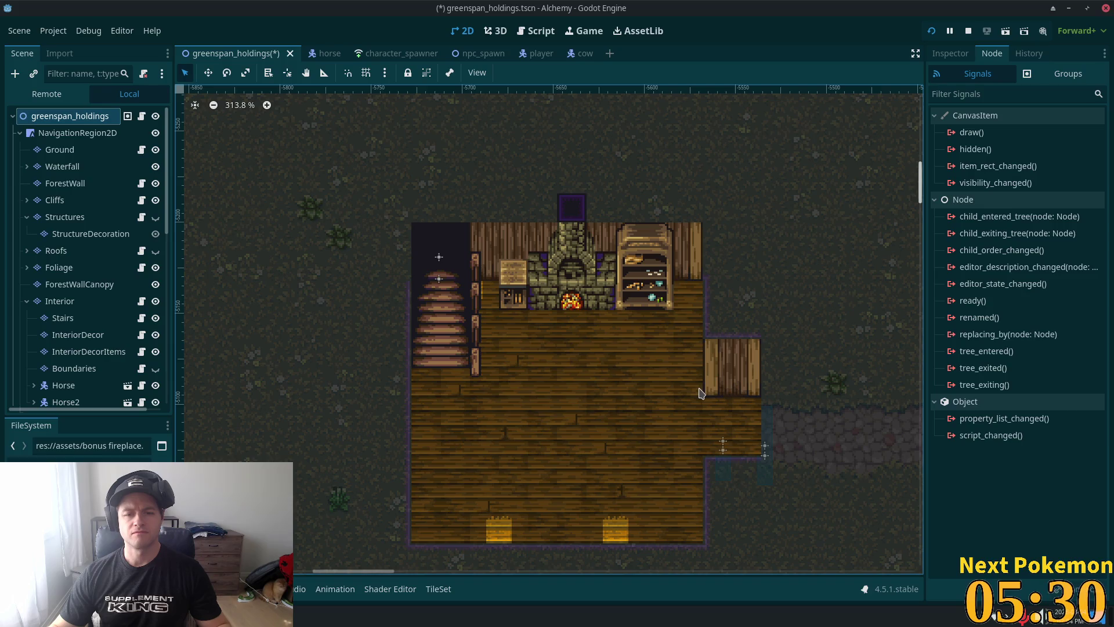
pyautogui.hotkey('ctrl', 's')
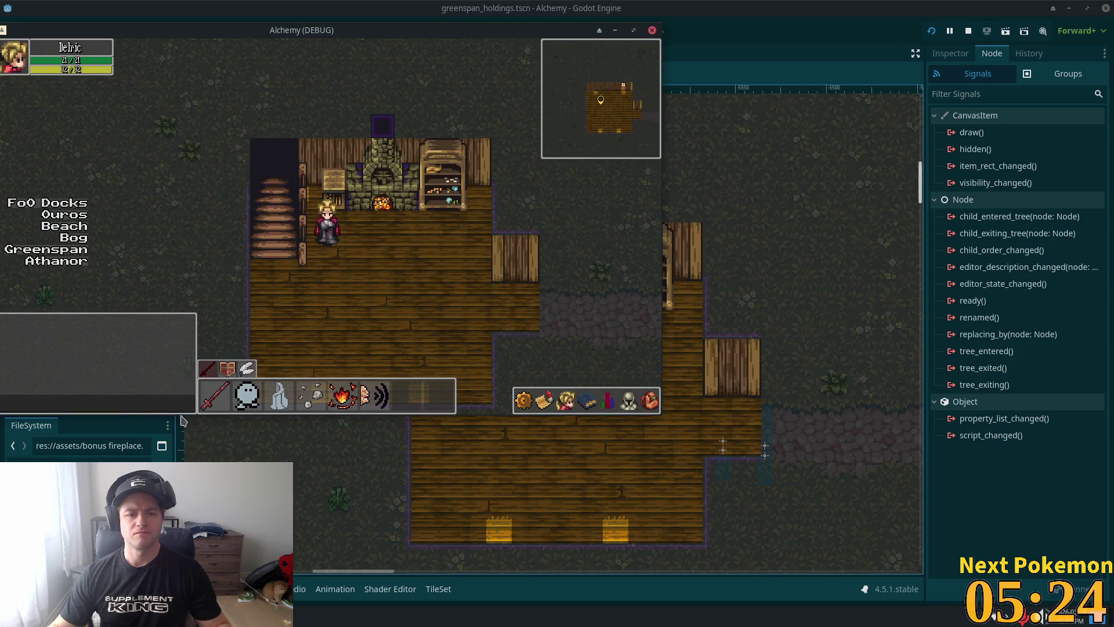
pyautogui.click(181, 419)
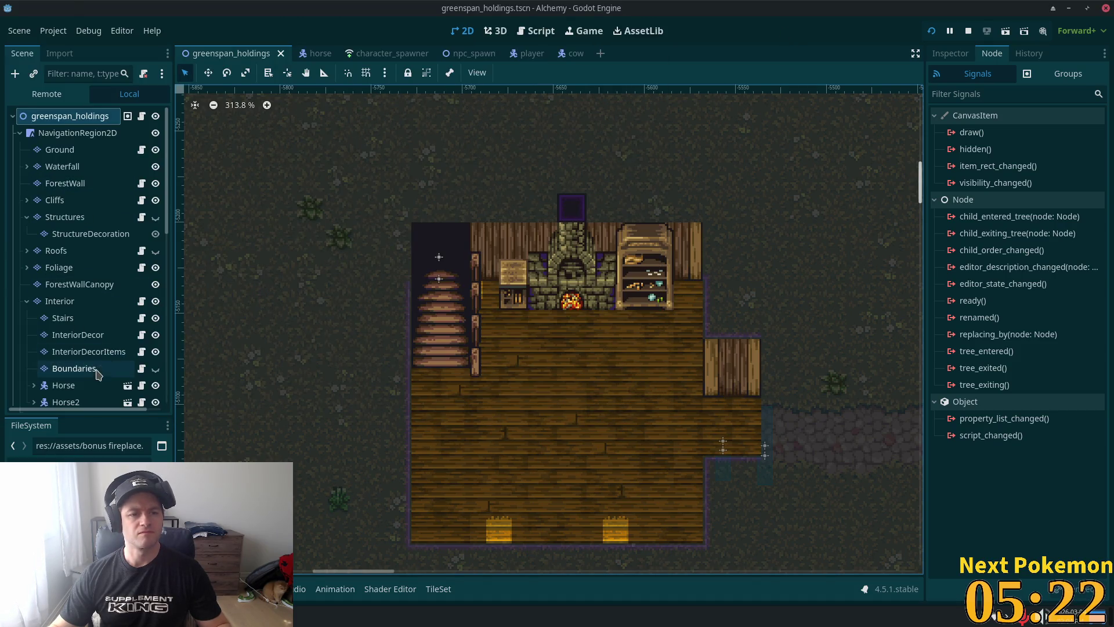
pyautogui.click(82, 334)
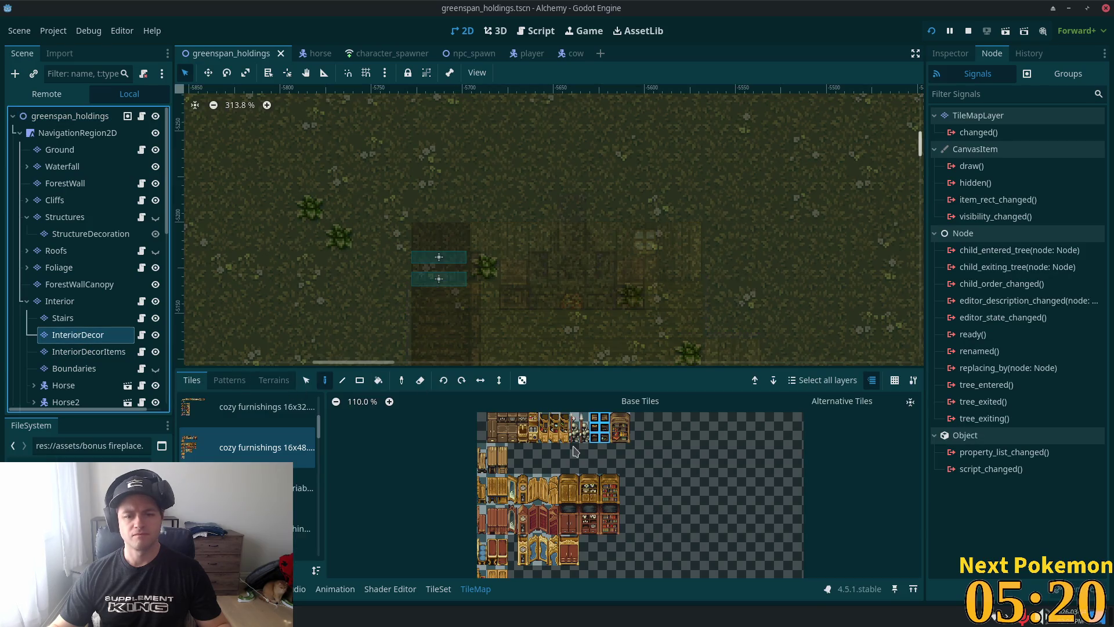
# Step: Pick the grandfather clock tile, place it right of the shelf, and save the scene
pyautogui.scroll(2, 577, 452)
pyautogui.scroll(2, 575, 456)
pyautogui.scroll(-1, 577, 454)
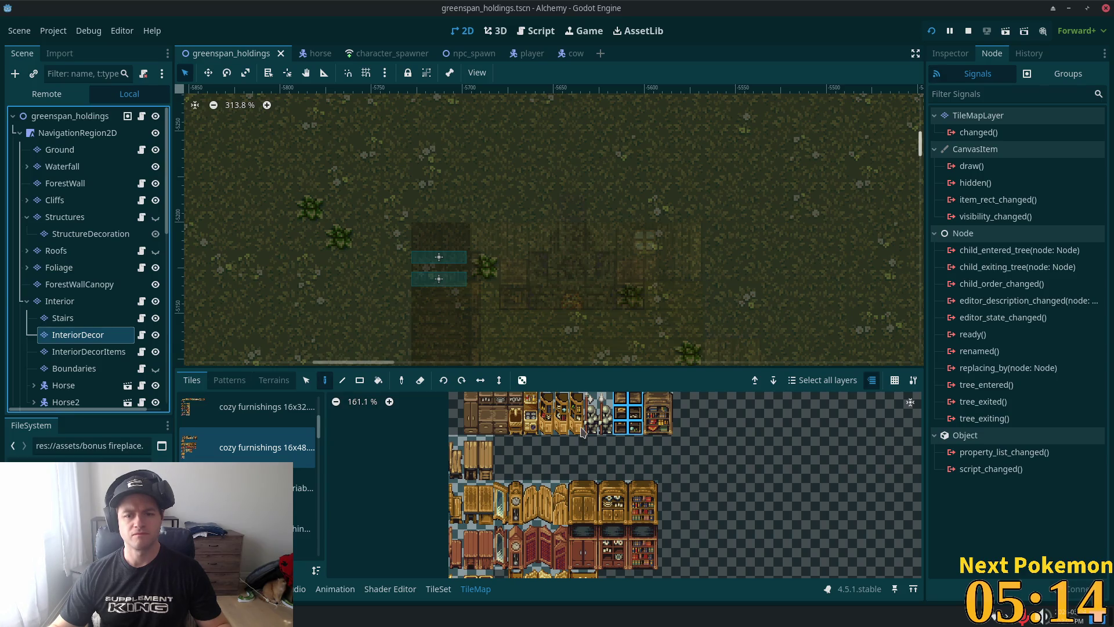
pyautogui.scroll(4, 614, 447)
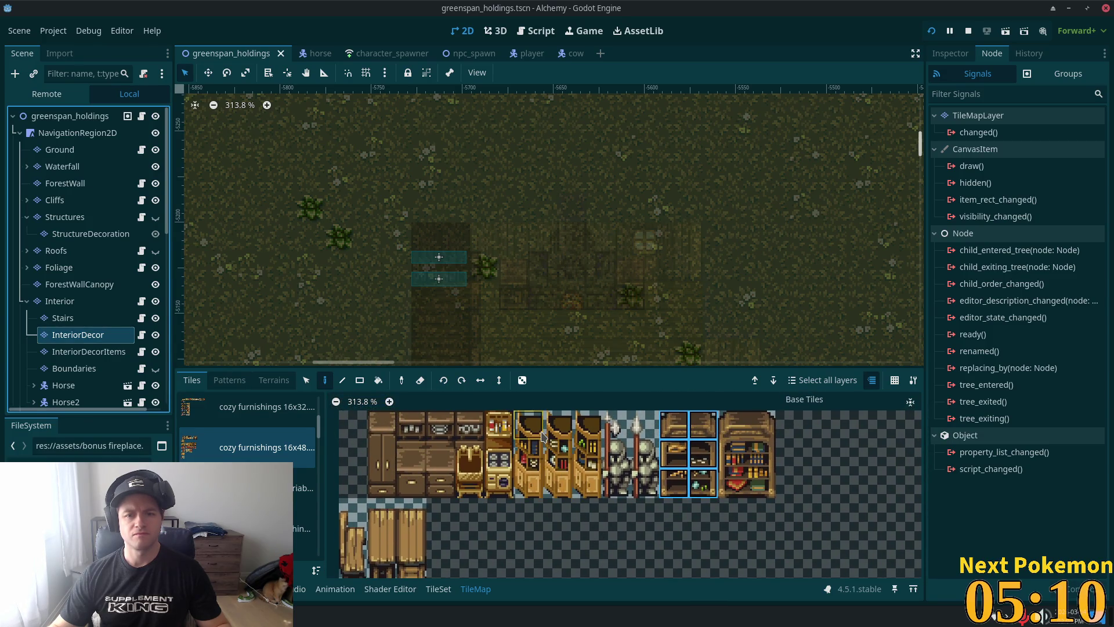
pyautogui.scroll(-3, 580, 464)
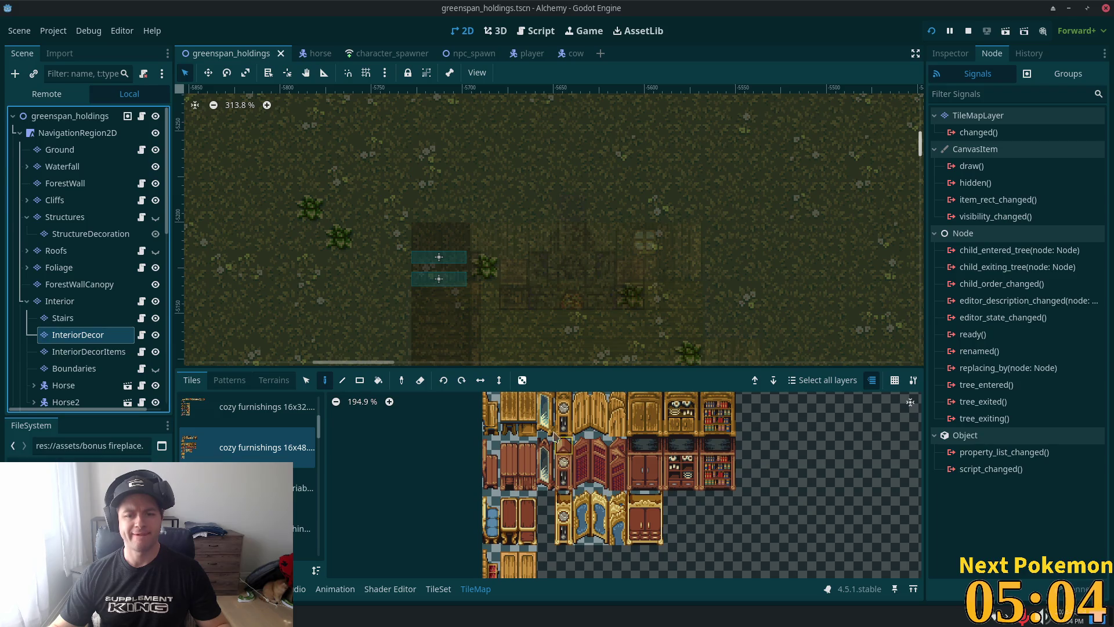
pyautogui.scroll(2, 556, 443)
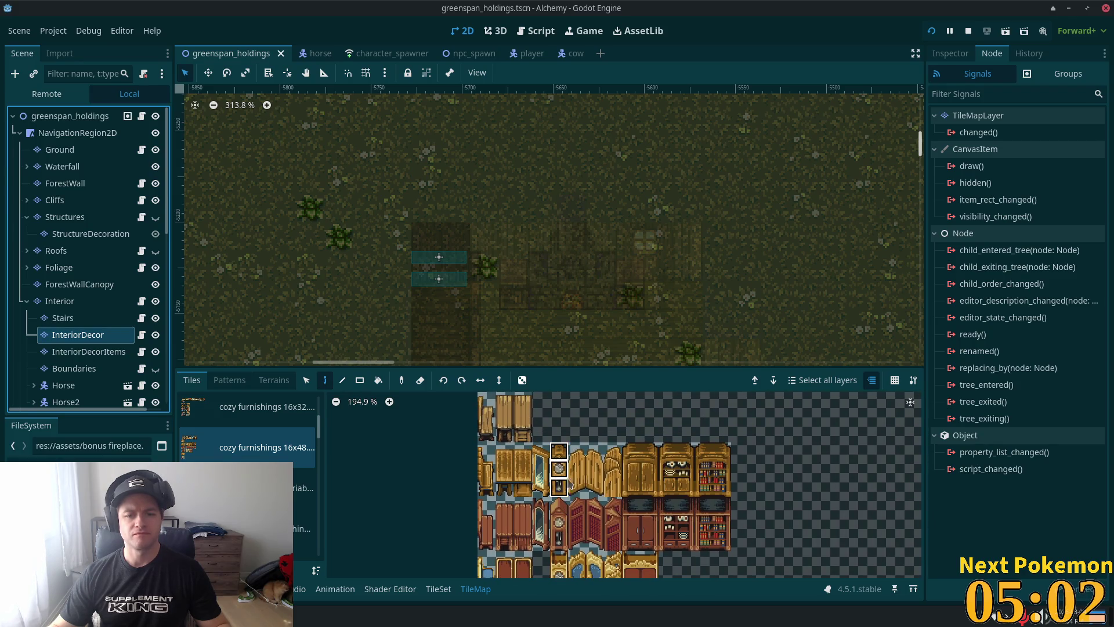
pyautogui.click(559, 470)
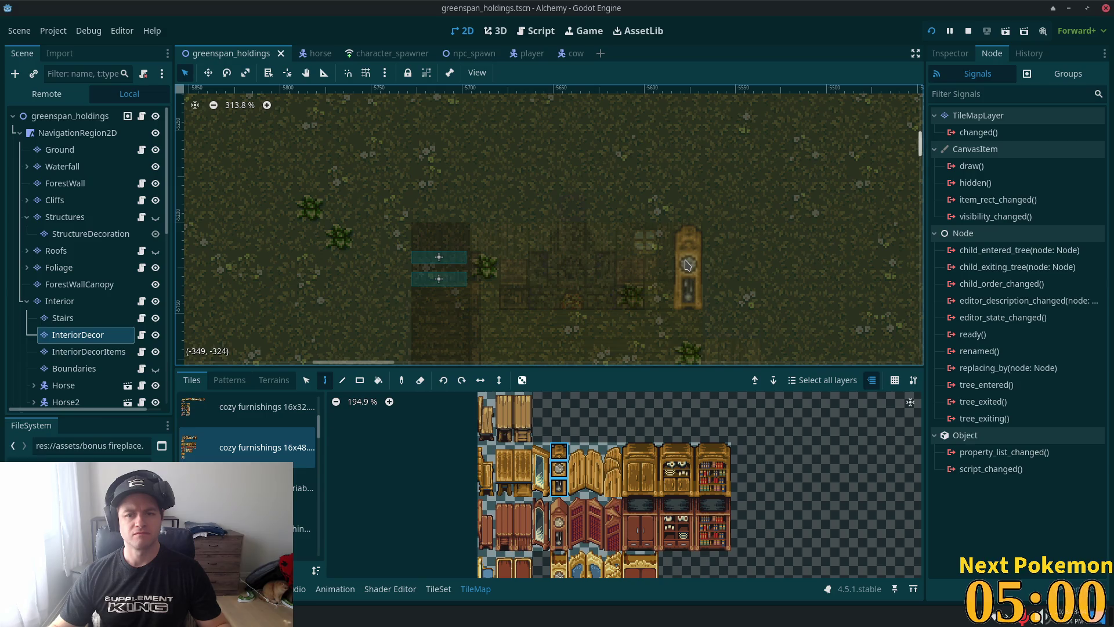
pyautogui.click(688, 265)
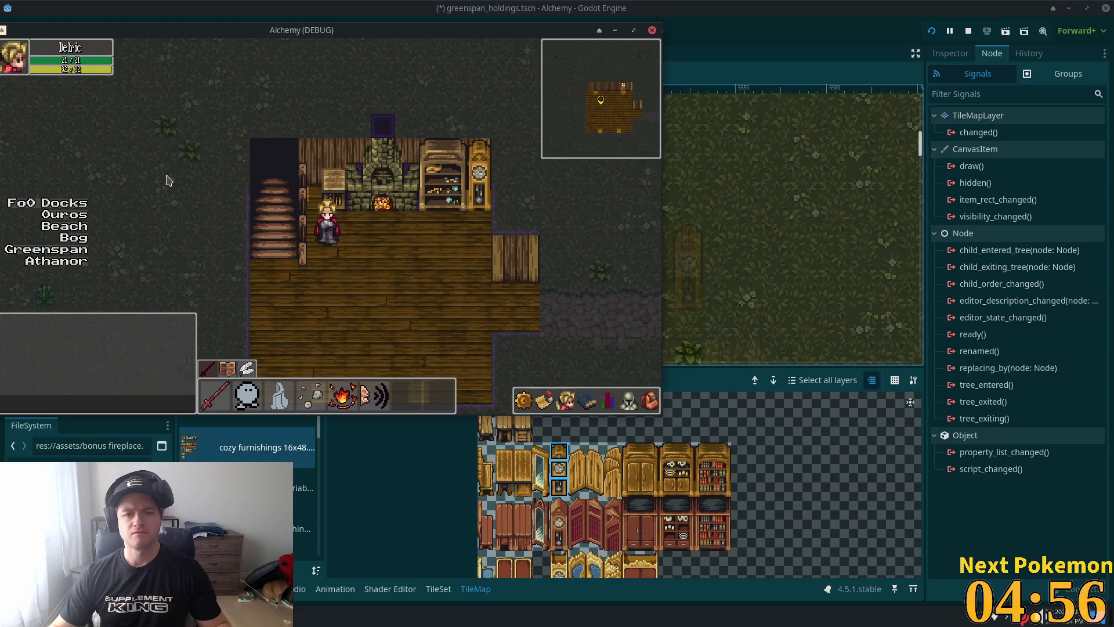
pyautogui.hotkey('alt', 'Tab')
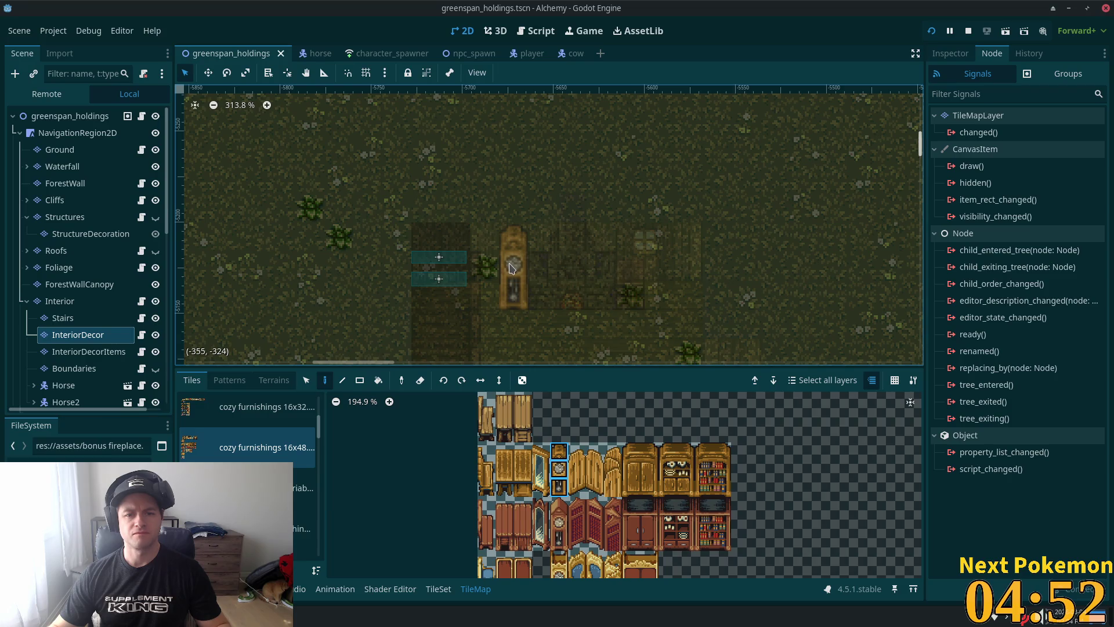
# Step: Move the grandfather clock to the left of the fireplace and check it in the game
pyautogui.click(512, 267)
pyautogui.hotkey('alt', 'Tab')
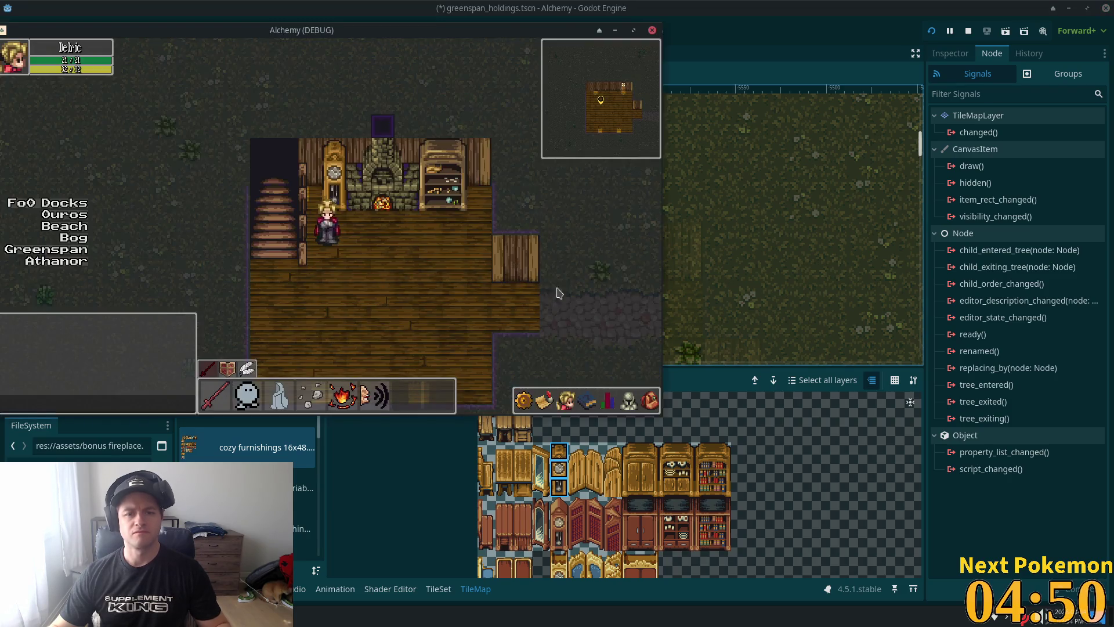
pyautogui.hotkey('alt', 'Tab')
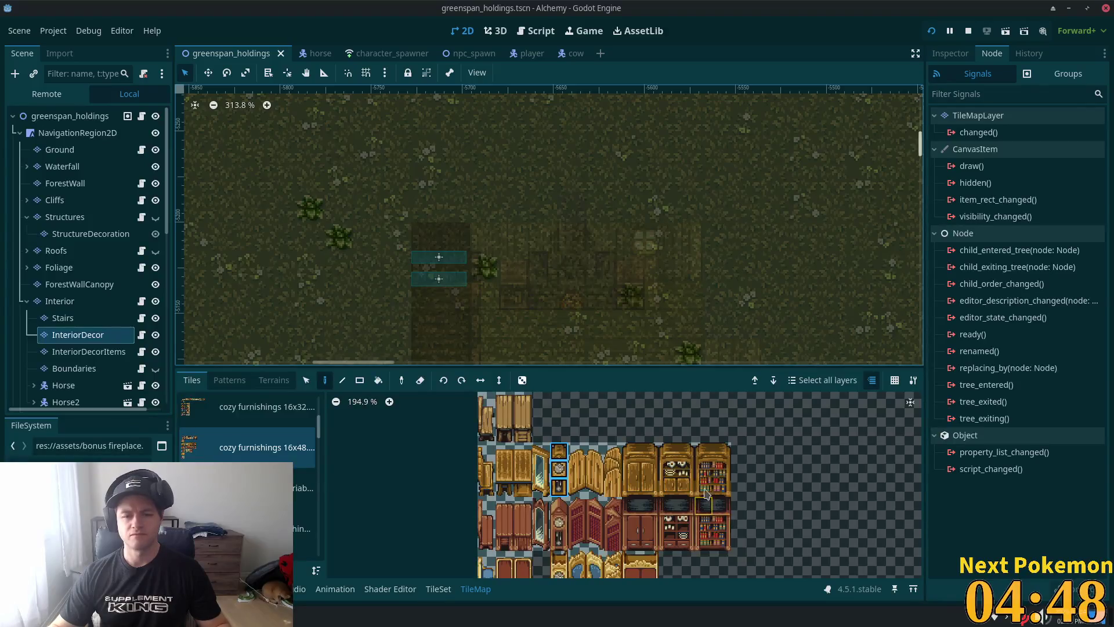
pyautogui.scroll(3, 736, 574)
pyautogui.scroll(-1, 736, 574)
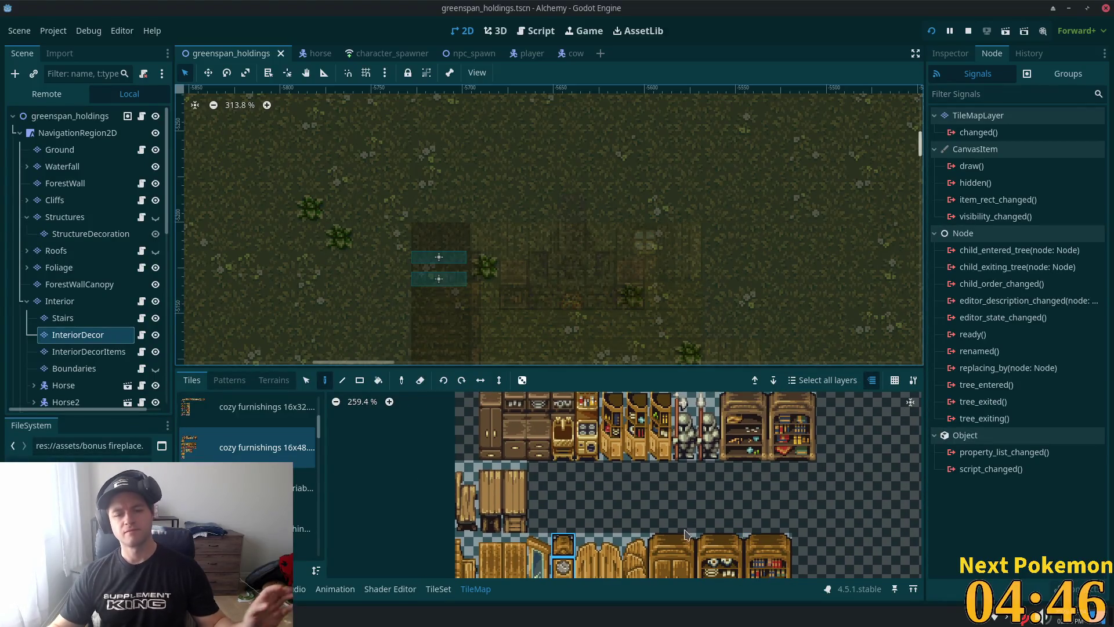
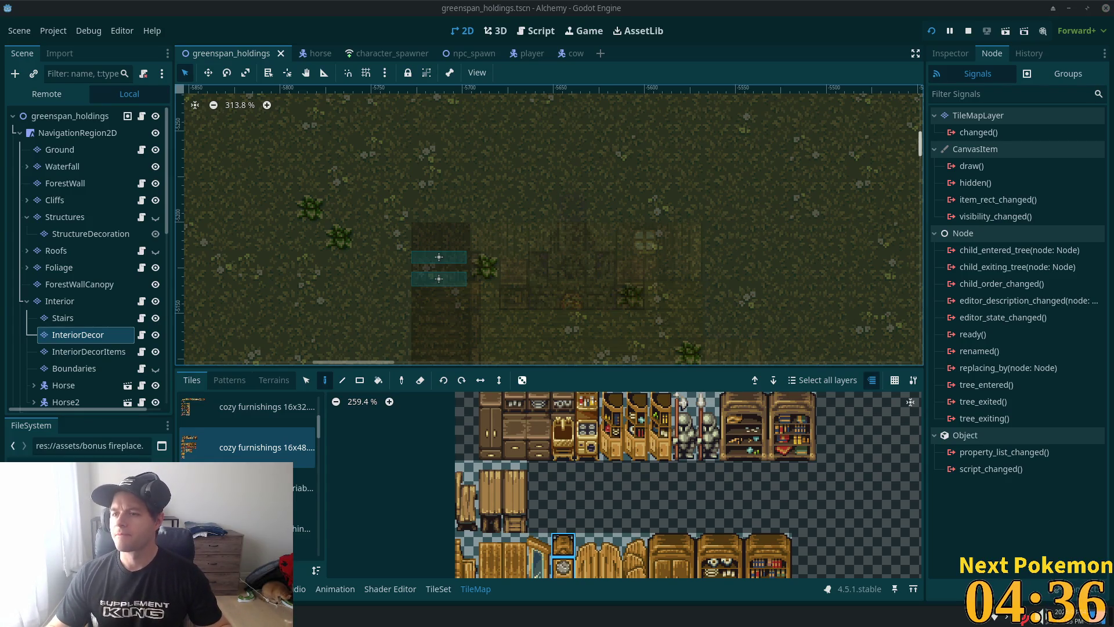
# Step: Give two furniture tiles in the 16x48 furnishings atlas full-tile collision shapes and save
pyautogui.scroll(-4, 604, 264)
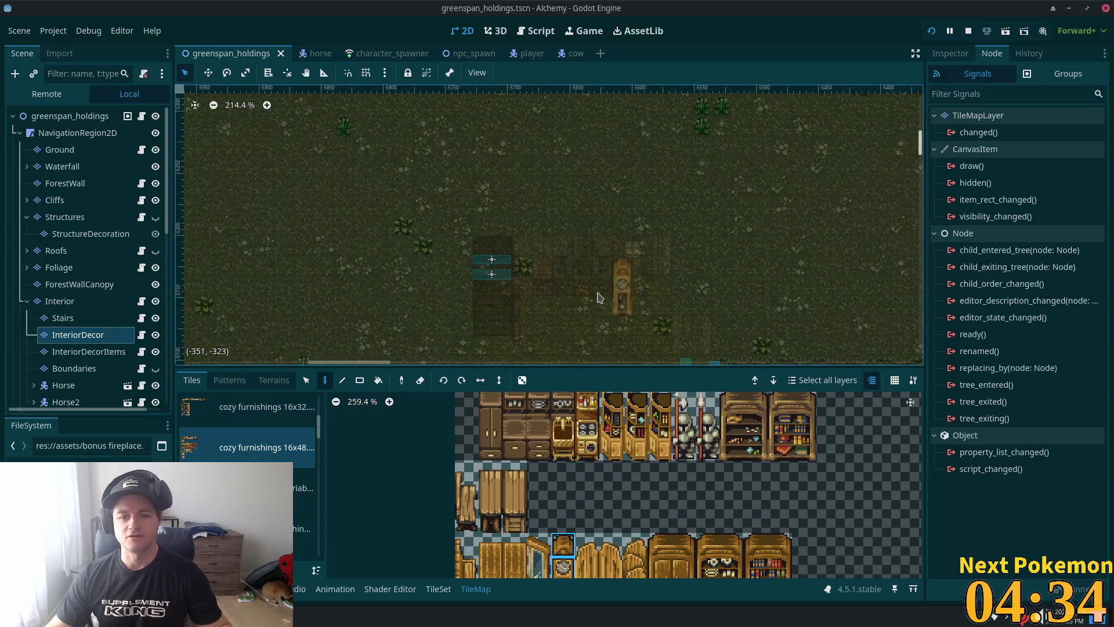
pyautogui.scroll(-5, 600, 264)
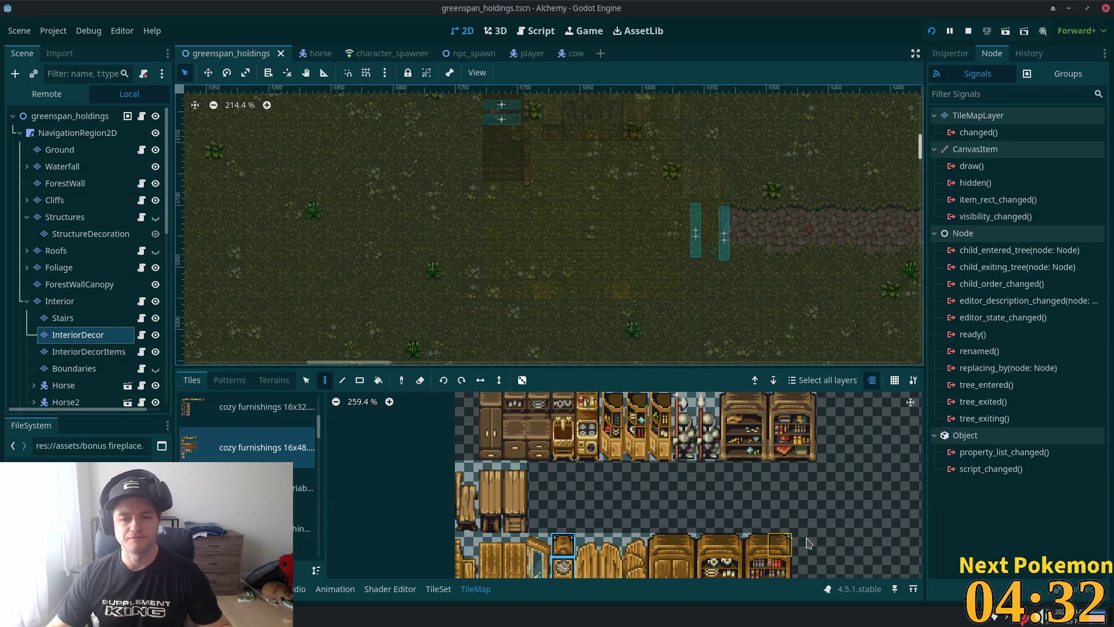
pyautogui.click(439, 589)
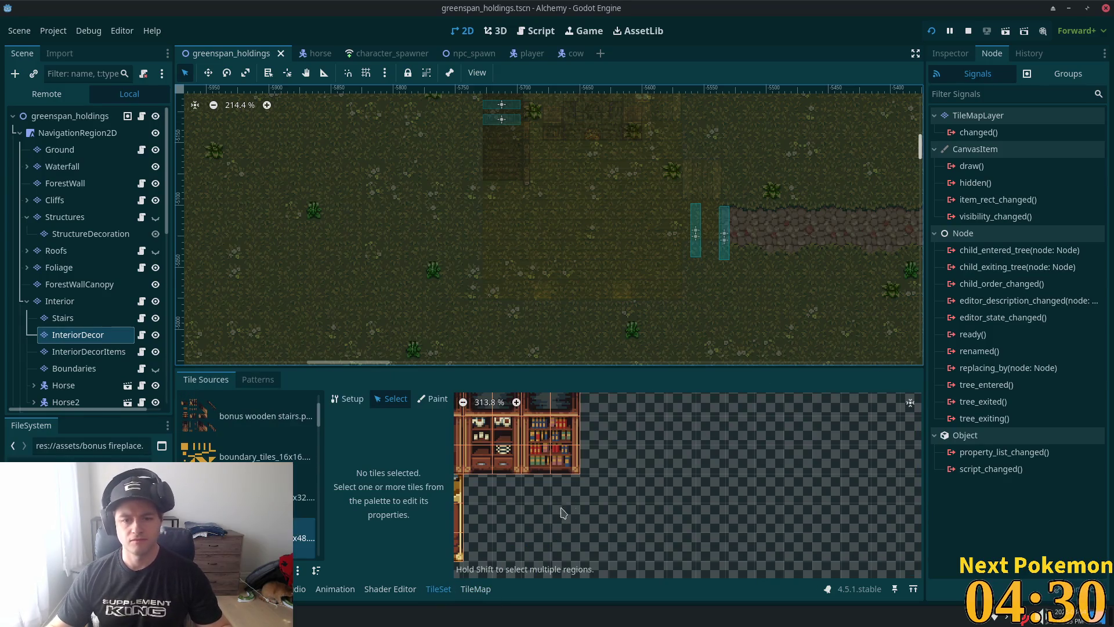
pyautogui.scroll(-5, 558, 516)
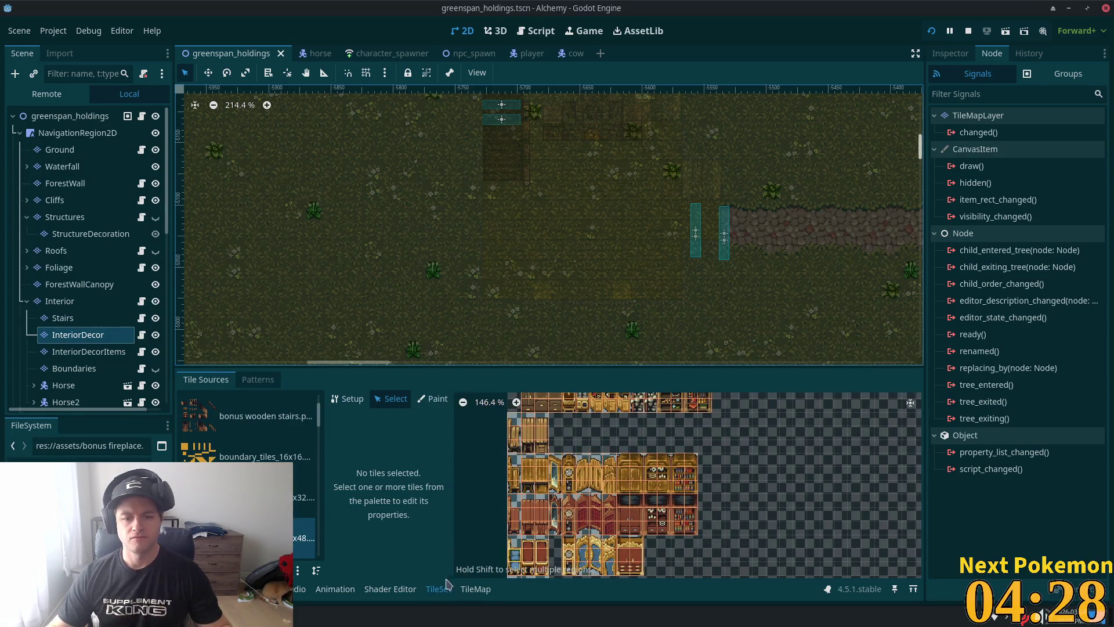
pyautogui.scroll(3, 679, 498)
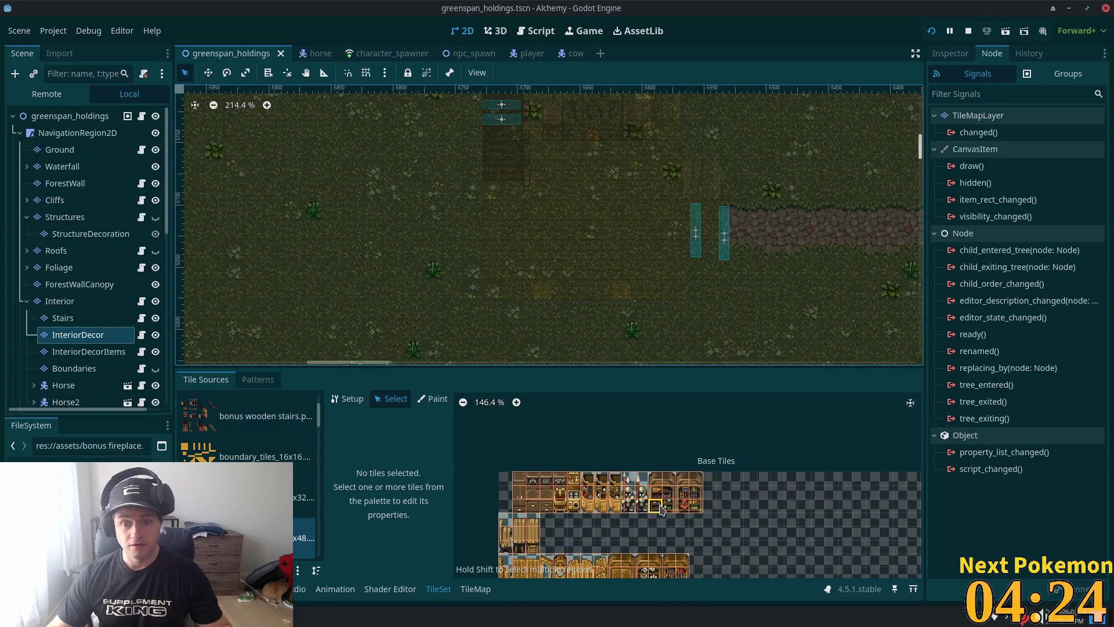
pyautogui.moveTo(661, 508); pyautogui.dragTo(674, 510)
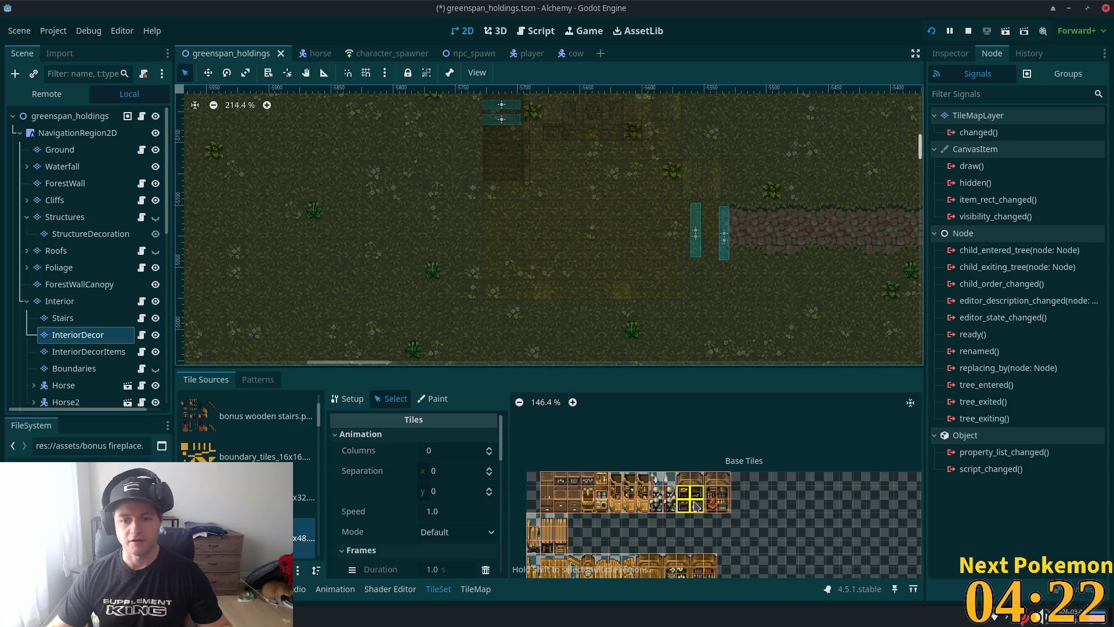
pyautogui.scroll(-10, 471, 498)
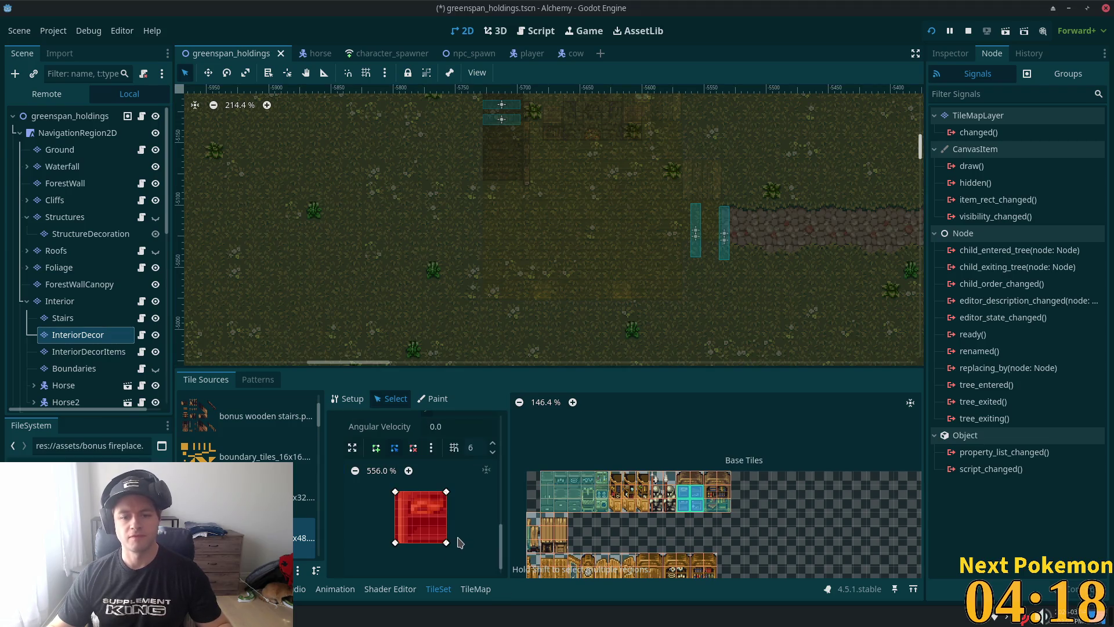
pyautogui.hotkey('ctrl', 's')
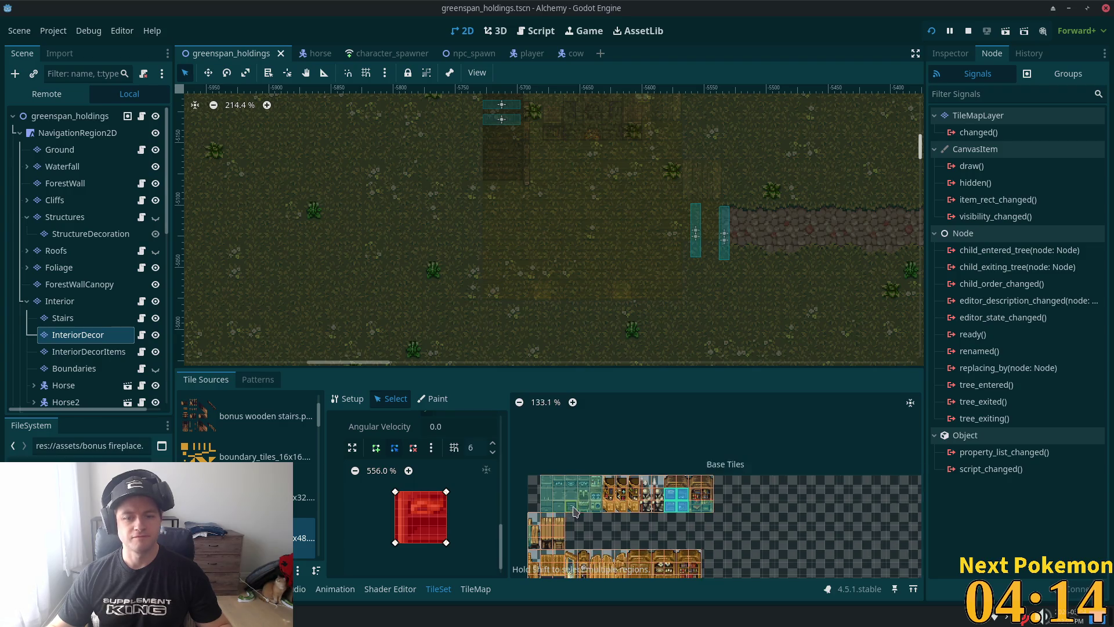
# Step: Fill a furniture tile in the 16x32 furnishings atlas with a full collision polygon and save
pyautogui.click(261, 497)
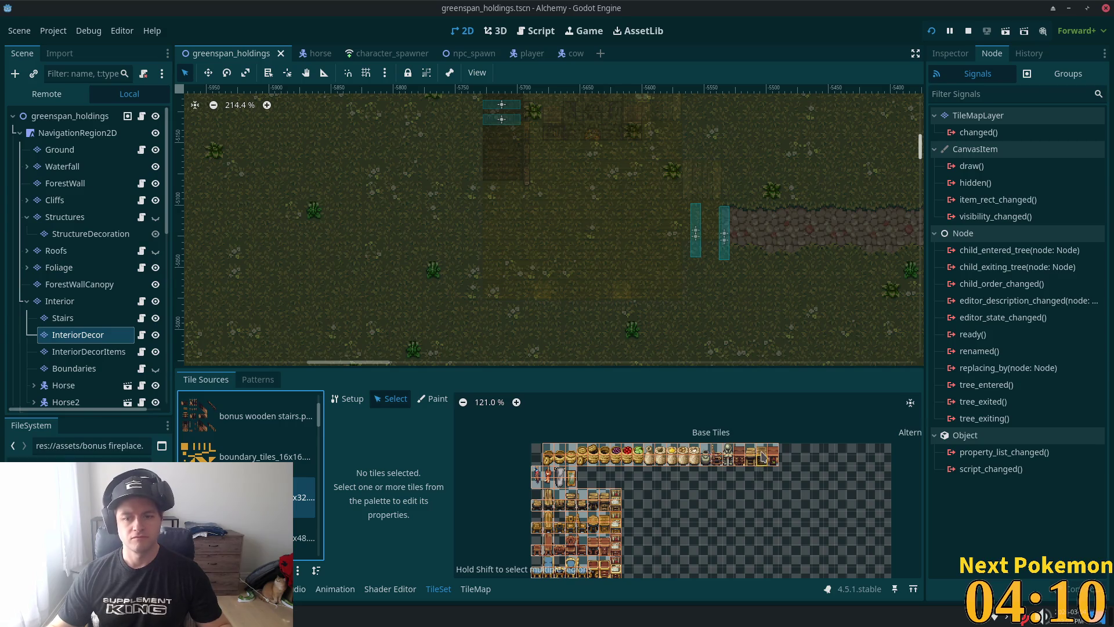
pyautogui.click(763, 462)
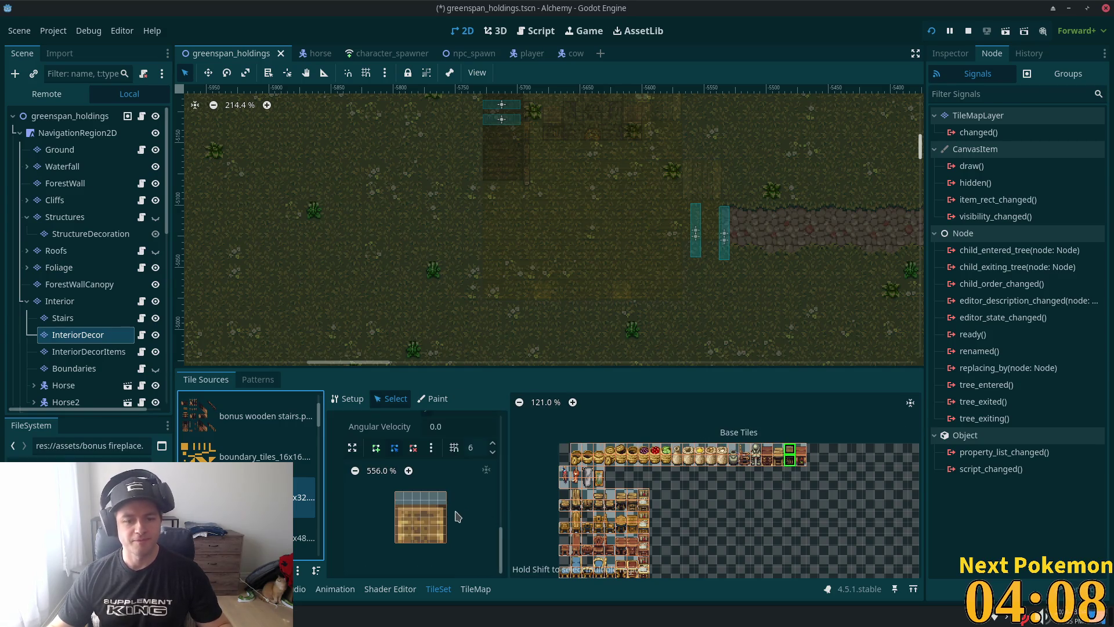
pyautogui.press('f')
pyautogui.hotkey('ctrl', 's')
pyautogui.scroll(7, 753, 493)
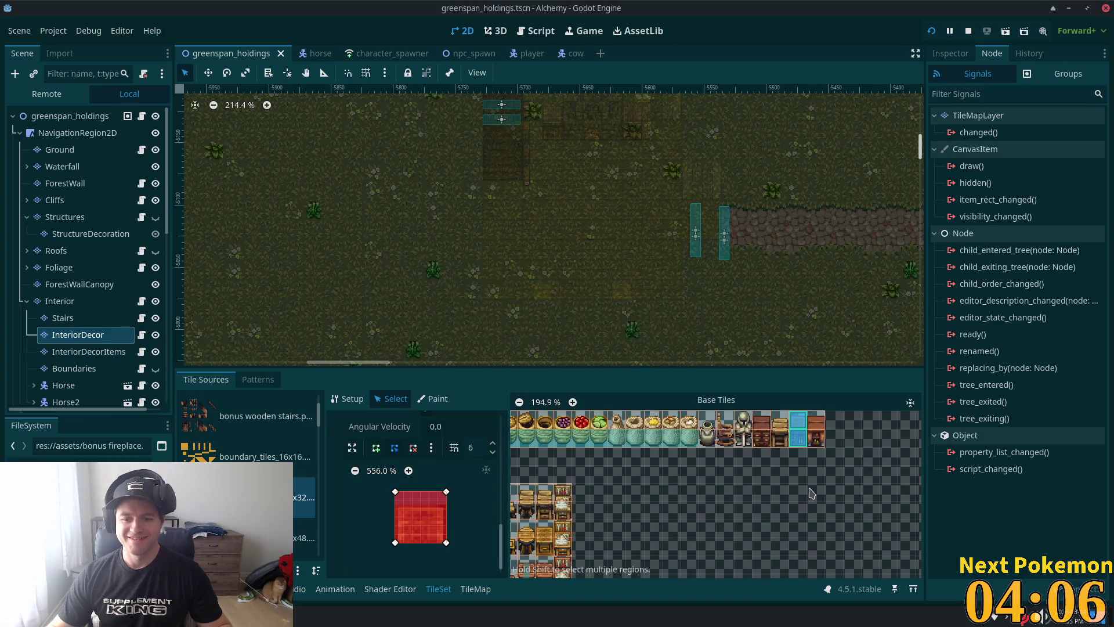
pyautogui.scroll(1, 752, 493)
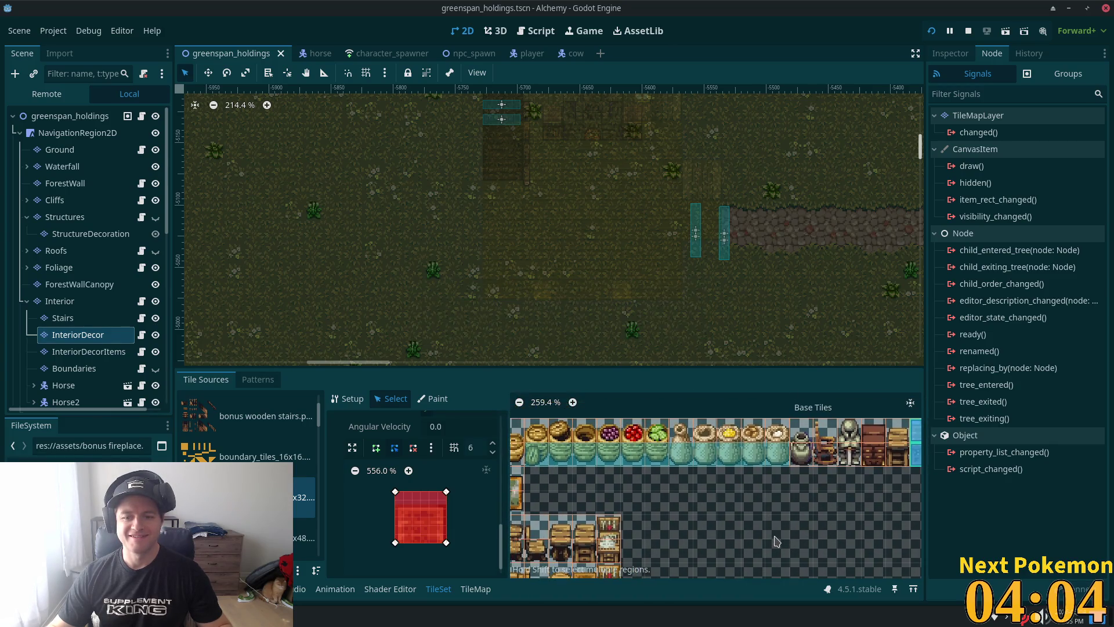
pyautogui.moveTo(757, 536); pyautogui.dragTo(815, 430)
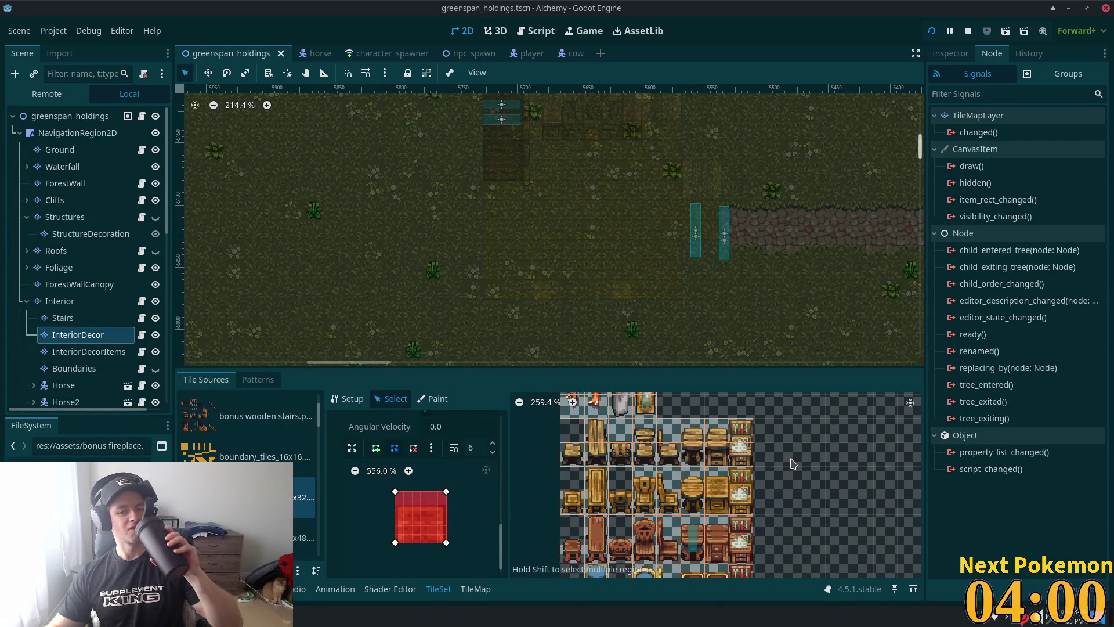
pyautogui.scroll(-2, 801, 493)
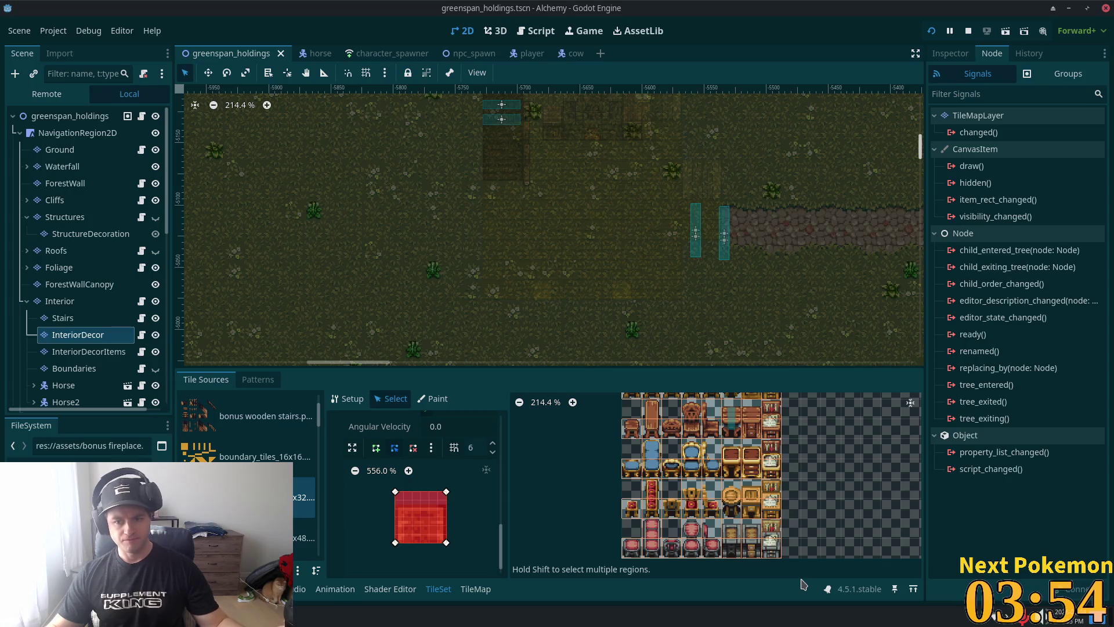
# Step: Select the 3x3 block of rug tiles in the variable-size furnishings atlas
pyautogui.click(303, 537)
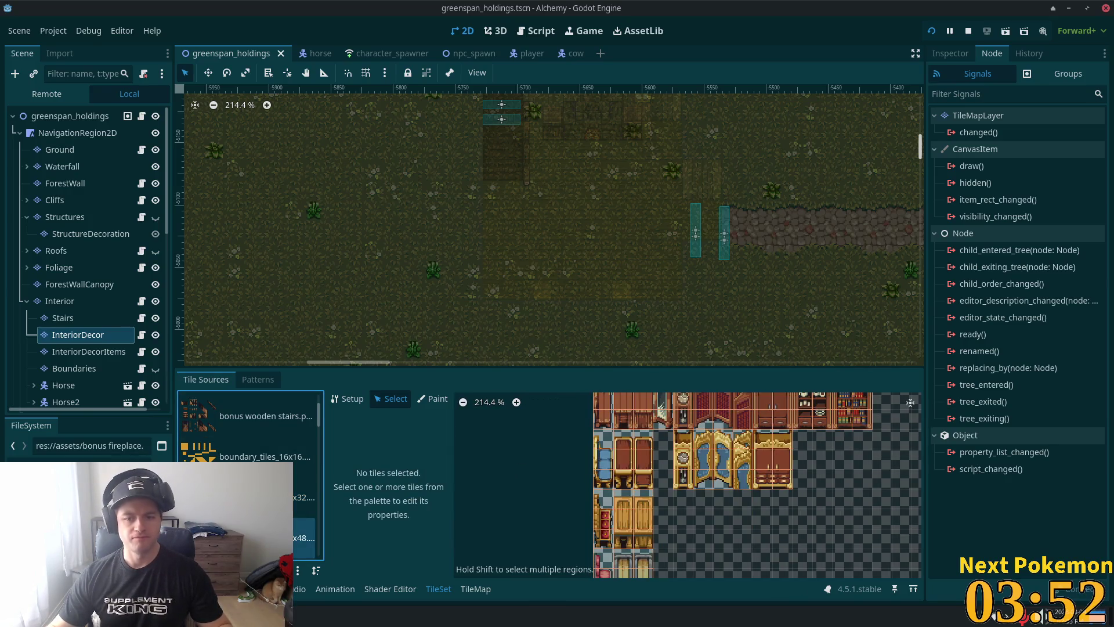
pyautogui.scroll(-4, 719, 509)
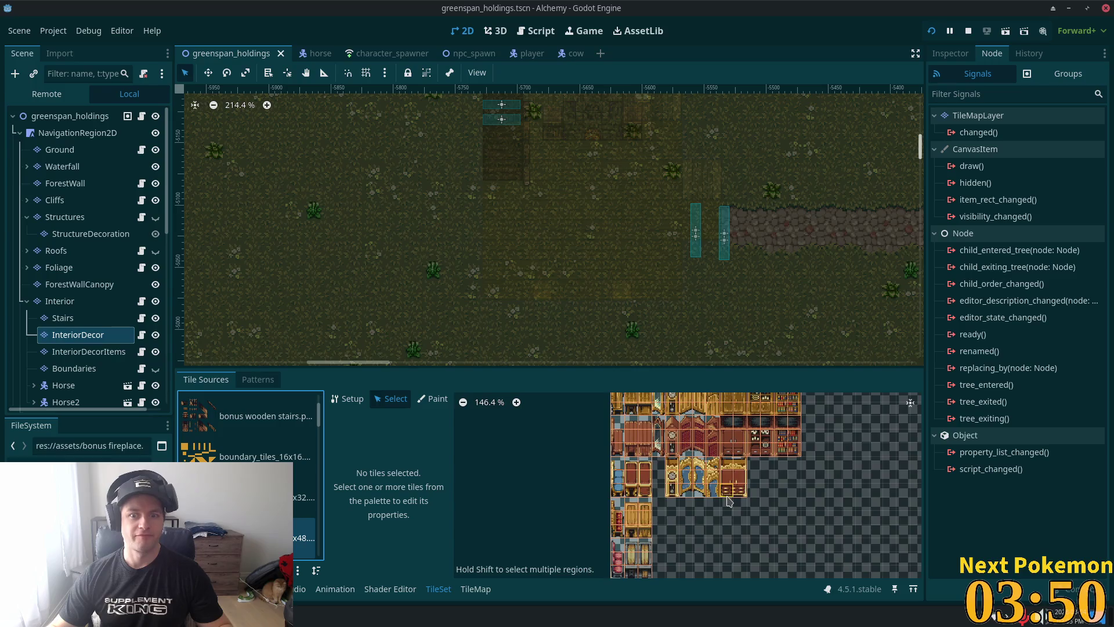
pyautogui.scroll(-3, 249, 476)
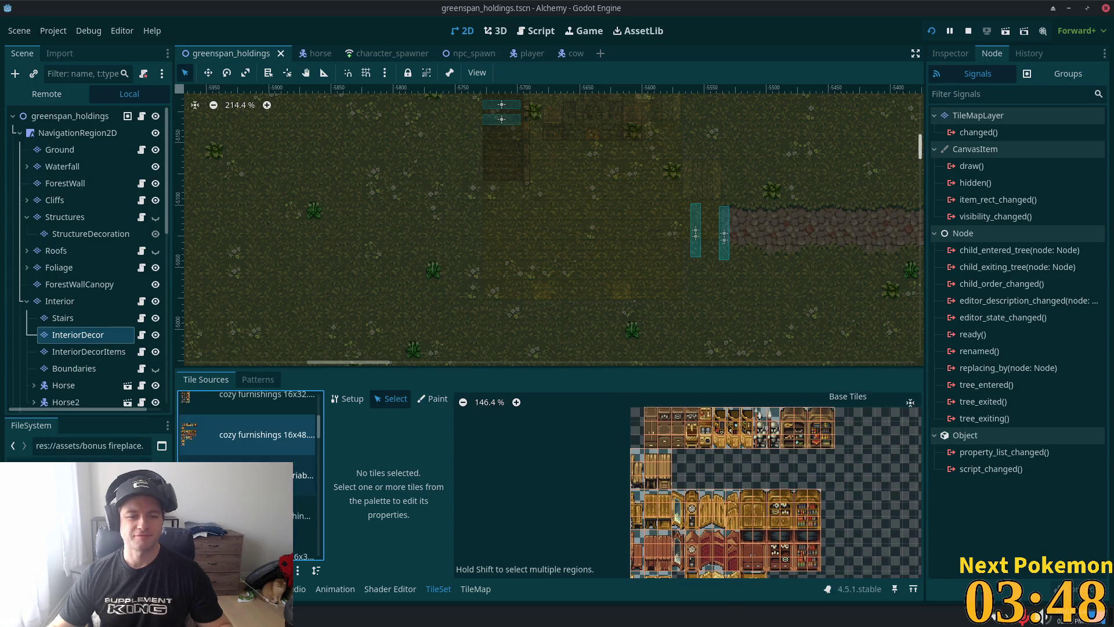
pyautogui.scroll(-1, 244, 464)
pyautogui.click(232, 456)
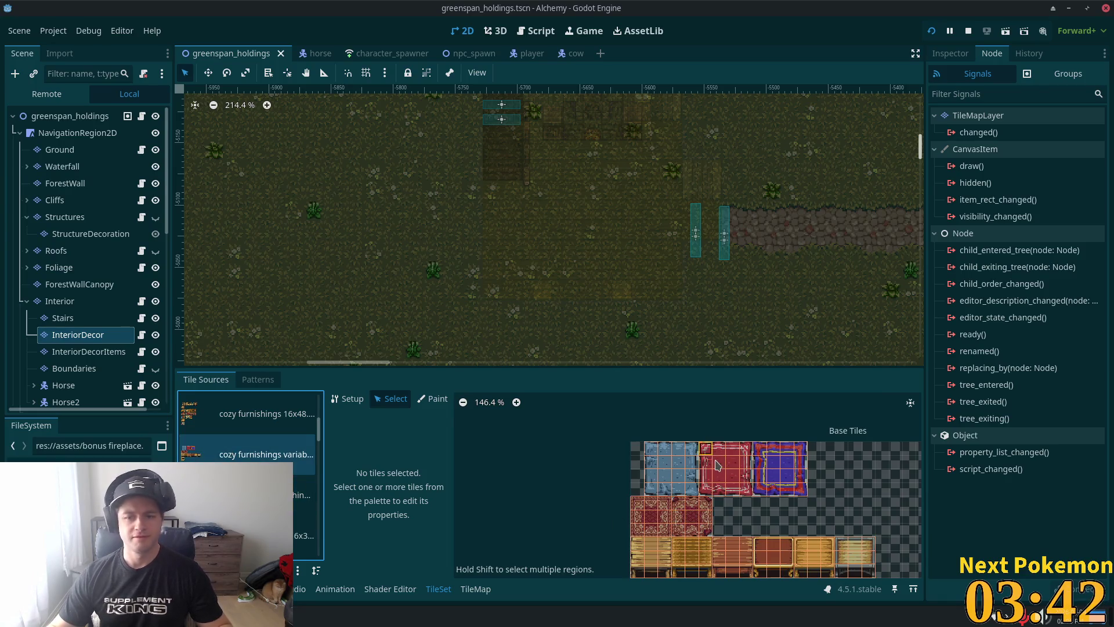
pyautogui.scroll(-3, 697, 458)
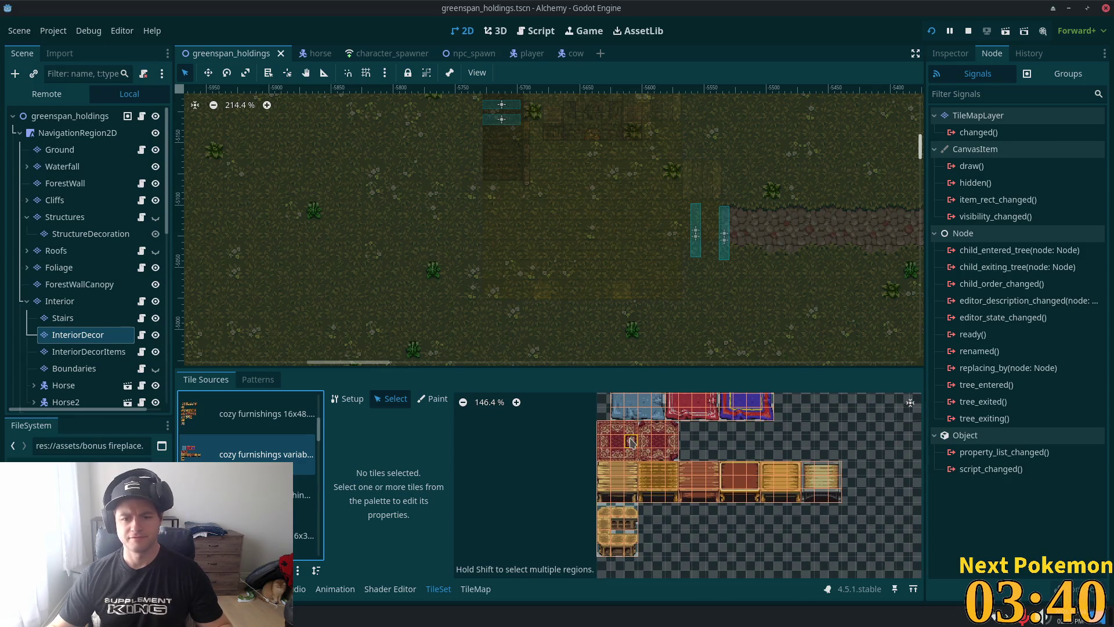
pyautogui.moveTo(604, 427); pyautogui.dragTo(631, 458)
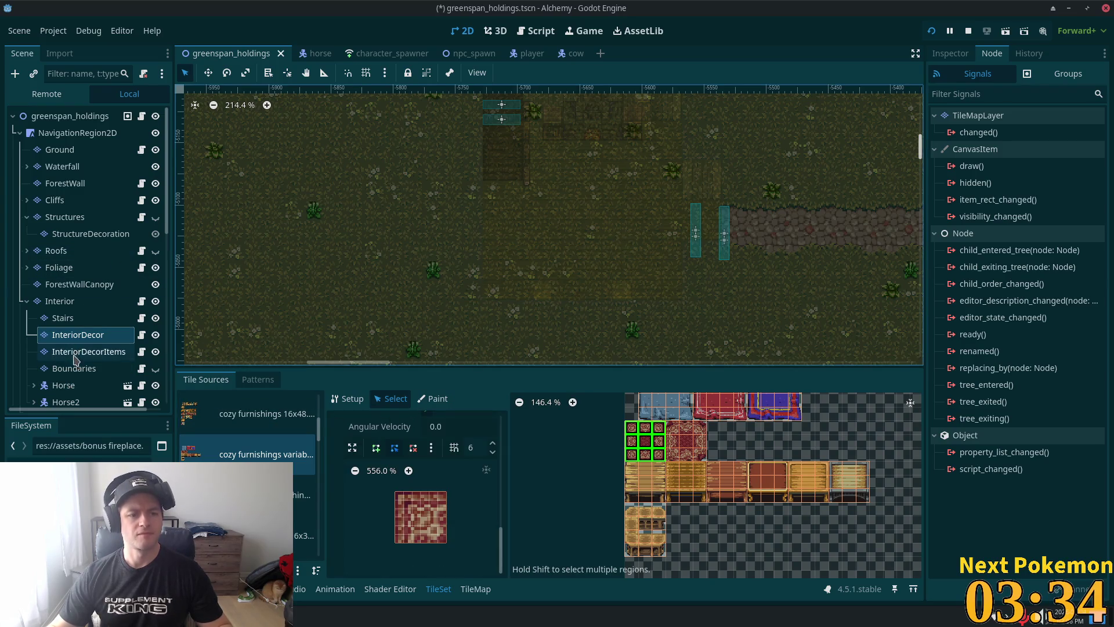
pyautogui.click(69, 335)
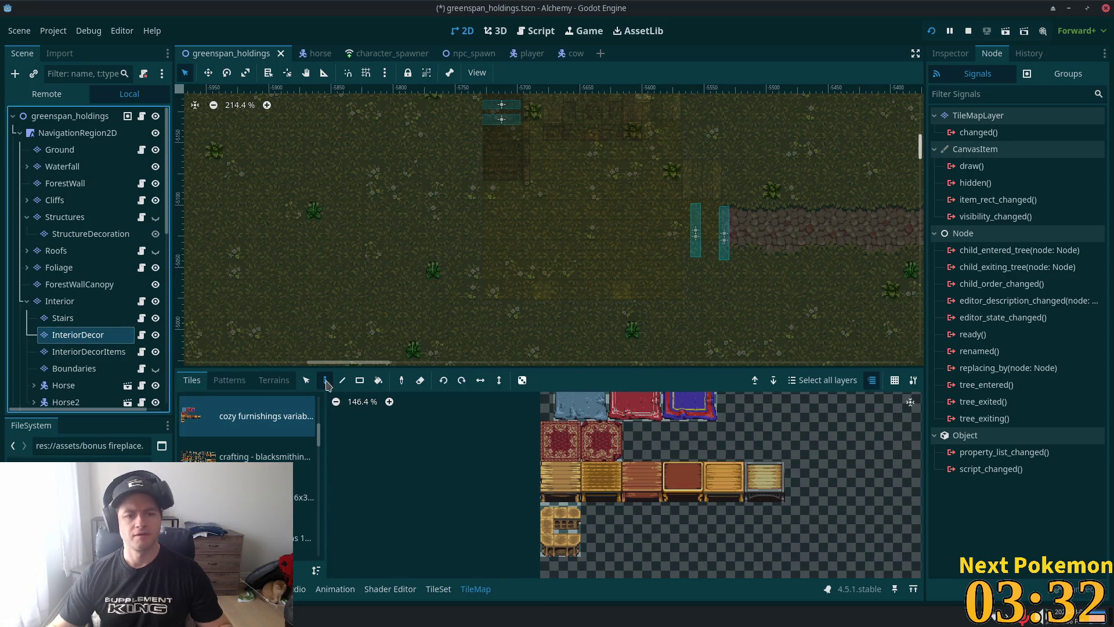
# Step: Pick the red rug block in the palette and return to the InteriorDecor layer
pyautogui.click(326, 381)
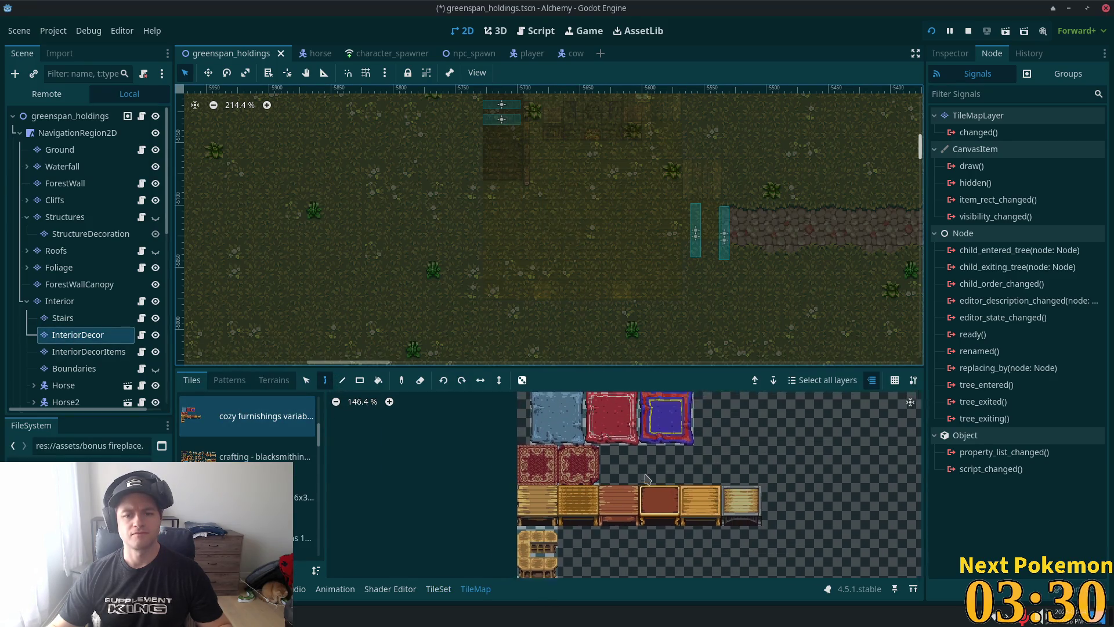
pyautogui.moveTo(545, 406); pyautogui.dragTo(589, 452)
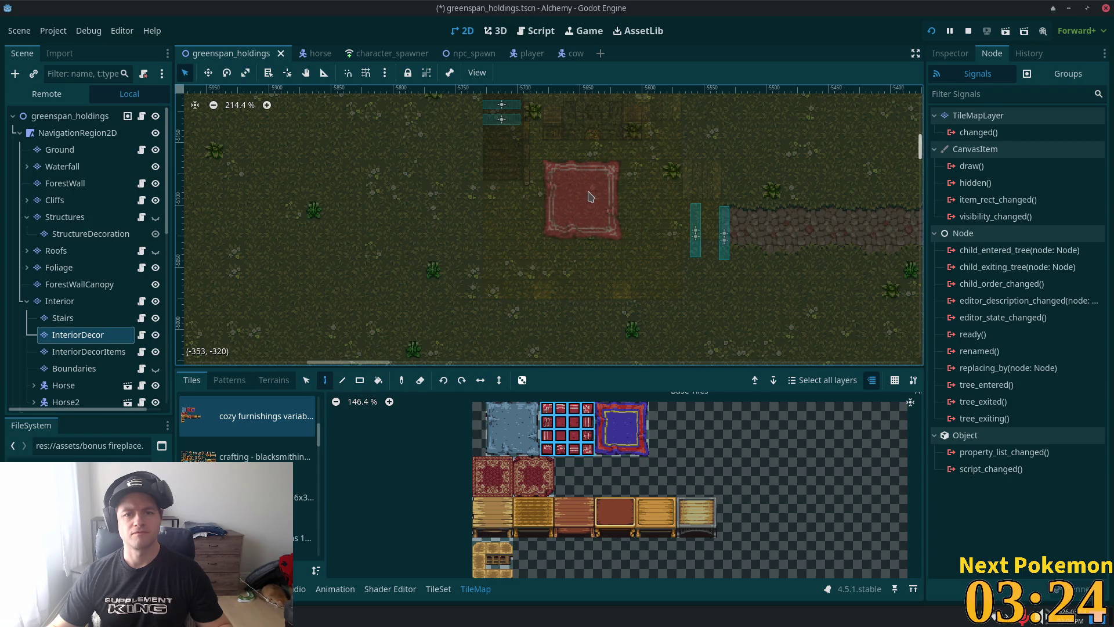
pyautogui.click(67, 116)
pyautogui.scroll(1, 632, 237)
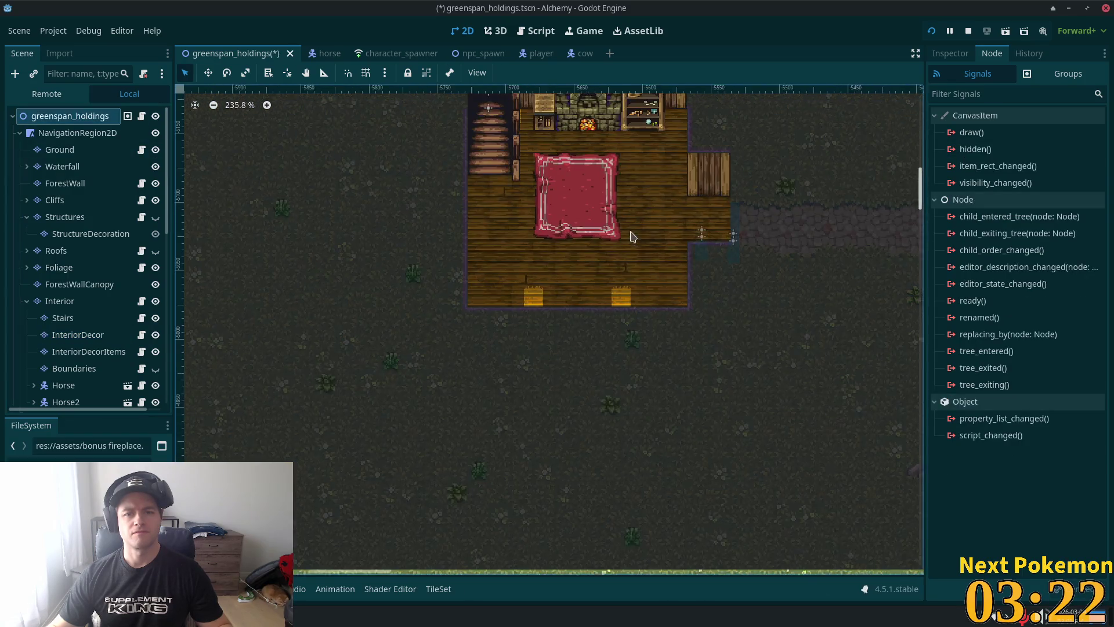
pyautogui.scroll(2, 632, 237)
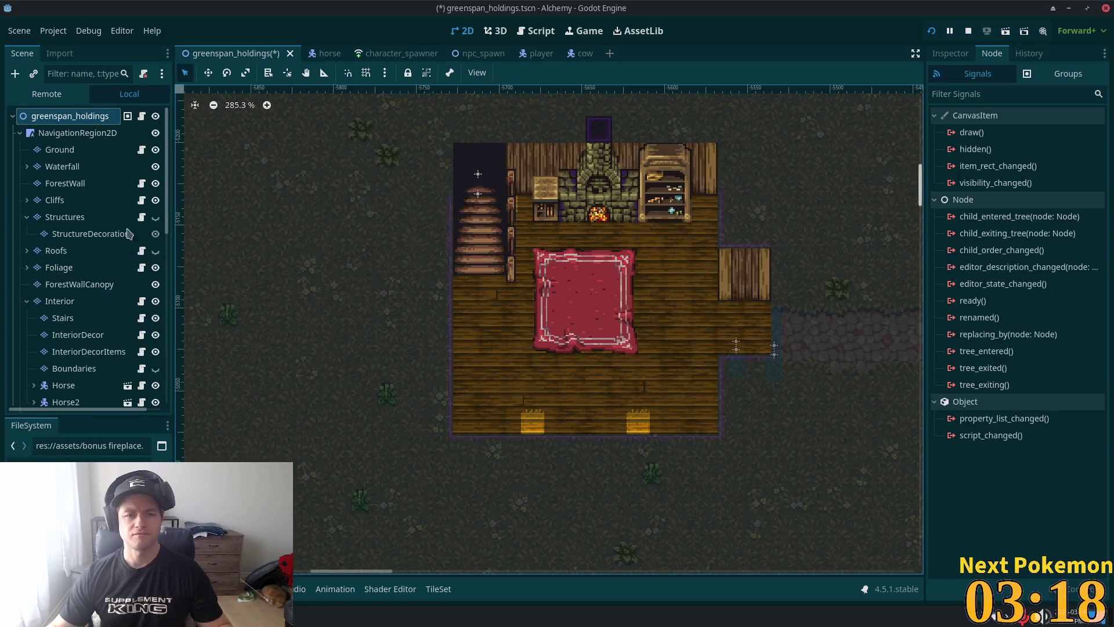
pyautogui.click(80, 338)
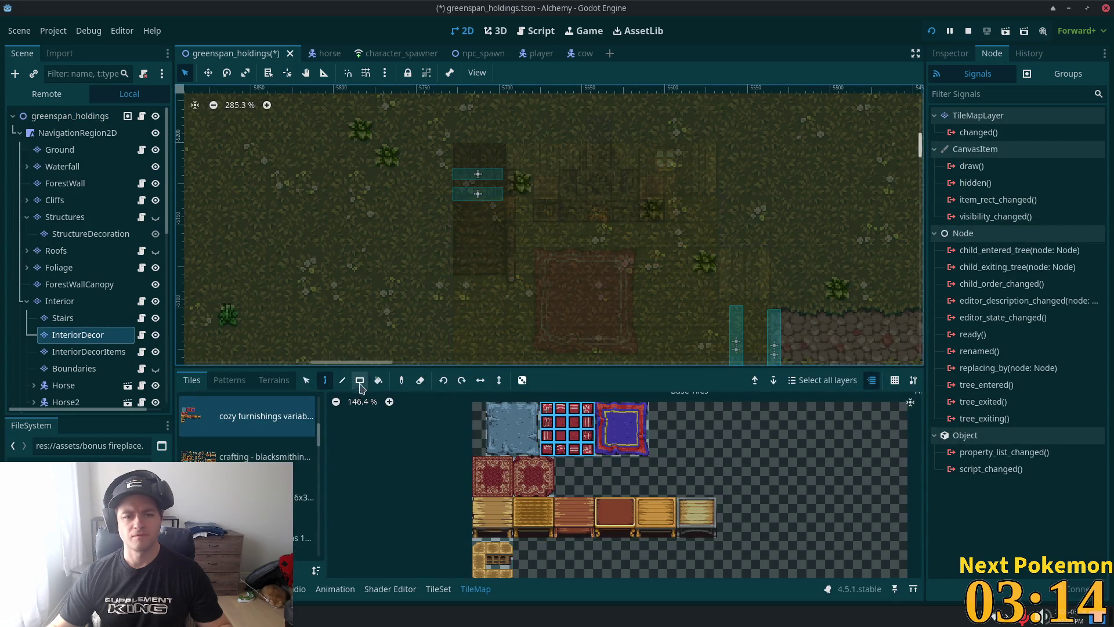
# Step: Take a 2x2 part of the red rug to paint, then save and run the game with F5
pyautogui.click(306, 380)
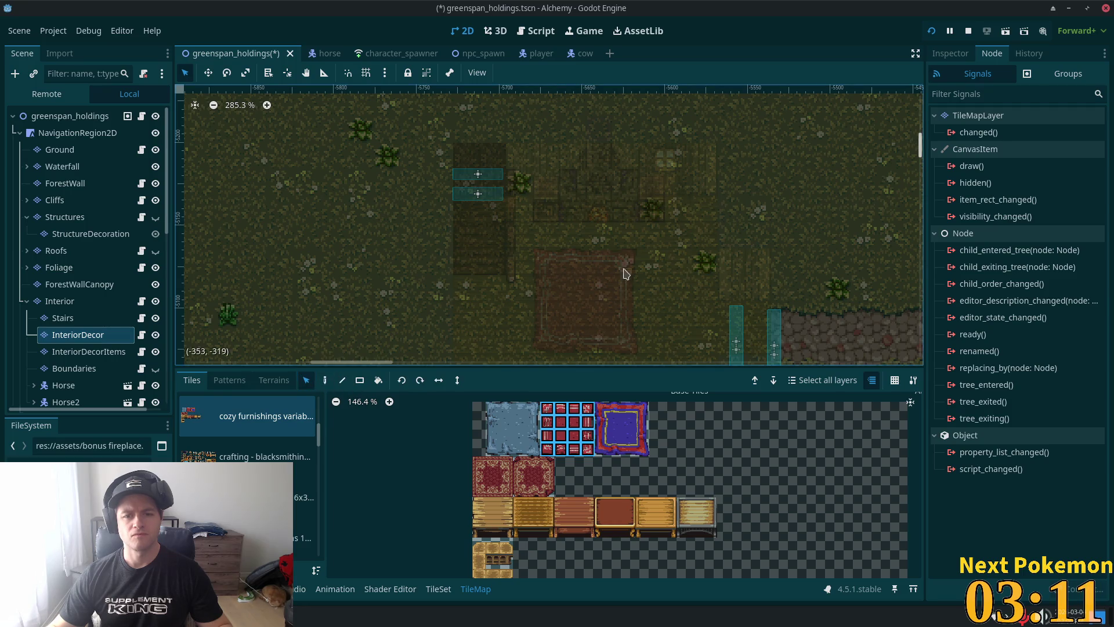
pyautogui.click(667, 316)
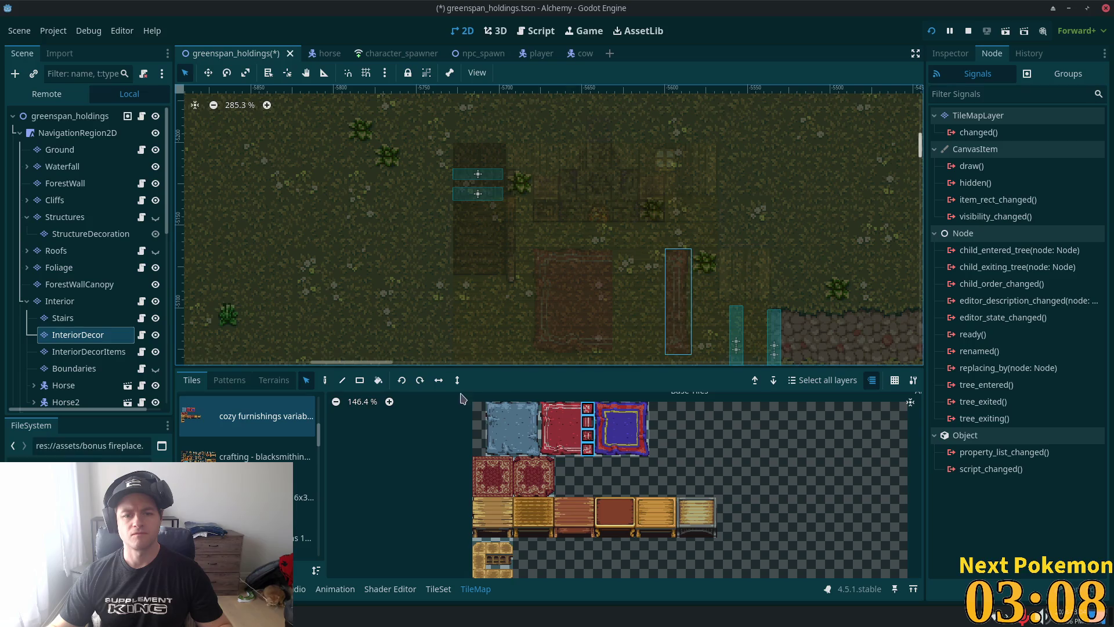
pyautogui.moveTo(564, 409); pyautogui.dragTo(578, 449)
pyautogui.click(325, 380)
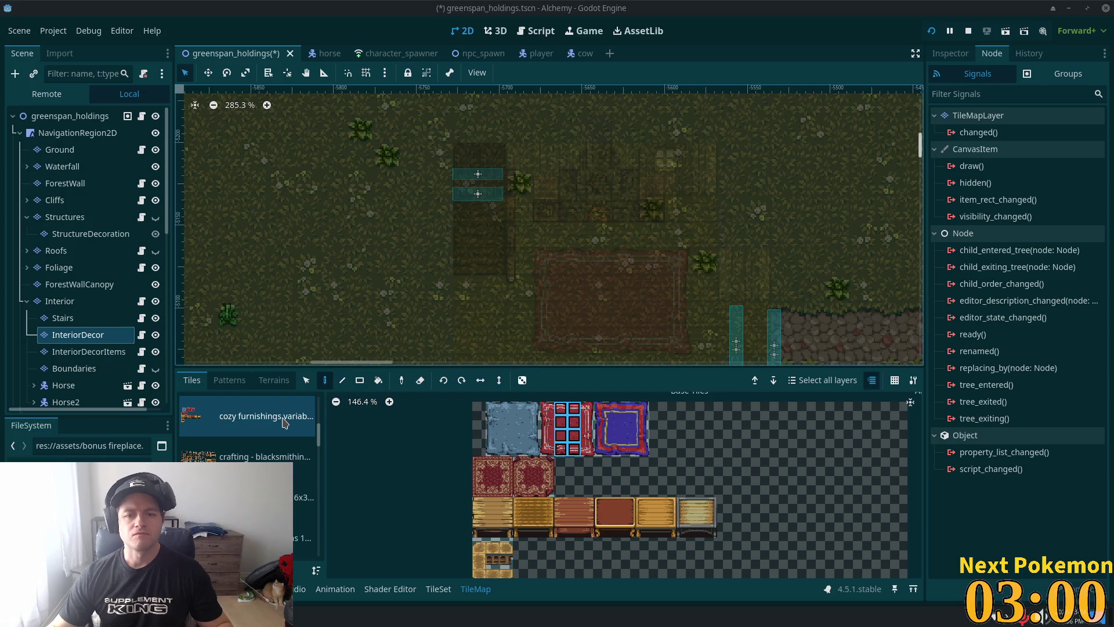
pyautogui.press('F5')
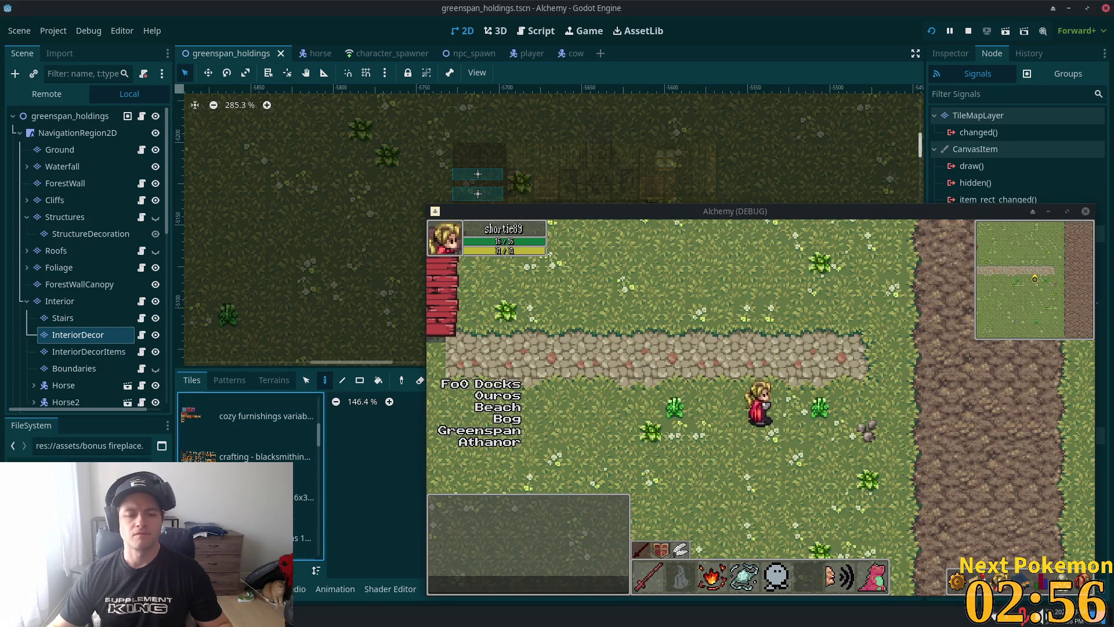
# Step: Leave the running Alchemy game, return to the editor and select the greenspan_holdings root node
pyautogui.press('F8')
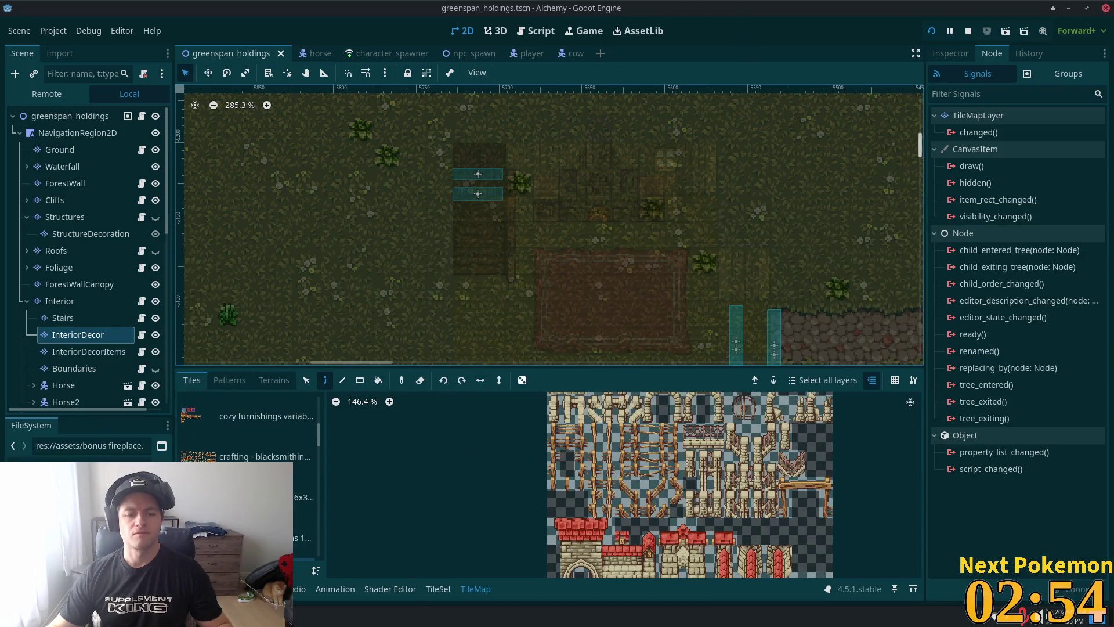
pyautogui.click(306, 545)
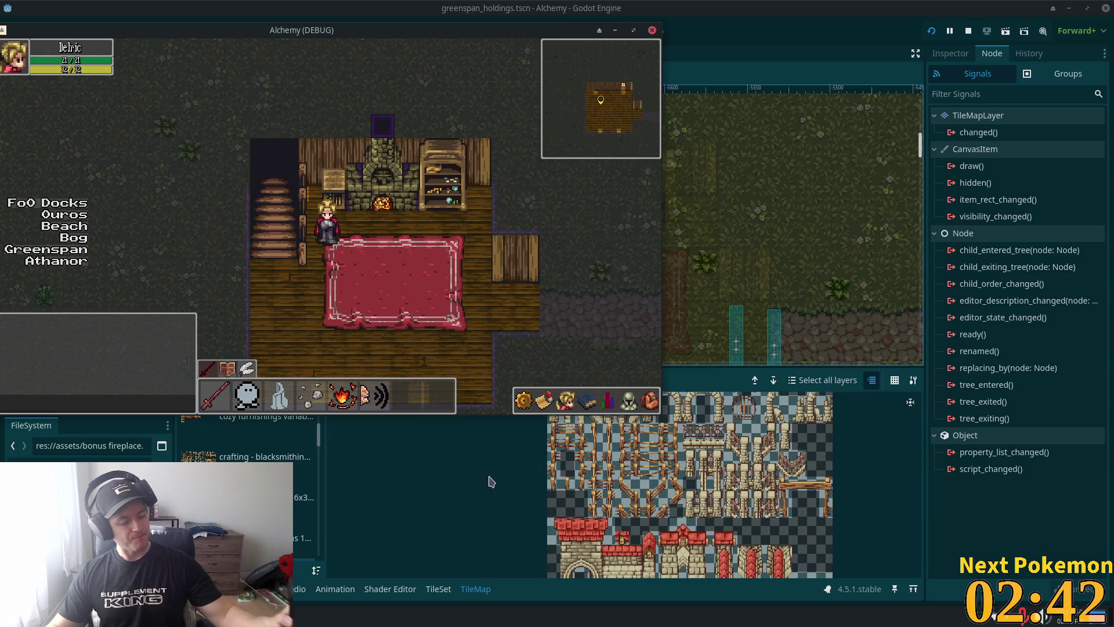
pyautogui.click(833, 5)
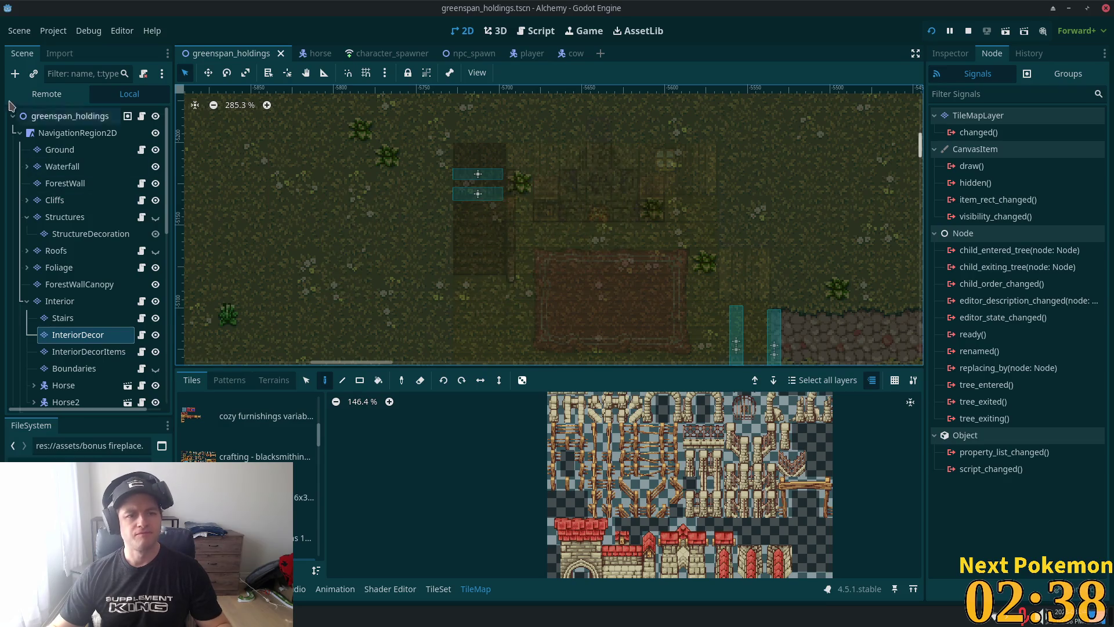
pyautogui.click(76, 116)
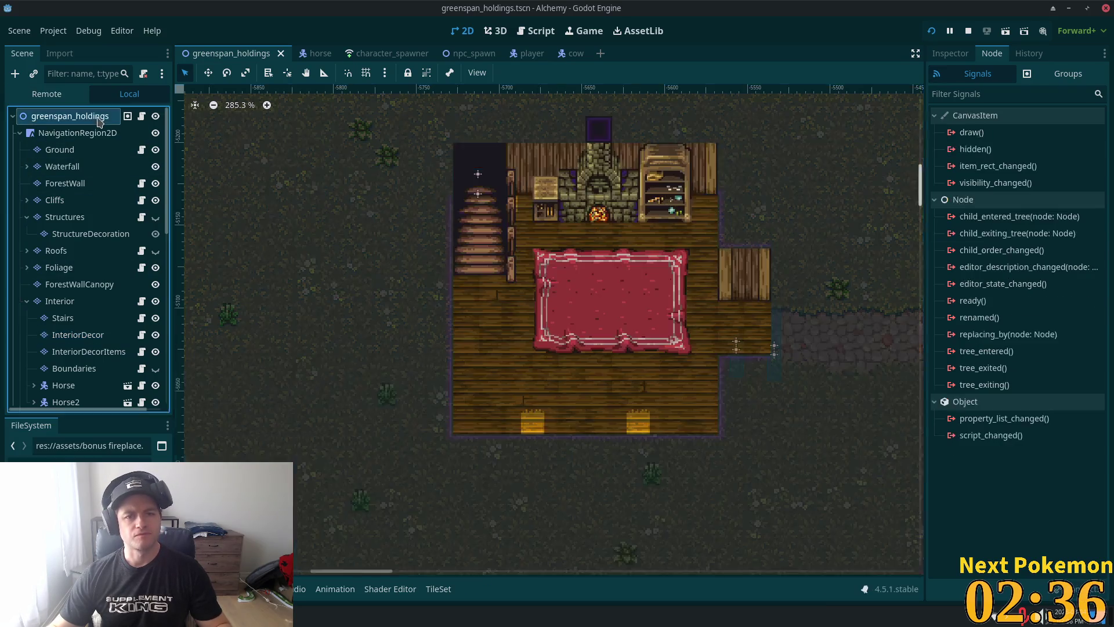
# Step: Add a PointLight2D node to the scene by searching 'point' in the new-node dialog
pyautogui.rightClick(598, 215)
pyautogui.click(638, 239)
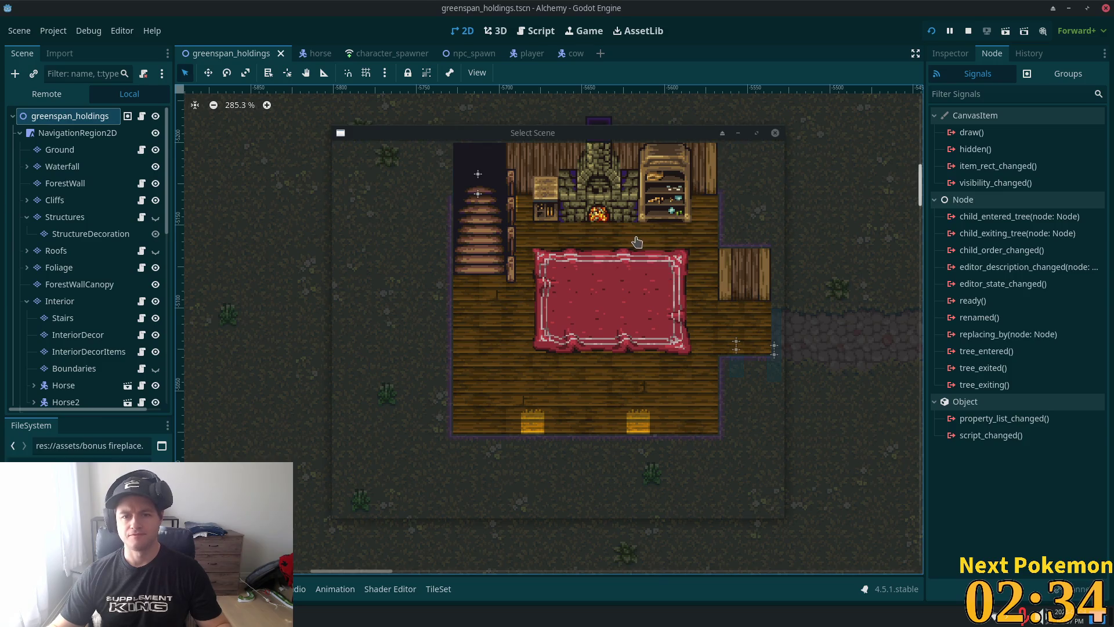
pyautogui.write('point')
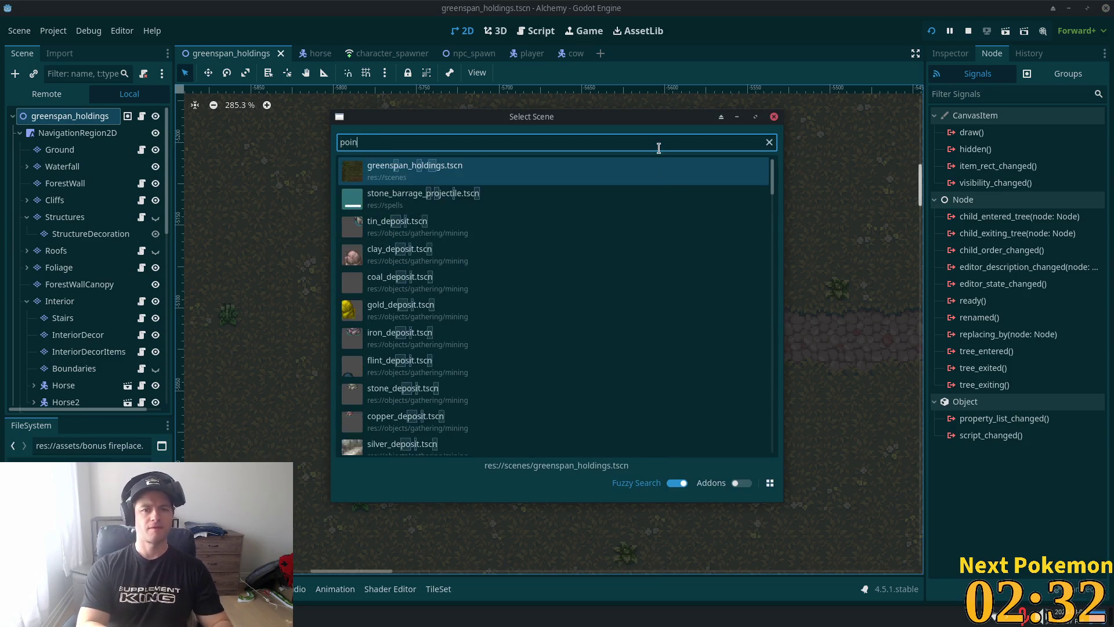
pyautogui.press('Escape')
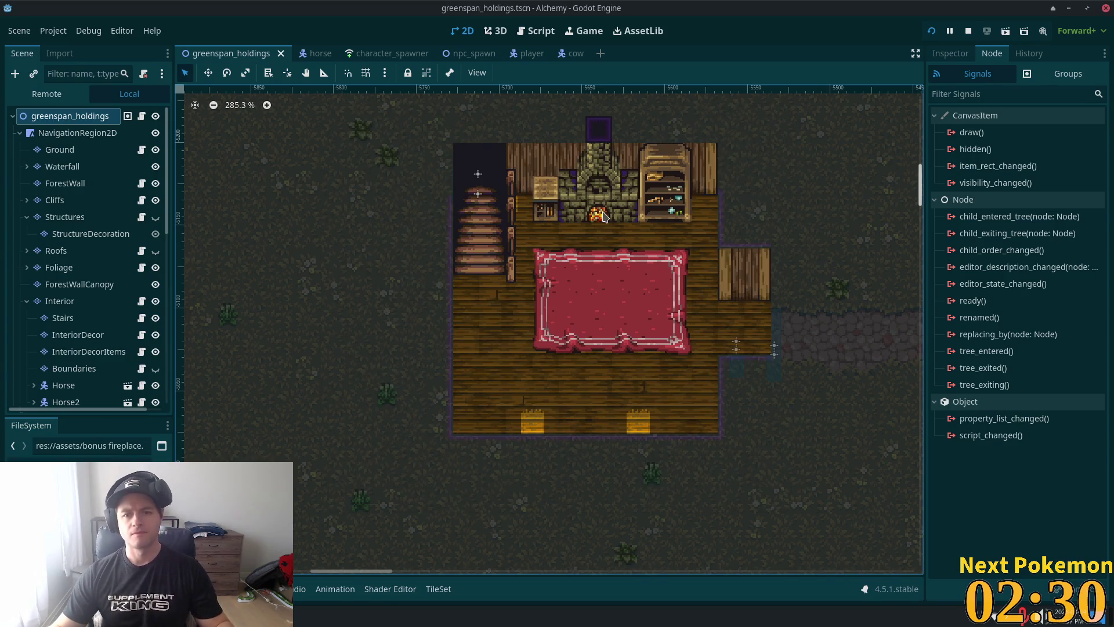
pyautogui.rightClick(603, 216)
pyautogui.click(662, 219)
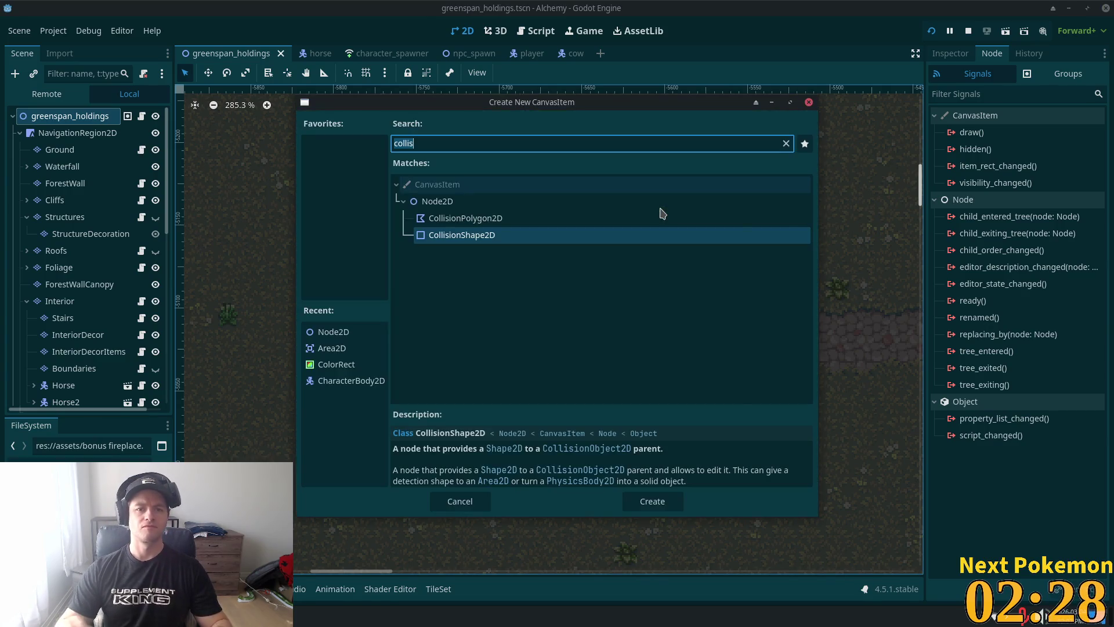
pyautogui.write('point')
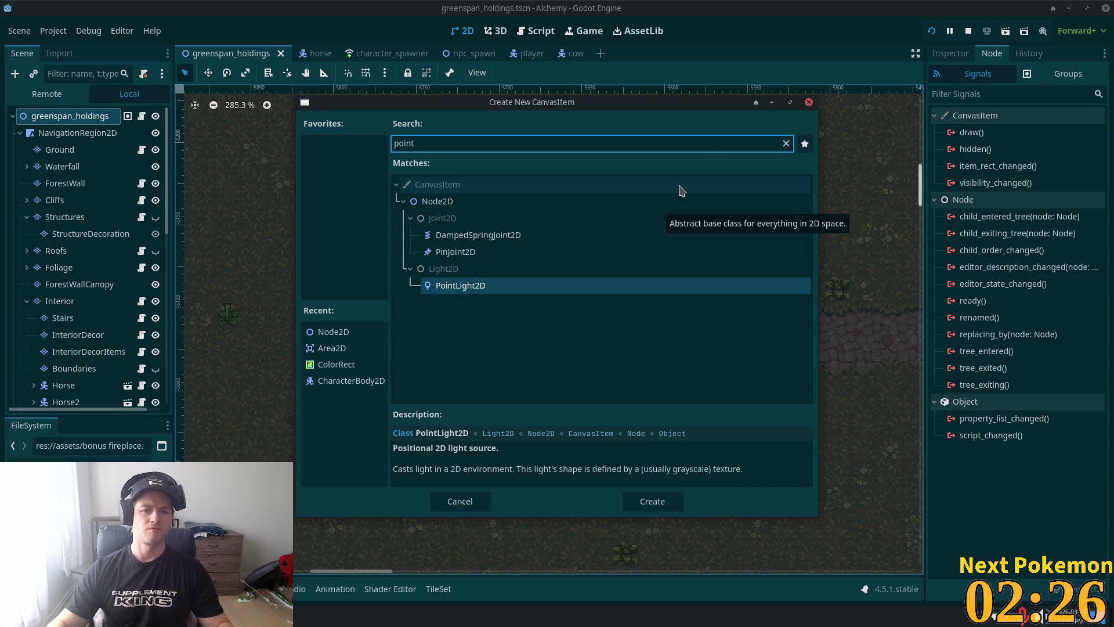
pyautogui.doubleClick(463, 286)
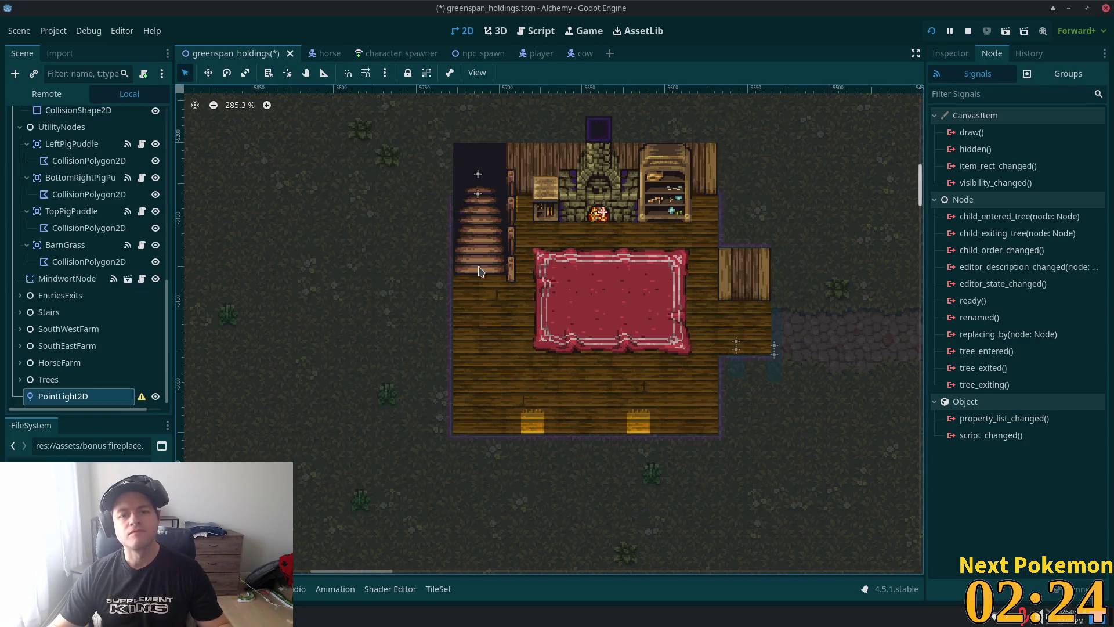
pyautogui.click(208, 73)
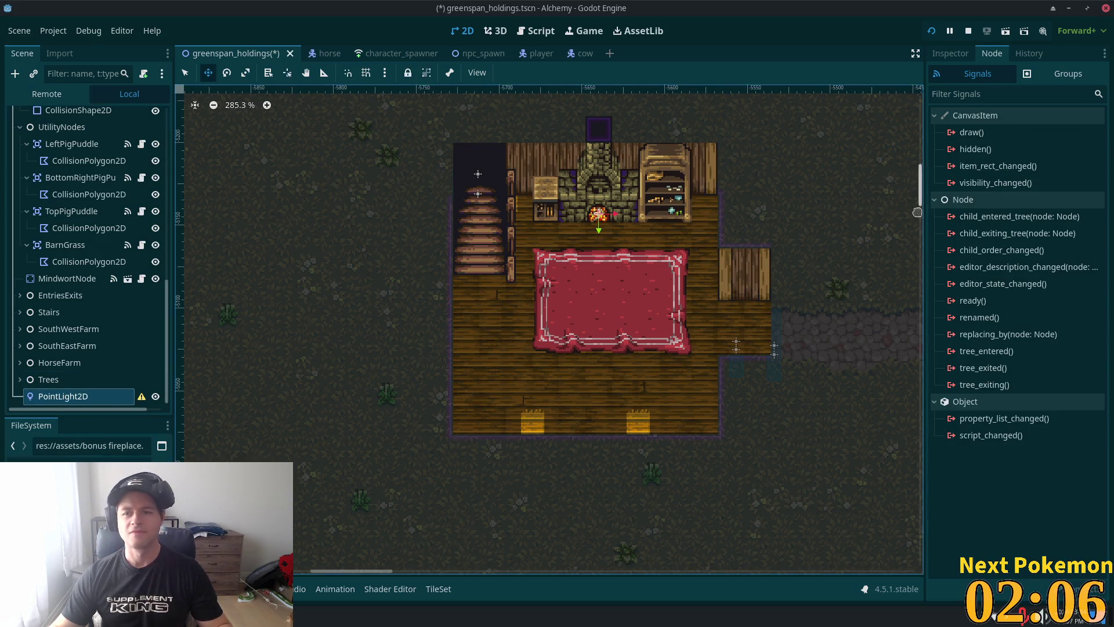
# Step: Browse Quick Load images for the light's texture, then close without choosing one
pyautogui.click(951, 53)
pyautogui.click(1055, 150)
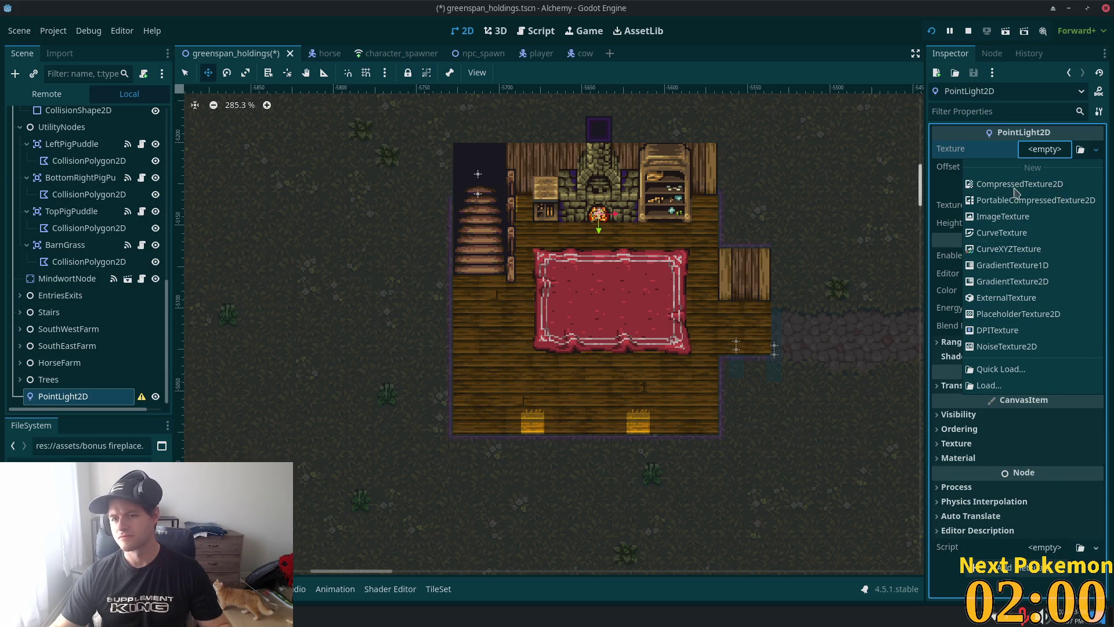
pyautogui.click(994, 369)
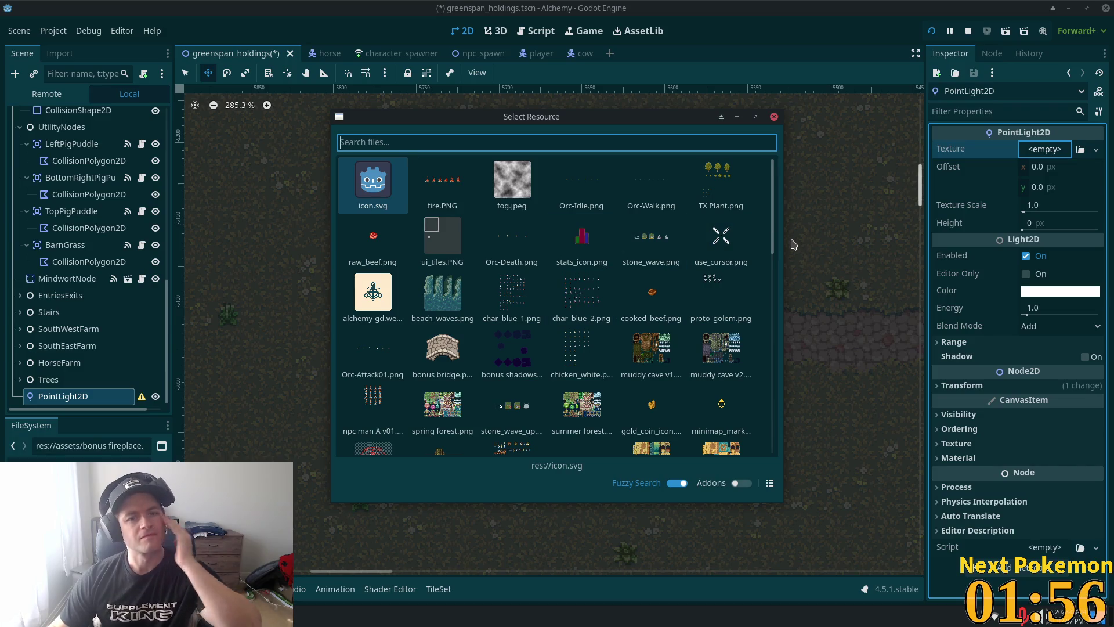
pyautogui.scroll(-3, 705, 227)
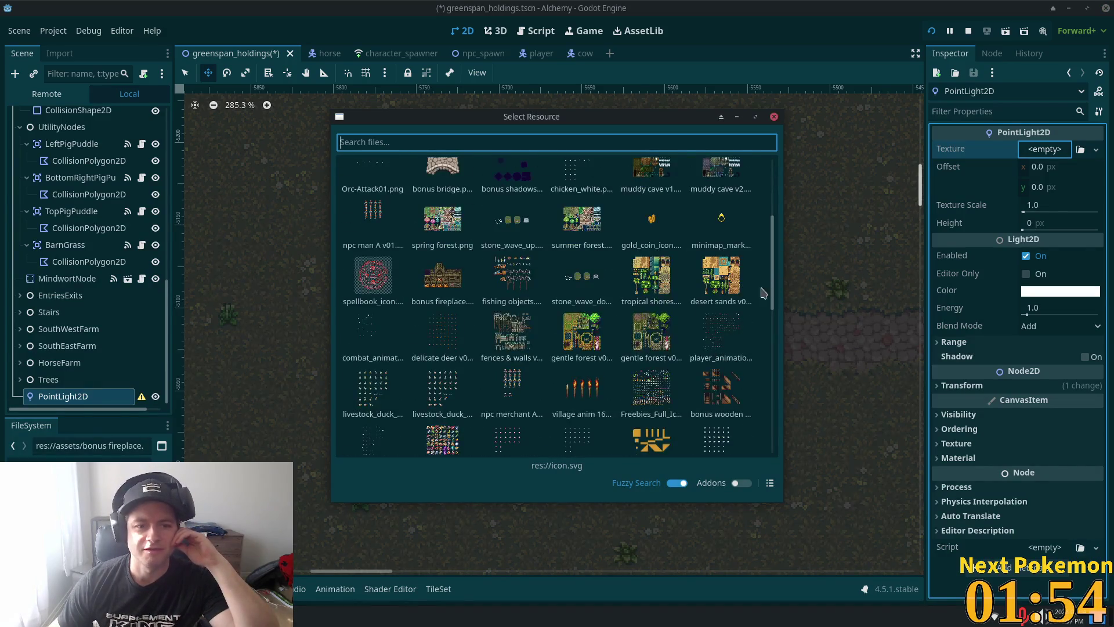
pyautogui.scroll(-10, 765, 291)
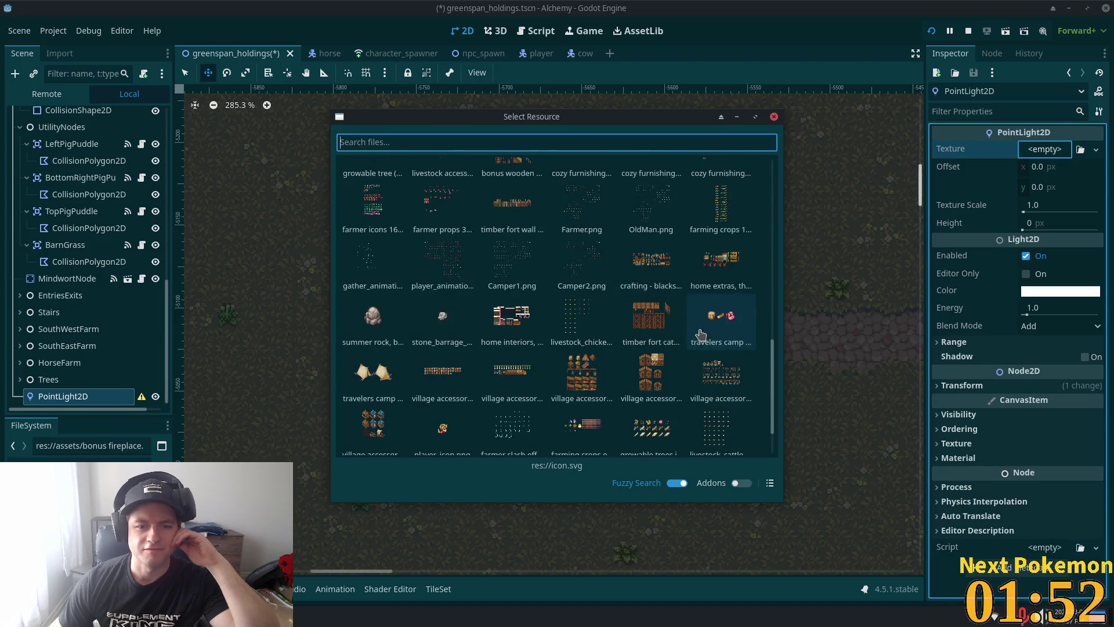
pyautogui.scroll(-2, 700, 334)
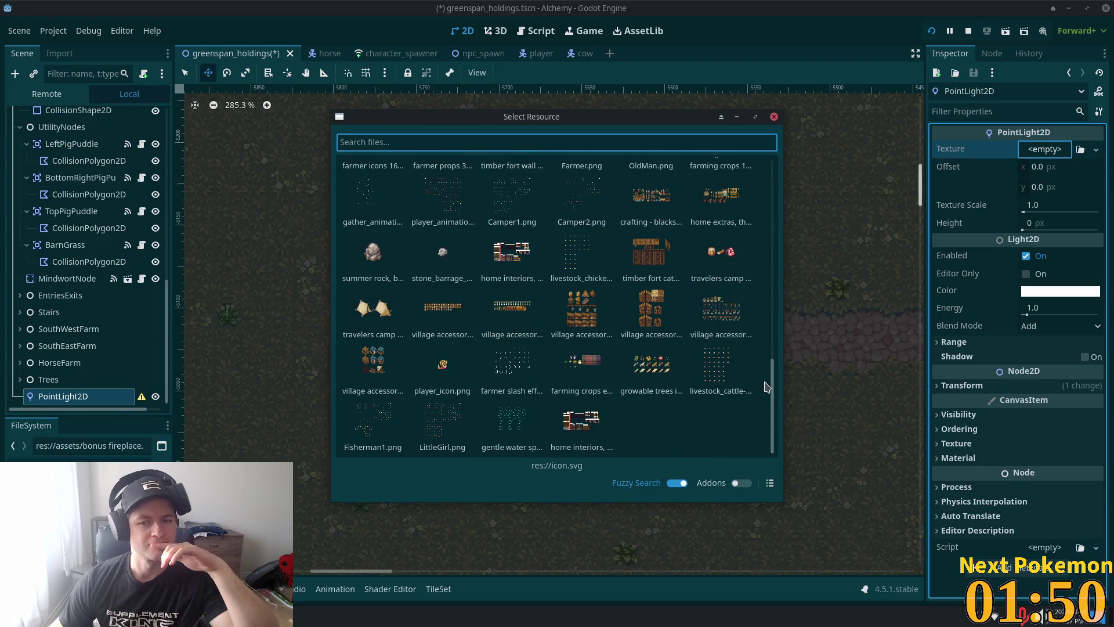
pyautogui.moveTo(772, 389)
pyautogui.mouseDown()
pyautogui.moveTo(786, 305)
pyautogui.moveTo(784, 185)
pyautogui.mouseUp()
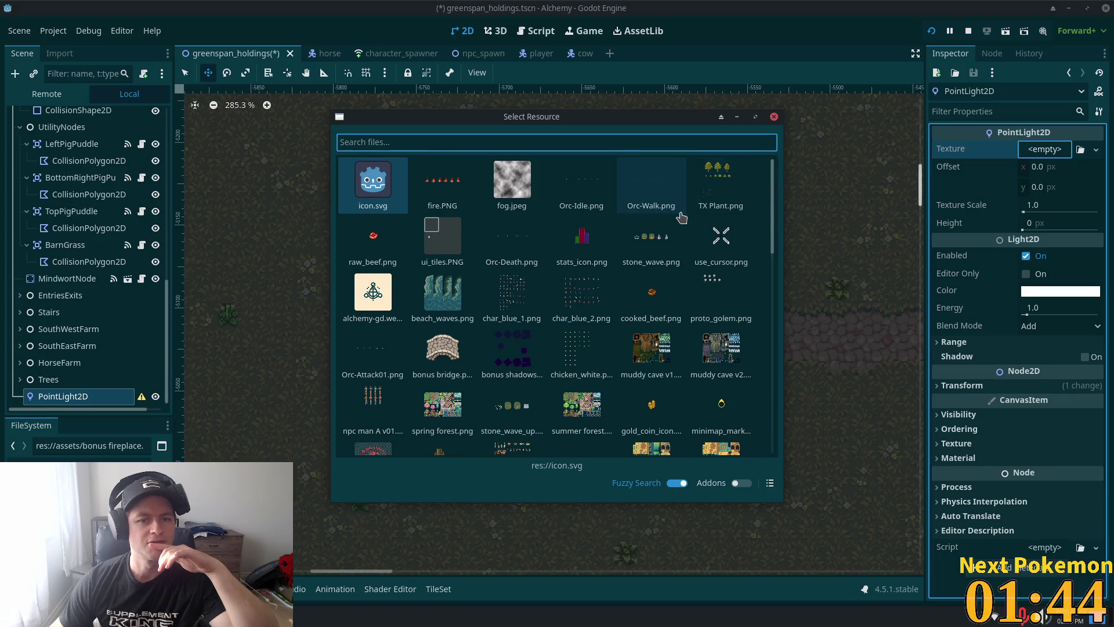
pyautogui.click(774, 117)
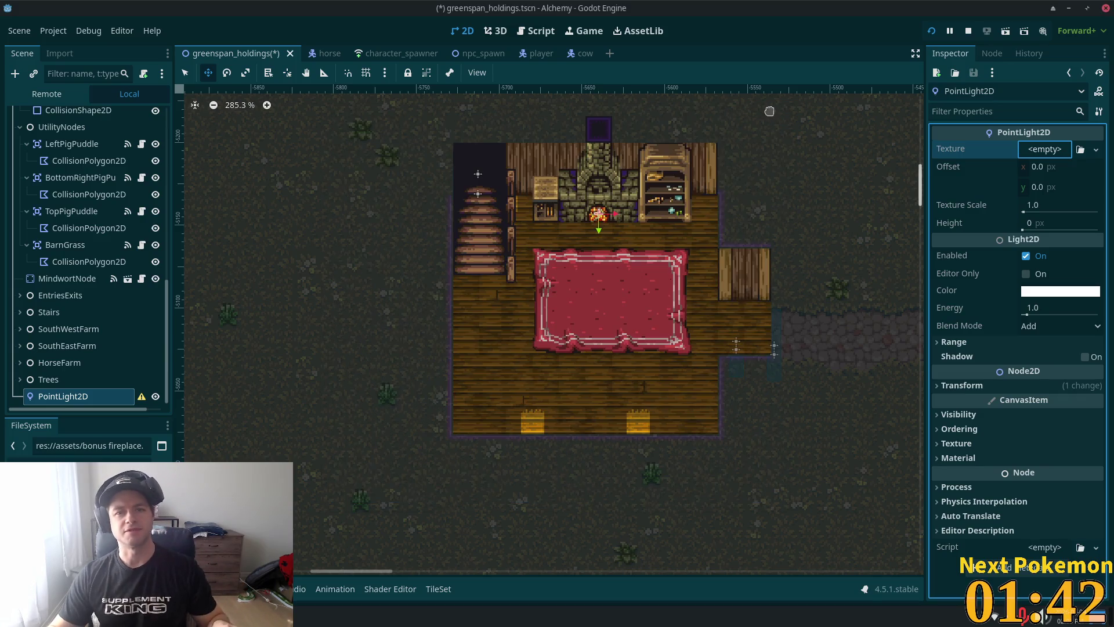
pyautogui.hotkey('alt', 'shift', 'o')
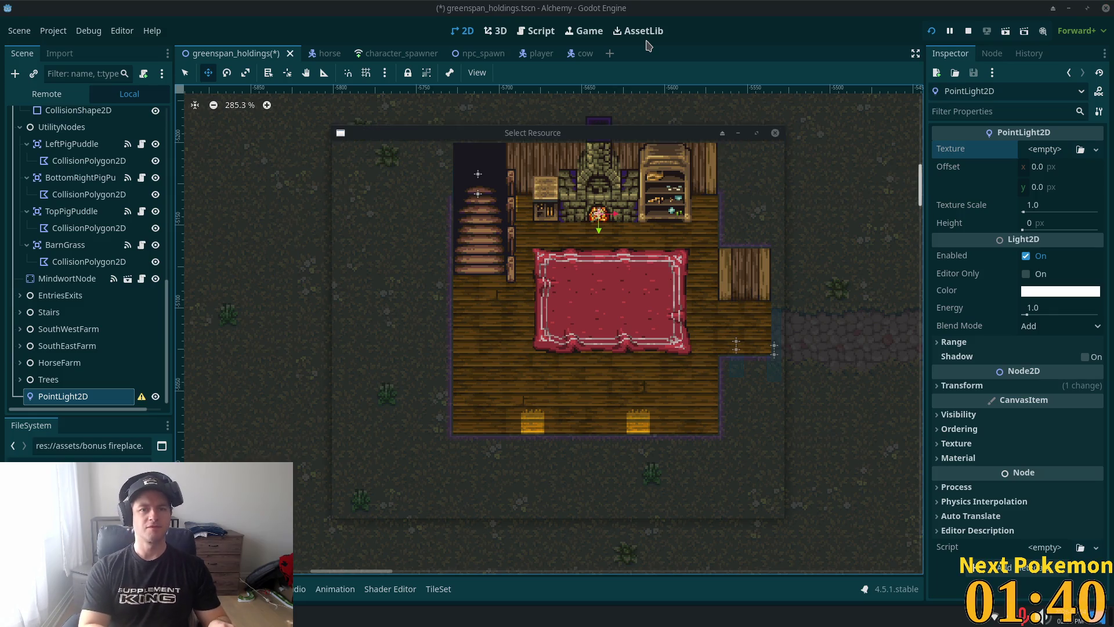
# Step: Open brazier.tscn and copy its PointLight2D2 node
pyautogui.write('bra')
pyautogui.press('Return')
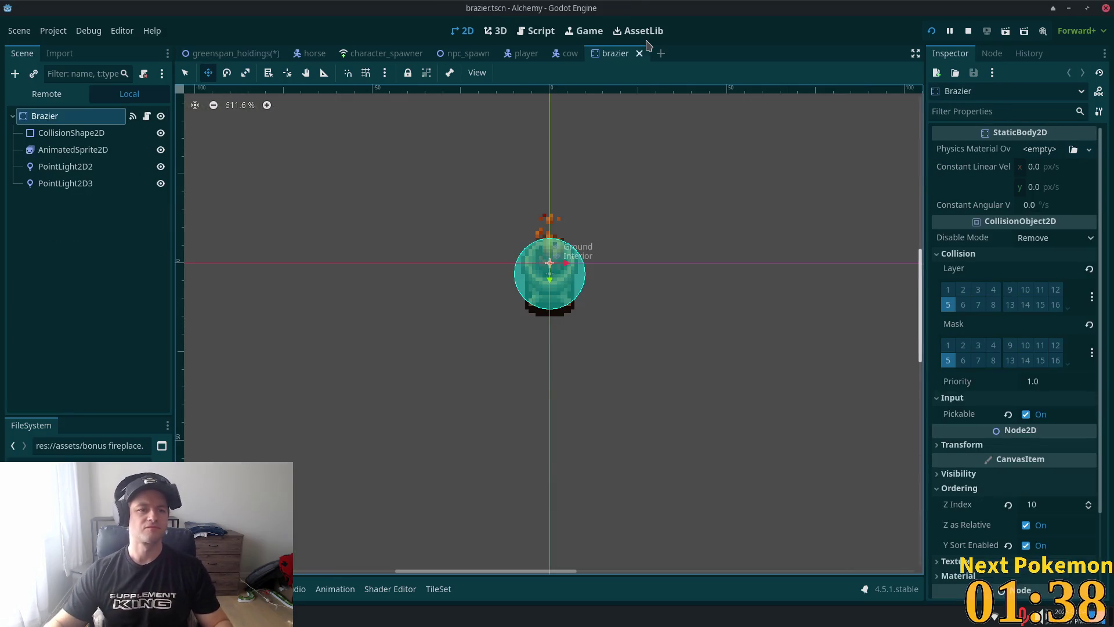
pyautogui.click(74, 173)
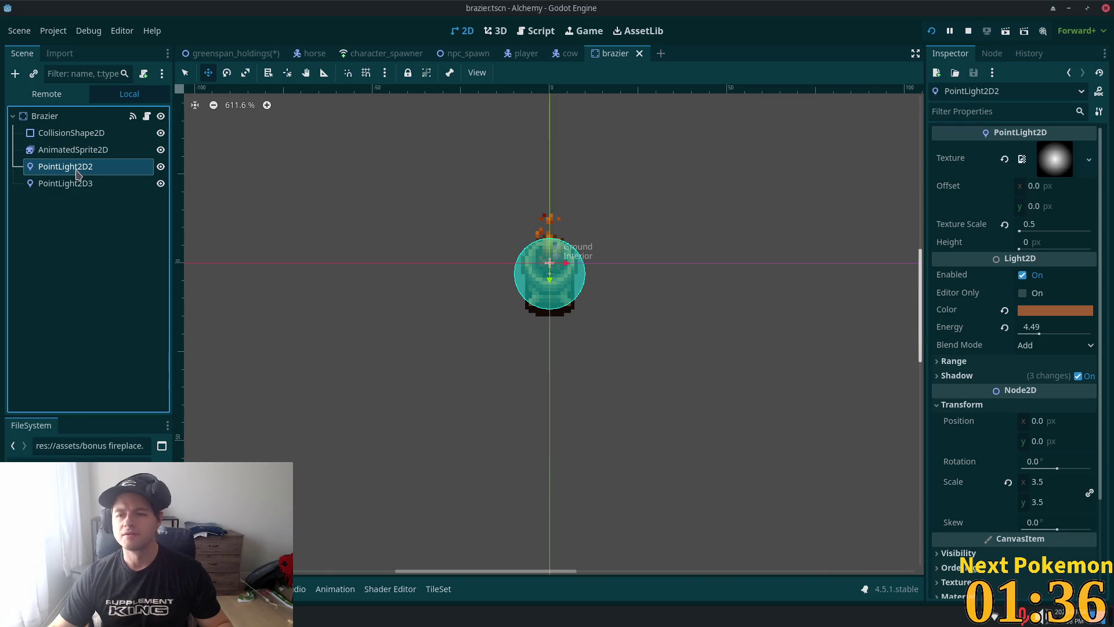
pyautogui.click(84, 193)
pyautogui.click(68, 170)
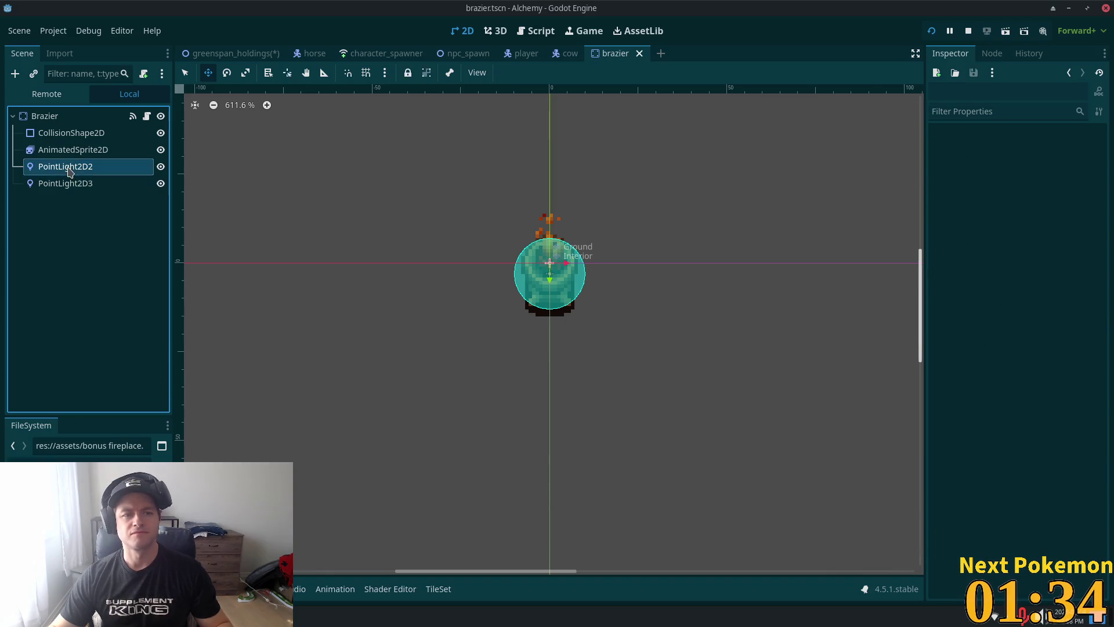
pyautogui.click(66, 186)
pyautogui.click(62, 170)
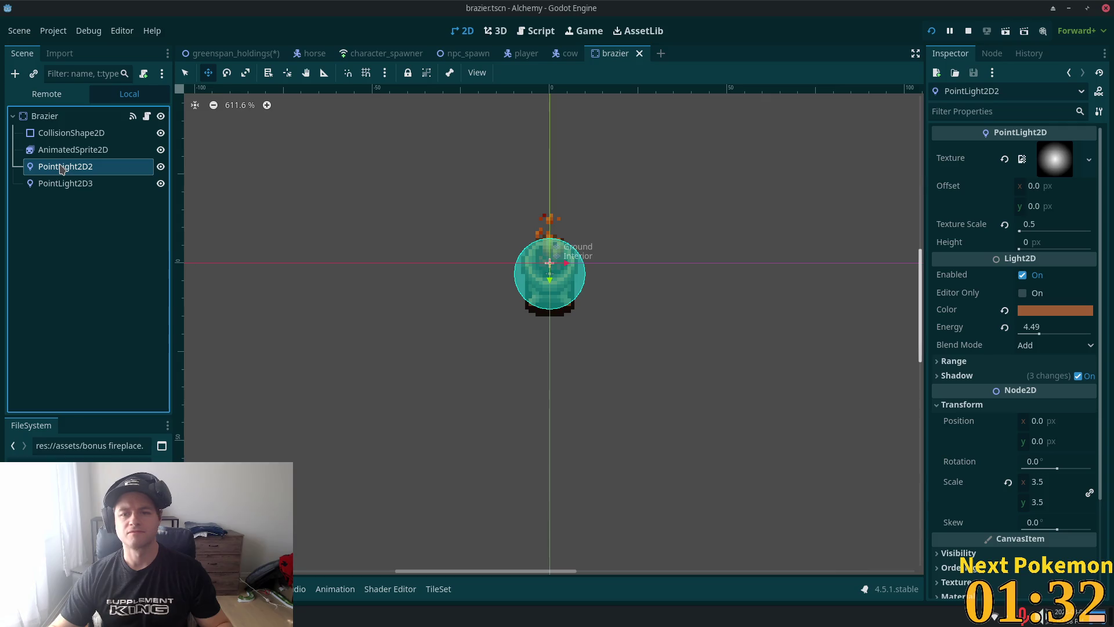
pyautogui.rightClick(62, 168)
pyautogui.click(116, 266)
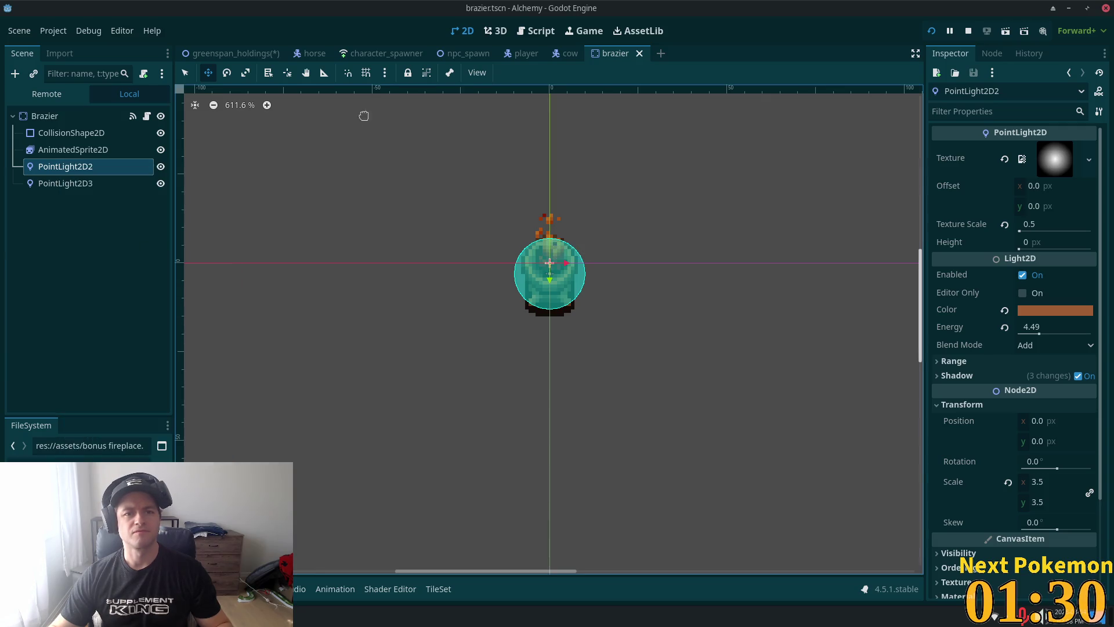
# Step: Paste the copied light under the greenspan_holdings root and select the original PointLight2D
pyautogui.click(232, 55)
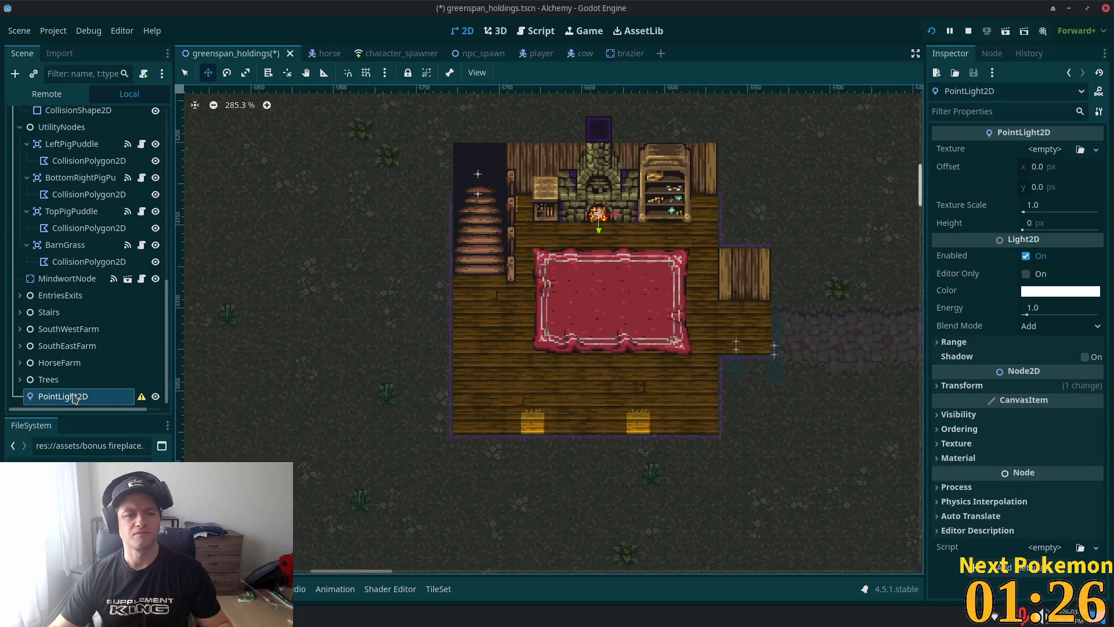
pyautogui.click(49, 379)
pyautogui.scroll(10, 87, 261)
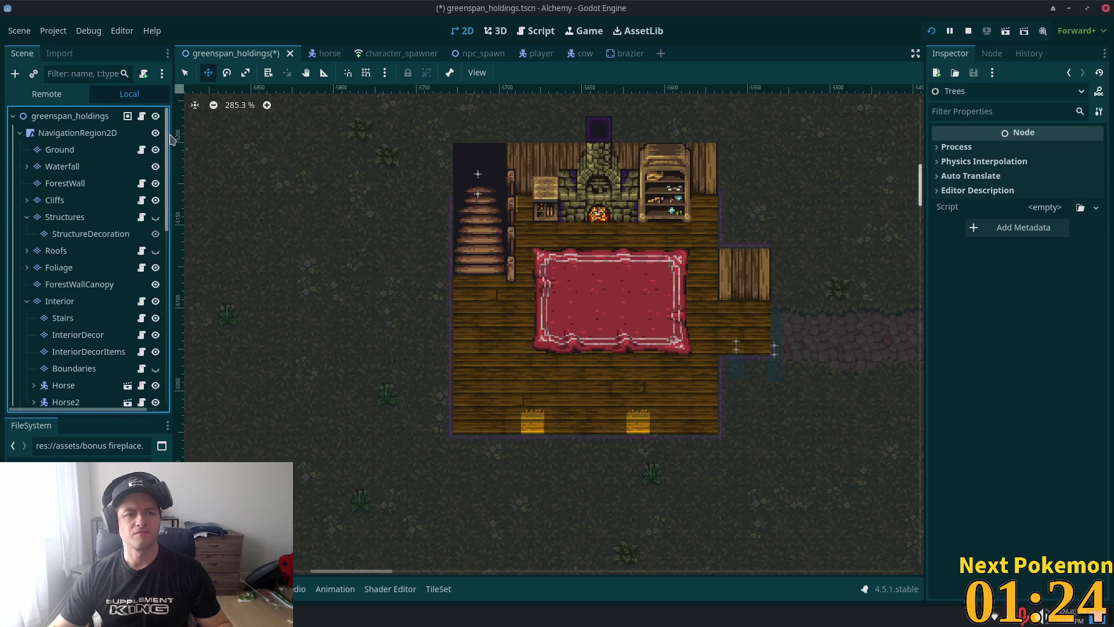
pyautogui.click(69, 116)
pyautogui.rightClick(78, 119)
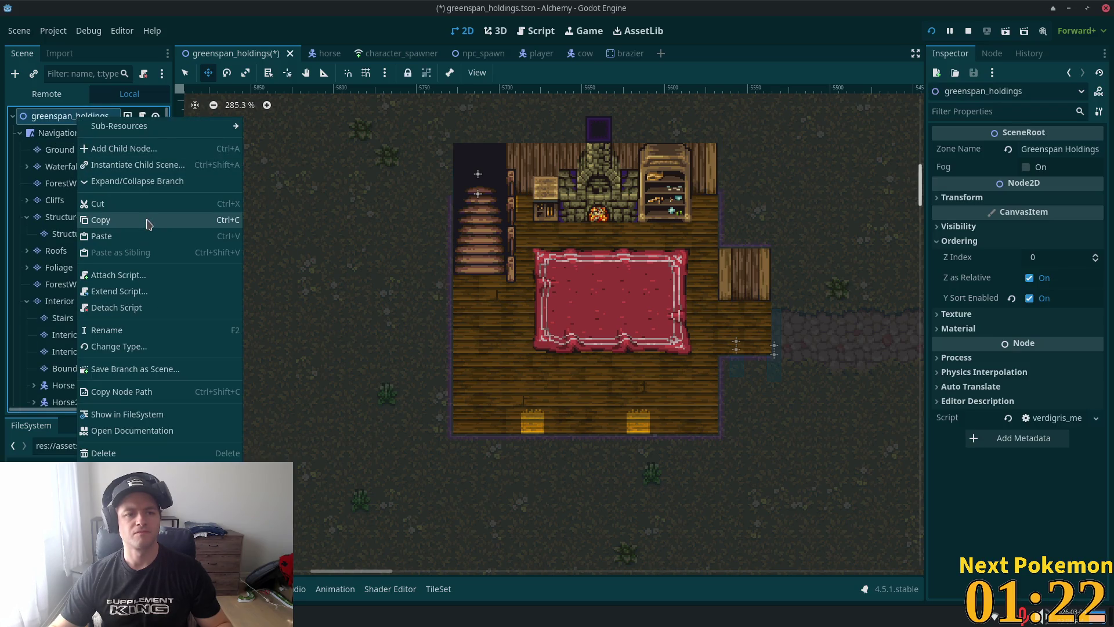
pyautogui.click(141, 237)
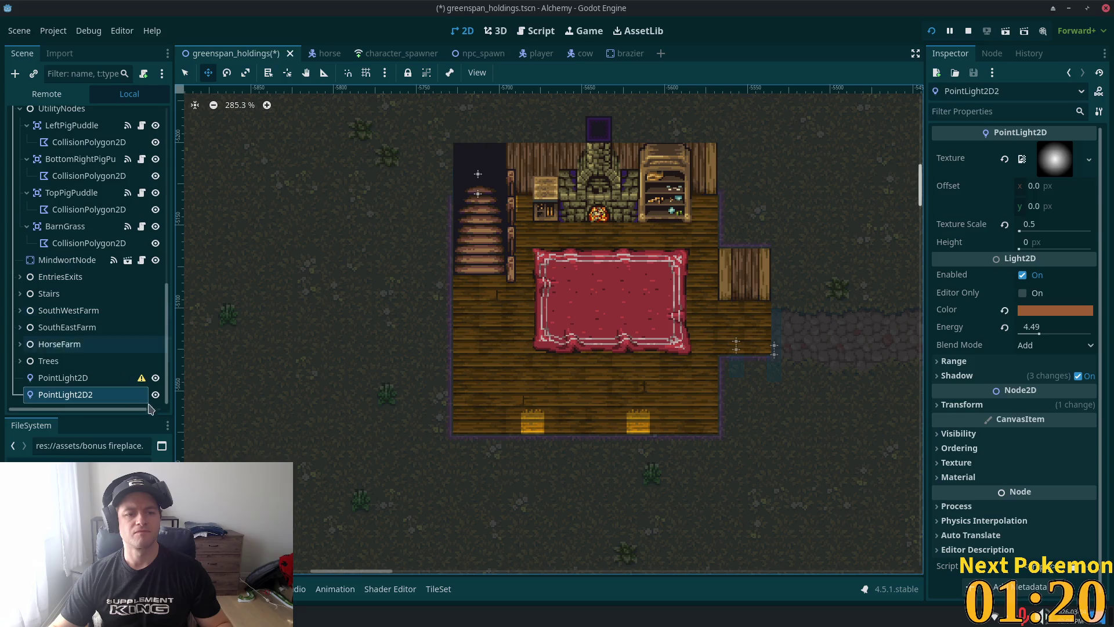
pyautogui.click(64, 378)
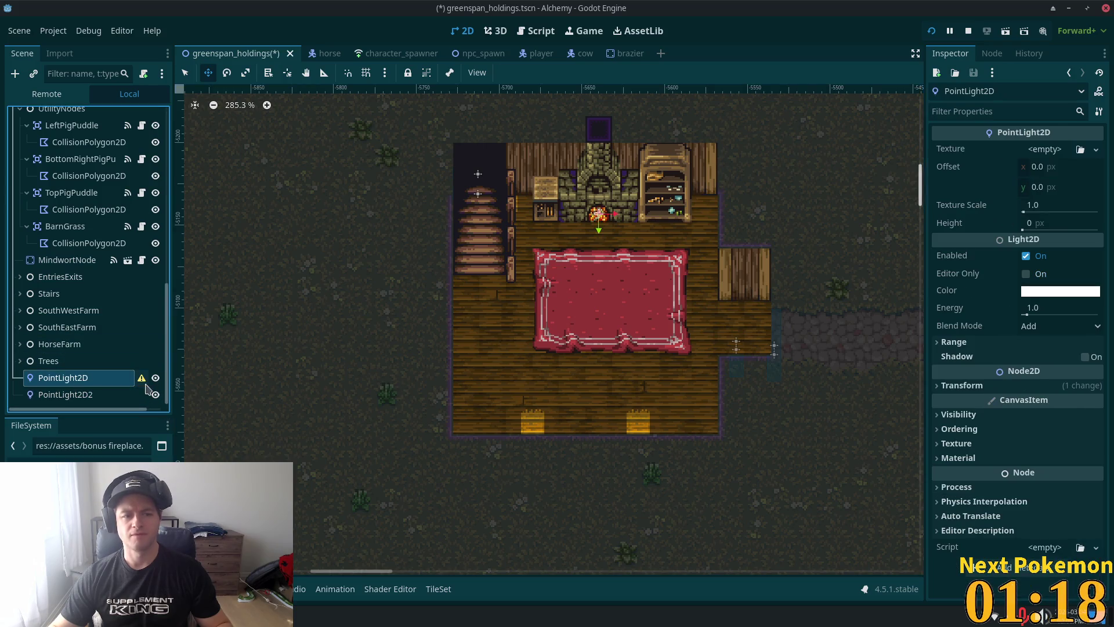
pyautogui.click(961, 386)
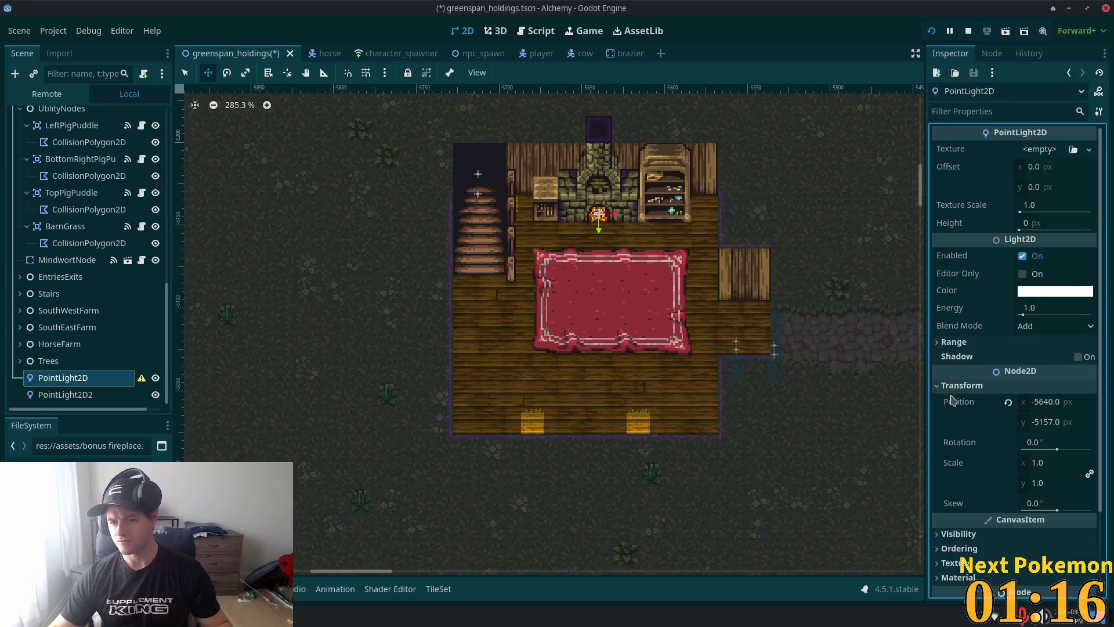
# Step: Copy PointLight2D's position value and set PointLight2D2's energy to 3.15
pyautogui.rightClick(961, 411)
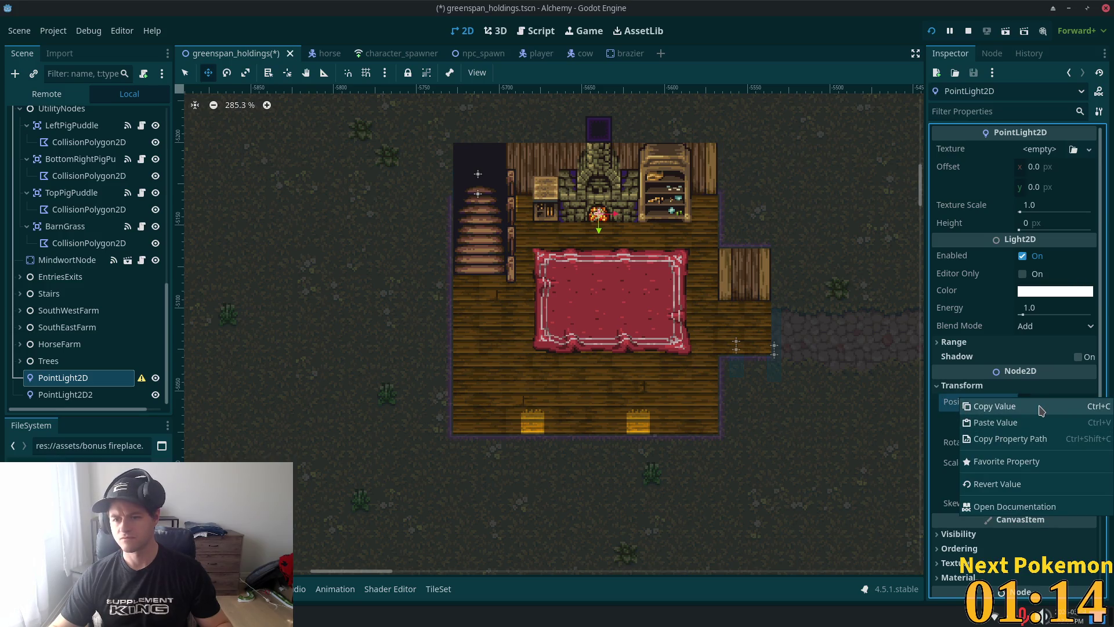
pyautogui.click(986, 407)
pyautogui.click(98, 395)
pyautogui.scroll(4, 628, 259)
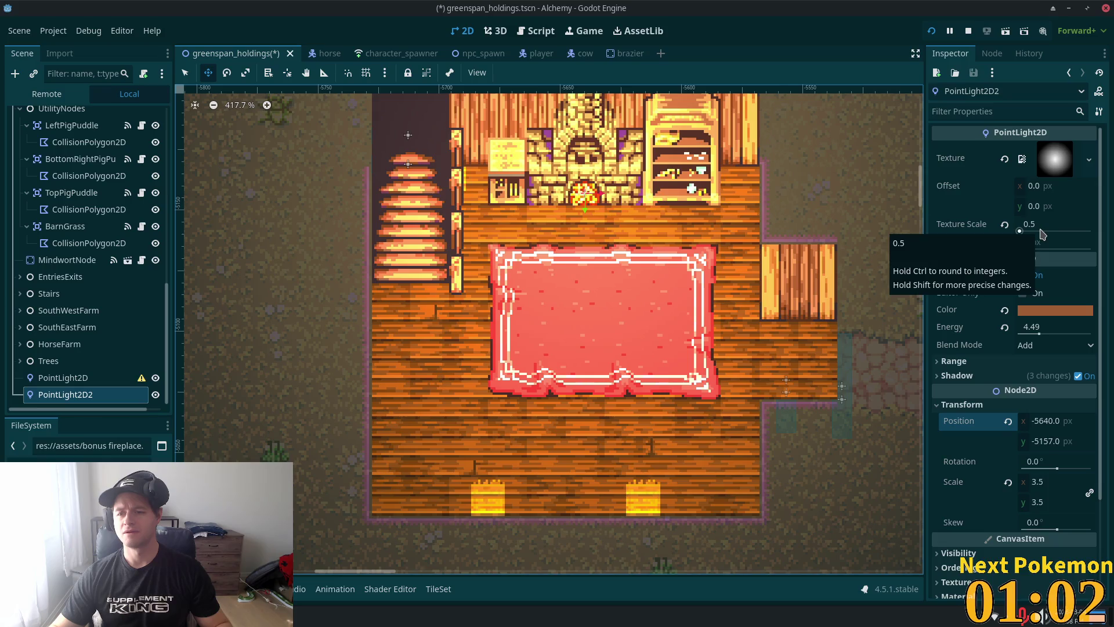
pyautogui.moveTo(1021, 327)
pyautogui.mouseDown()
pyautogui.moveTo(1021, 340)
pyautogui.moveTo(1004, 341)
pyautogui.moveTo(1022, 335)
pyautogui.mouseUp()
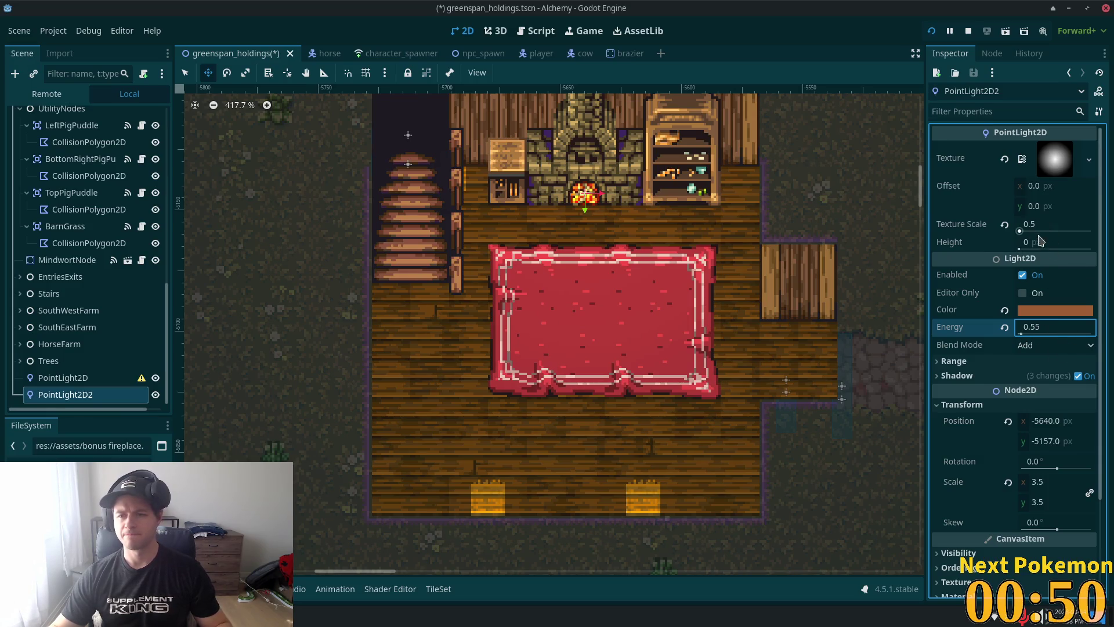
pyautogui.click(936, 363)
pyautogui.moveTo(1030, 328); pyautogui.dragTo(1080, 328)
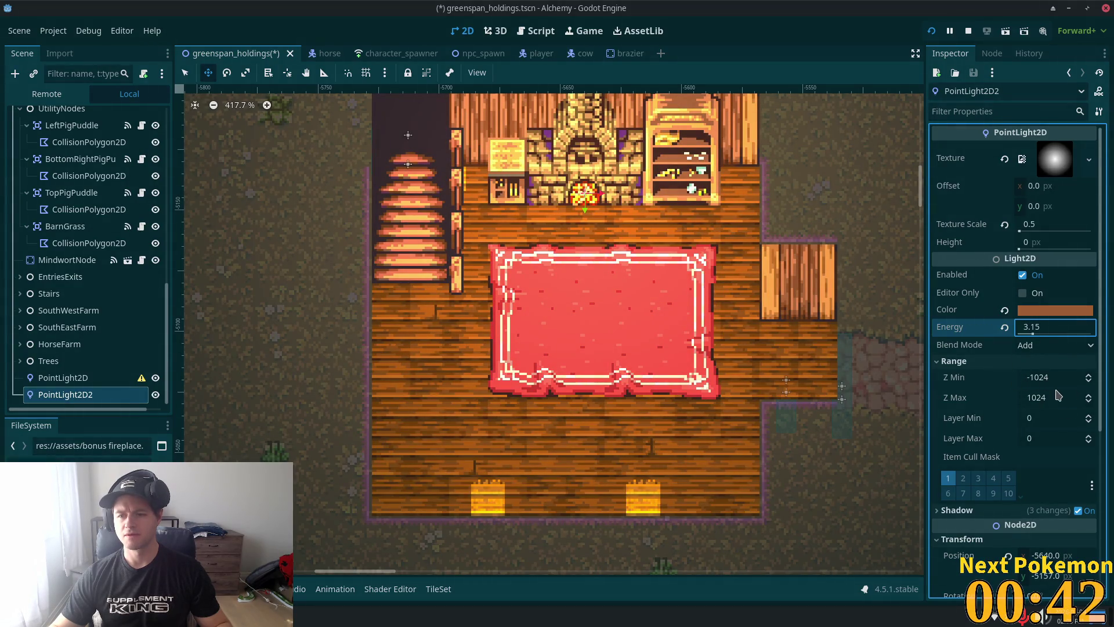
# Step: Try PointLight2D2's Z Min at 2 and 3, then reset it to the default -1024
pyautogui.moveTo(1090, 382)
pyautogui.mouseDown()
pyautogui.moveTo(1089, 441)
pyautogui.moveTo(1089, 349)
pyautogui.moveTo(1089, 400)
pyautogui.moveTo(1090, 364)
pyautogui.moveTo(1094, 379)
pyautogui.mouseUp()
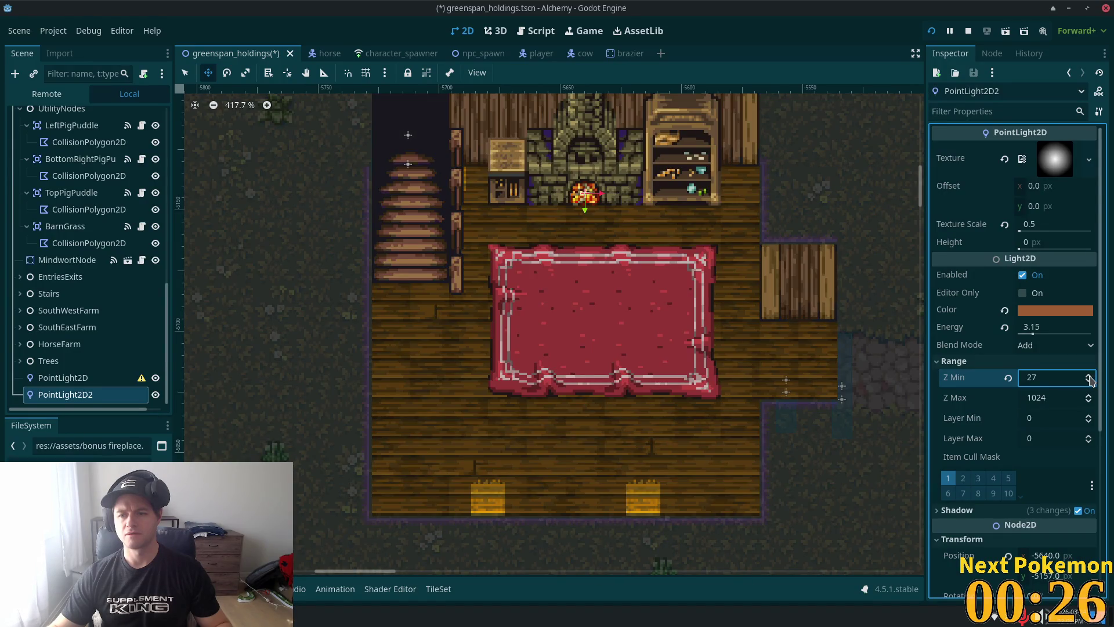
pyautogui.click(1089, 375)
pyautogui.moveTo(1088, 377); pyautogui.dragTo(1073, 382)
pyautogui.click(1091, 382)
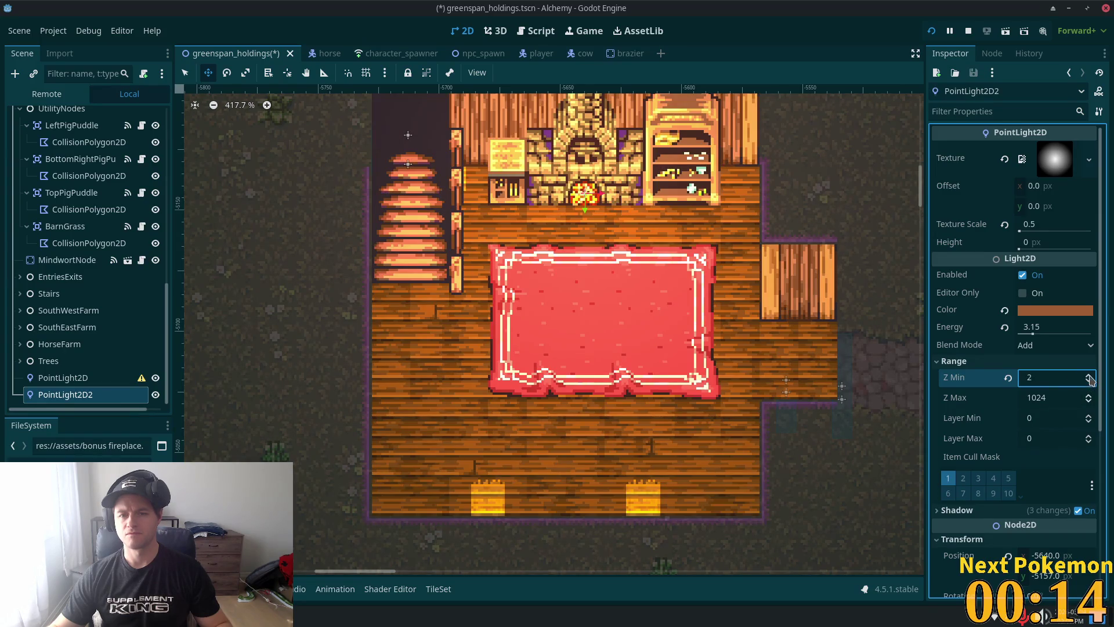
pyautogui.click(1090, 375)
pyautogui.click(1088, 382)
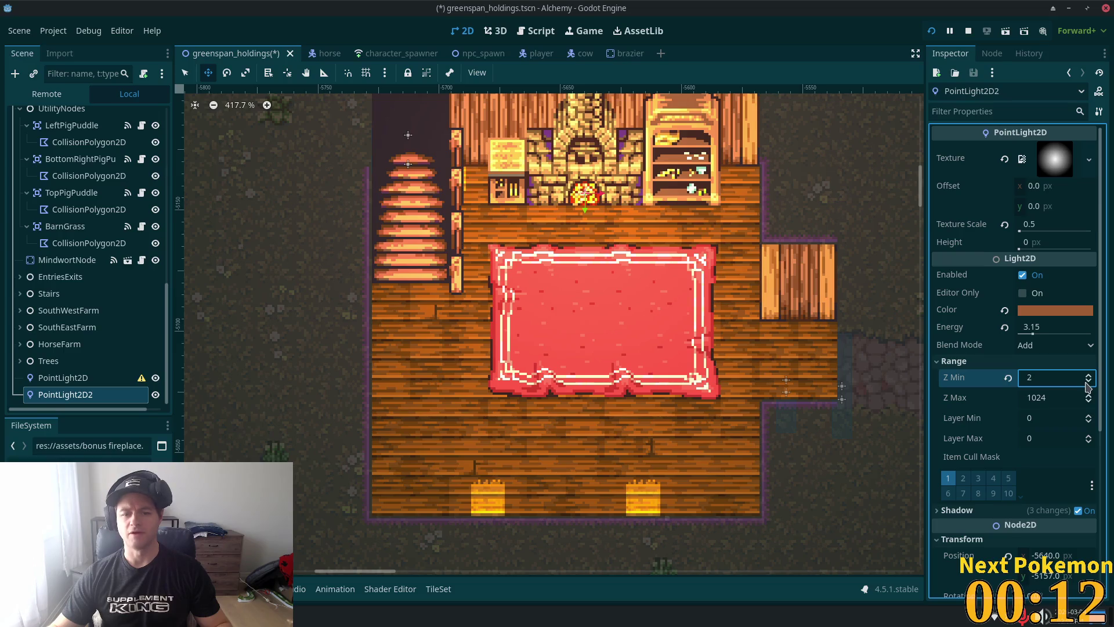
pyautogui.click(1089, 375)
pyautogui.moveTo(1089, 377); pyautogui.dragTo(1086, 422)
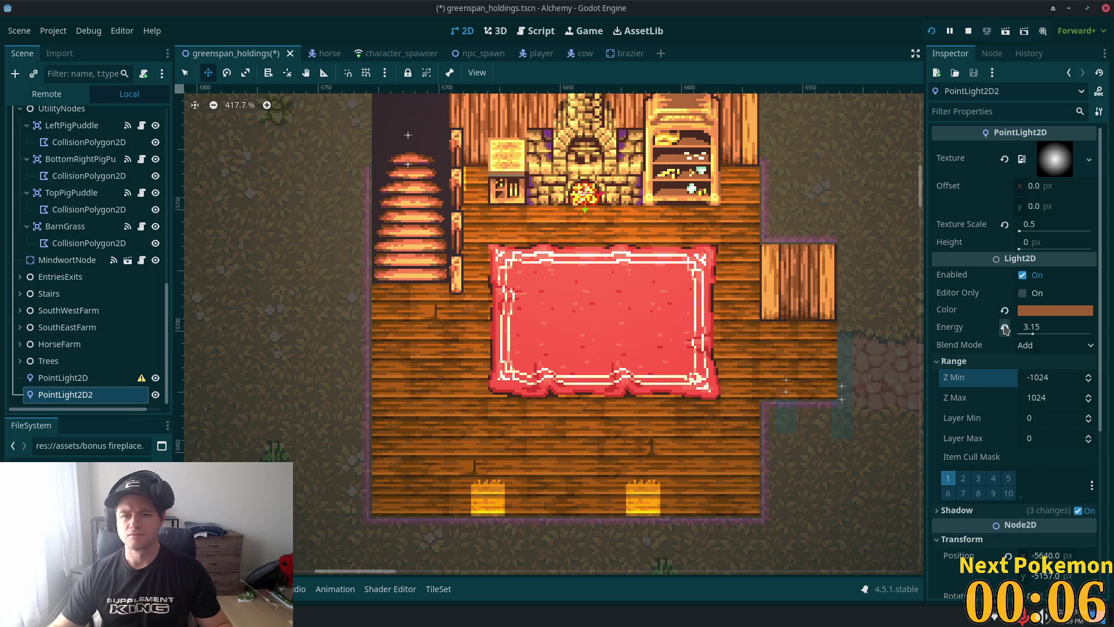
pyautogui.scroll(-4, 774, 252)
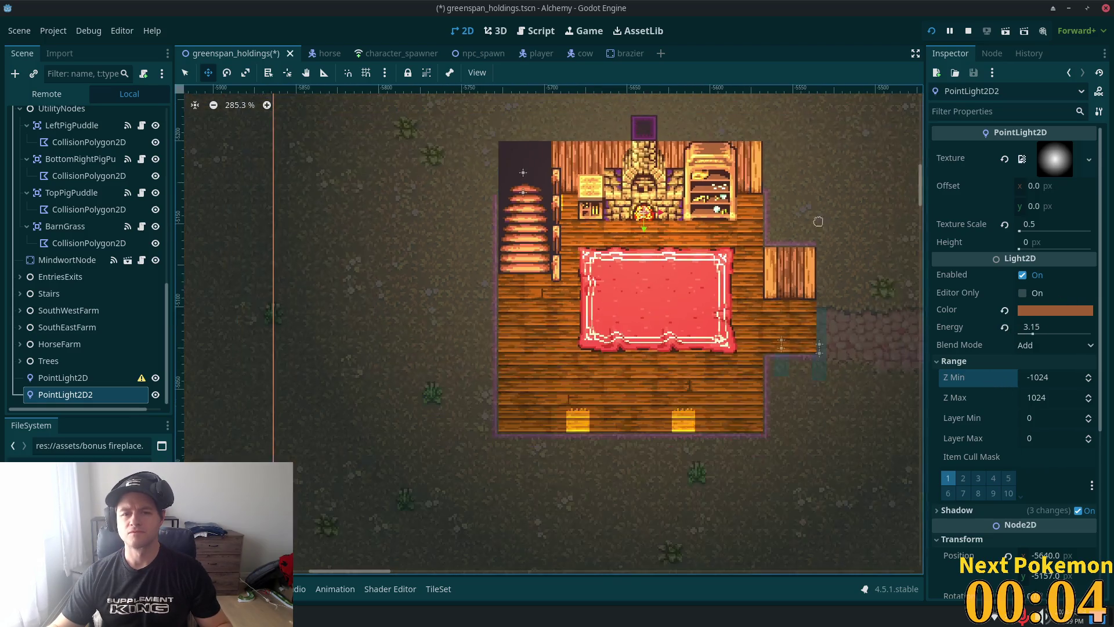
pyautogui.scroll(2, 775, 251)
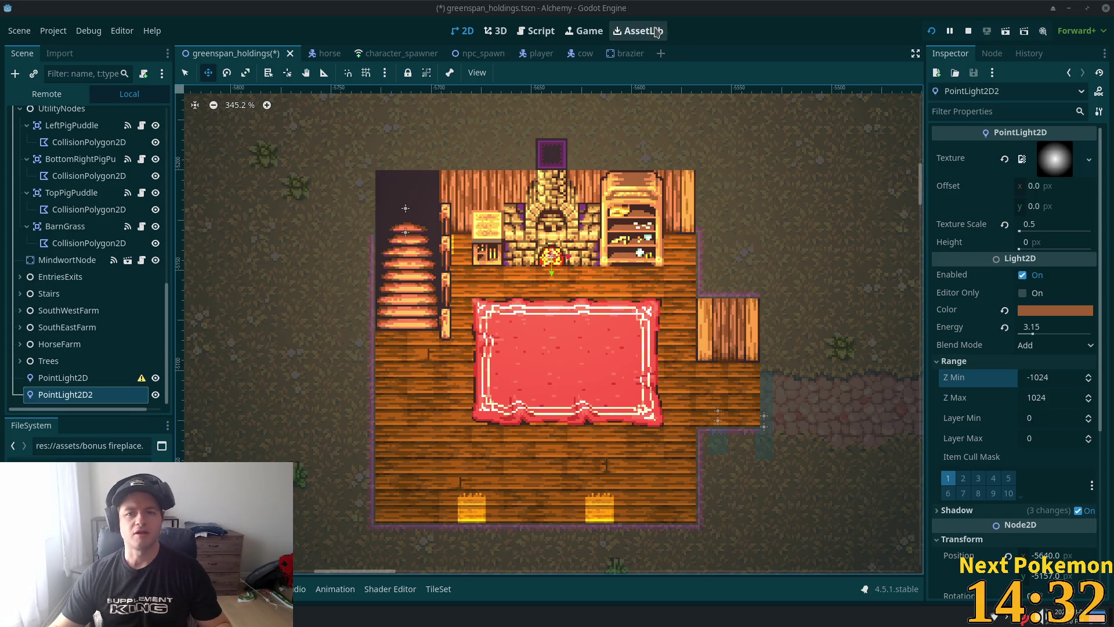
# Step: Copy the shadow occluder node from the player scene
pyautogui.click(526, 54)
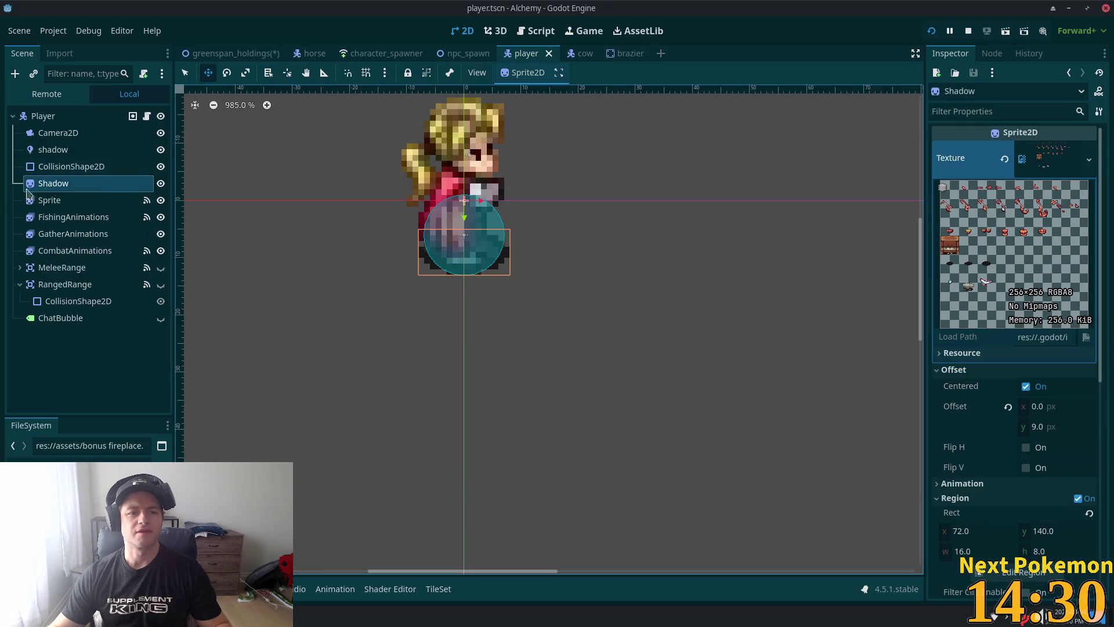
pyautogui.click(72, 150)
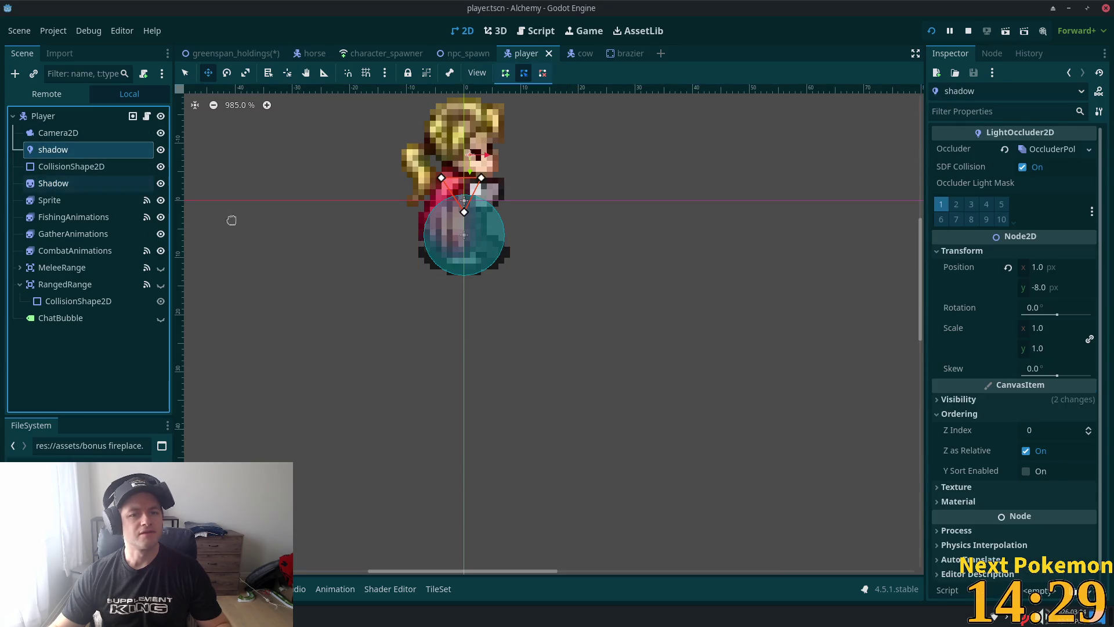
pyautogui.rightClick(43, 150)
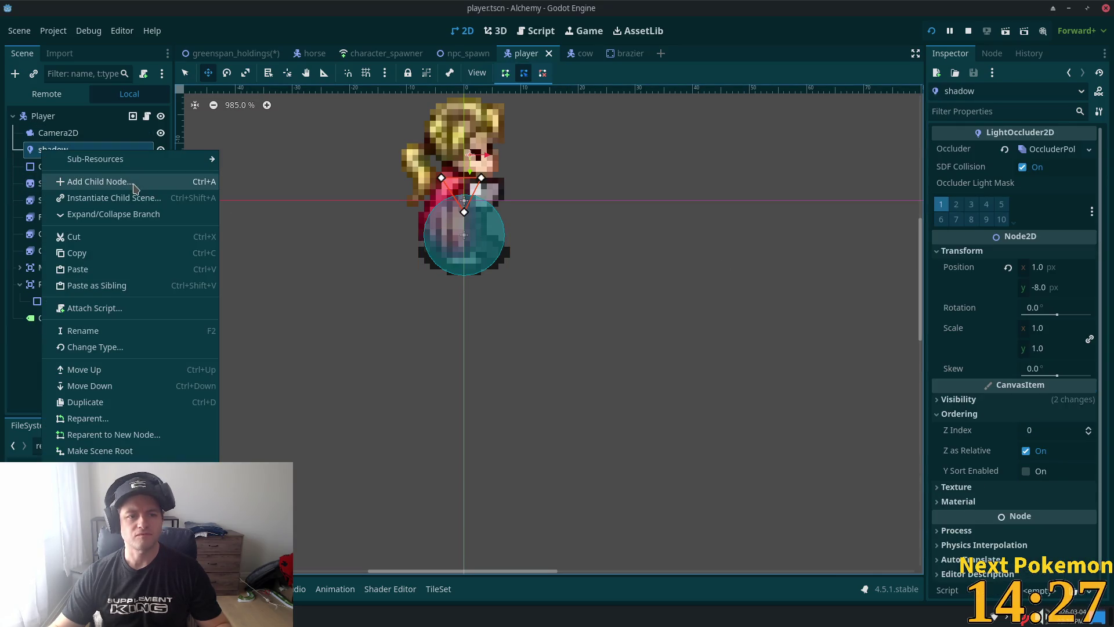
pyautogui.click(96, 255)
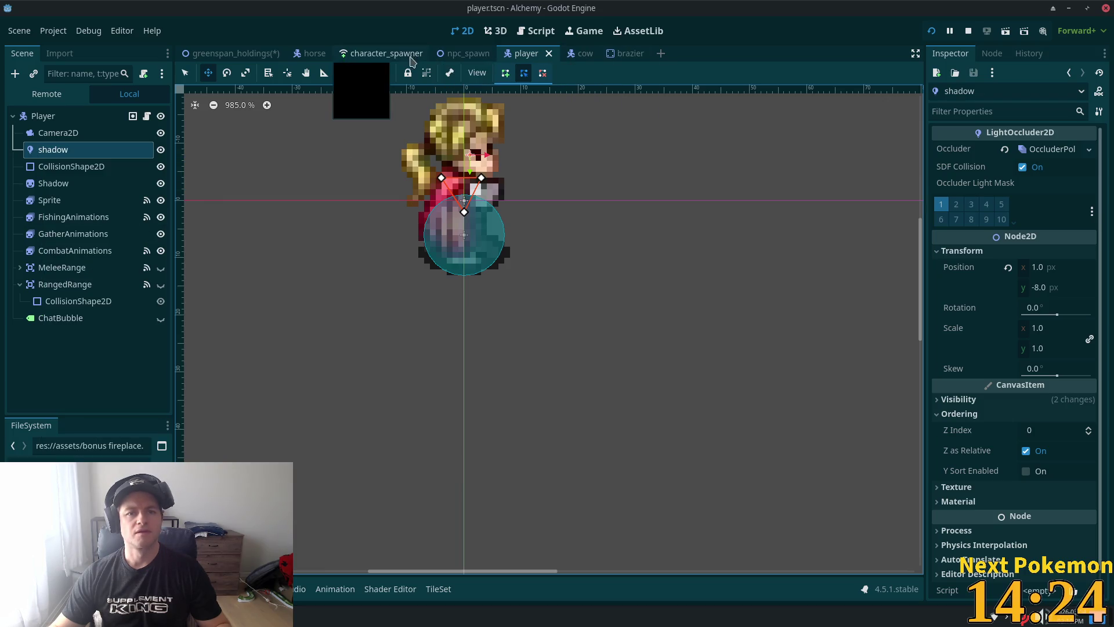
# Step: Paste the shadow occluder into the house map, move it to the fireplace and adjust its corner
pyautogui.click(232, 53)
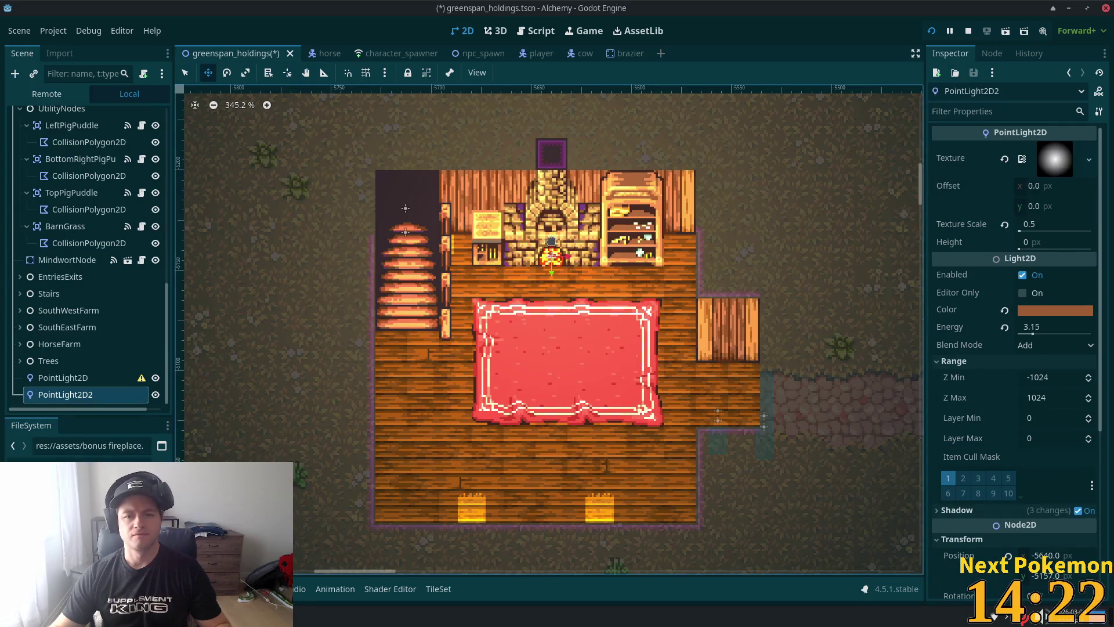
pyautogui.press('q')
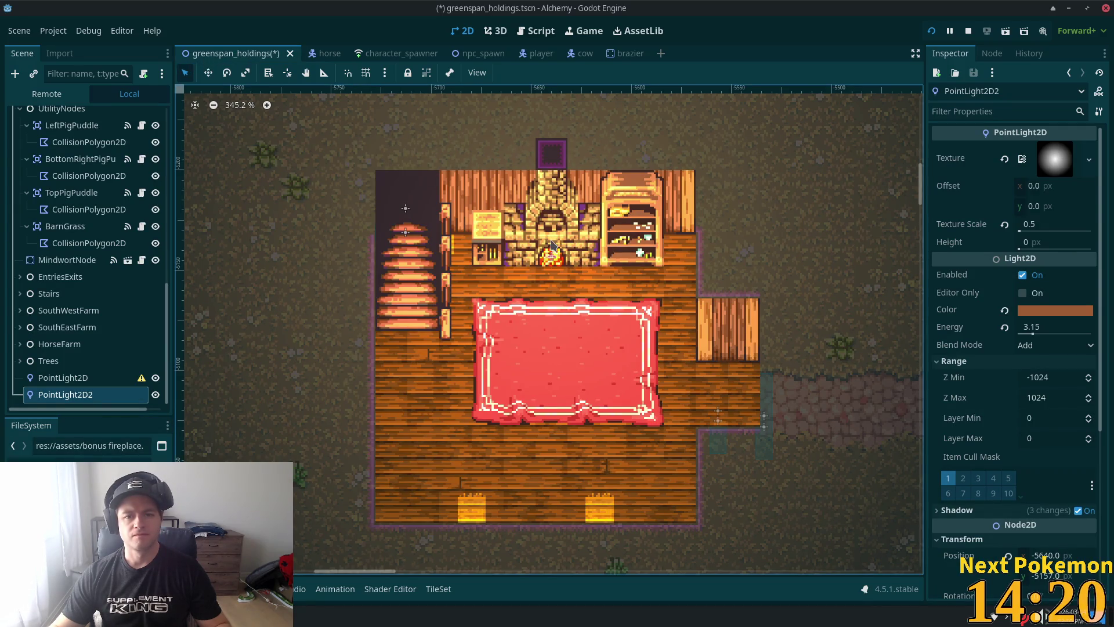
pyautogui.rightClick(553, 244)
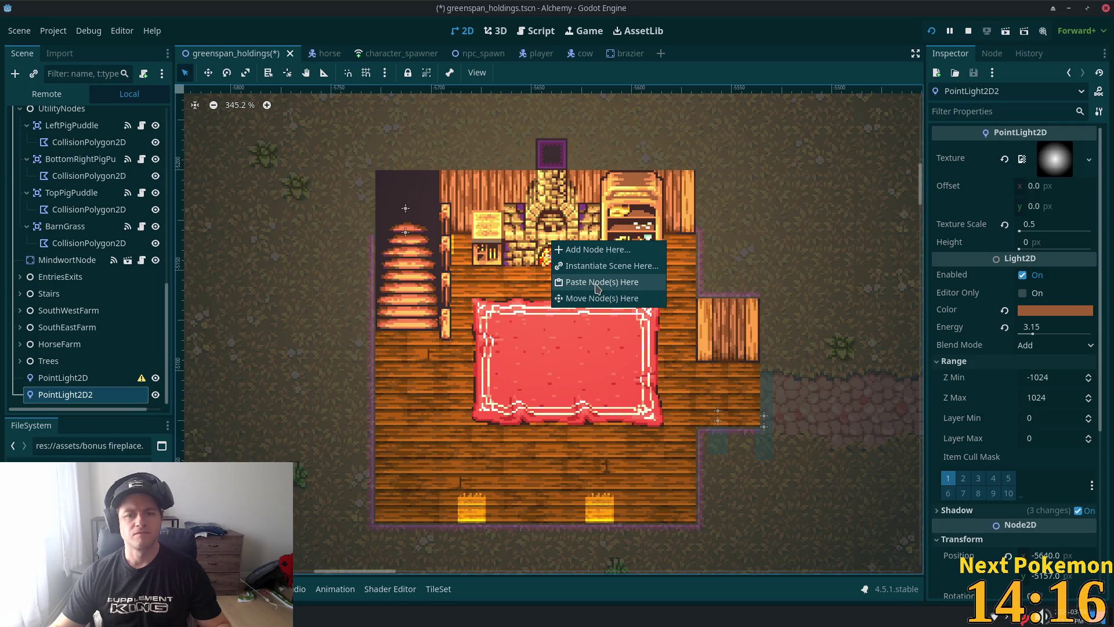
pyautogui.click(597, 284)
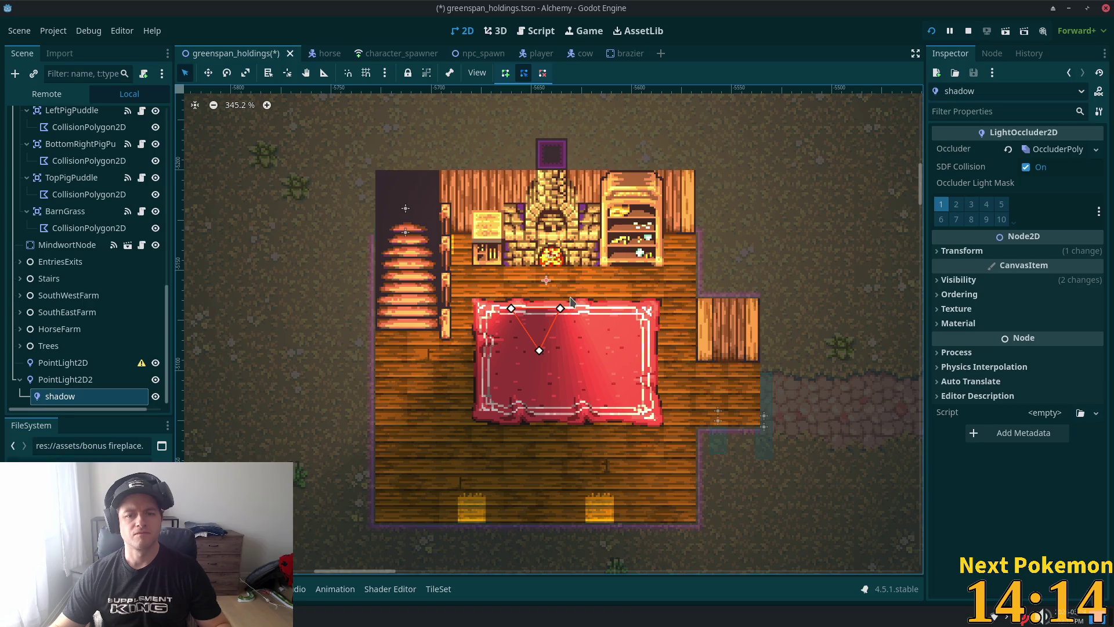
pyautogui.click(208, 74)
pyautogui.moveTo(571, 334); pyautogui.dragTo(587, 248)
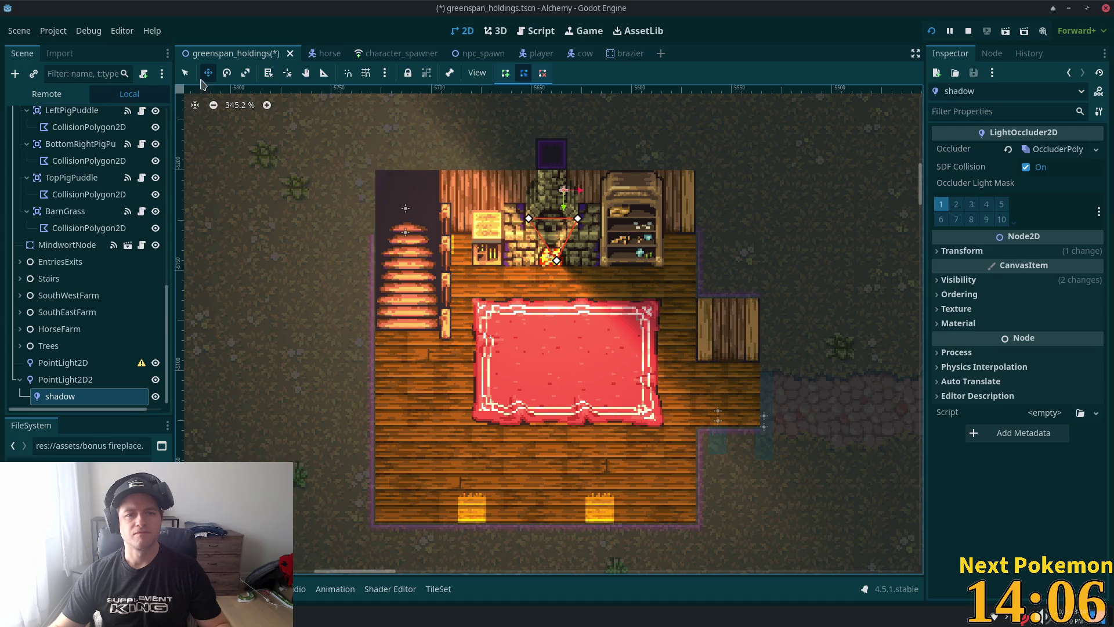
pyautogui.click(185, 73)
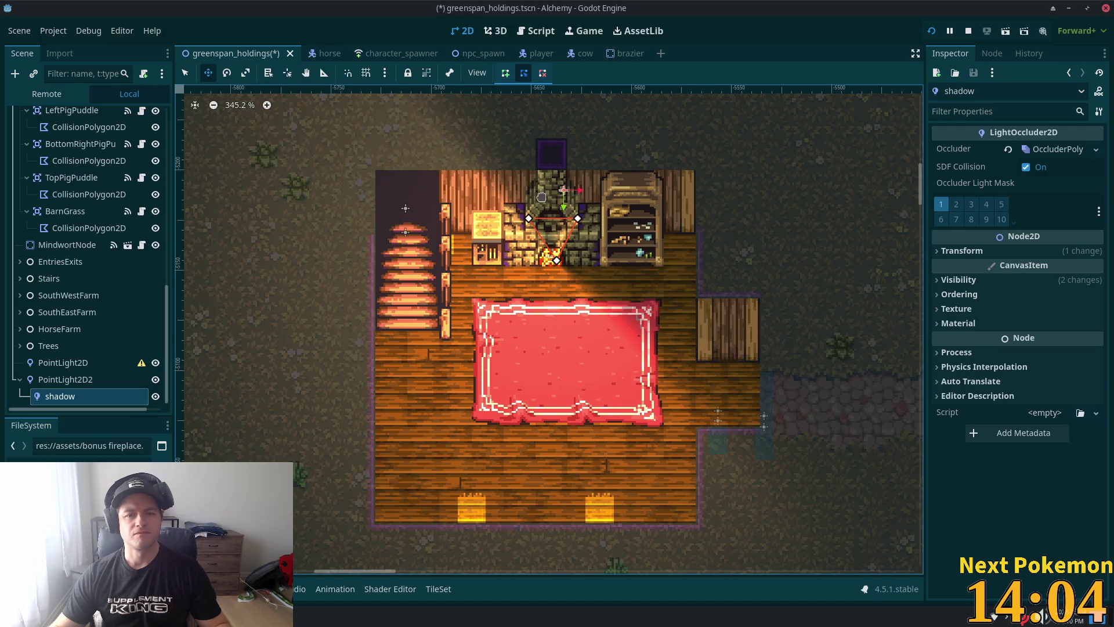
pyautogui.click(185, 73)
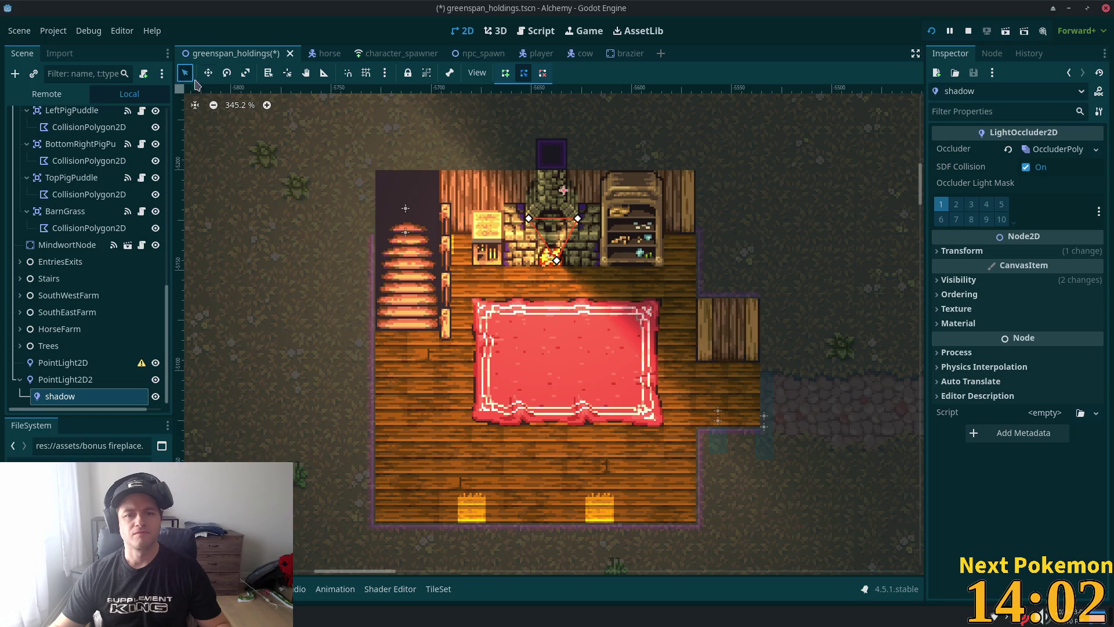
pyautogui.moveTo(529, 218)
pyautogui.mouseDown()
pyautogui.moveTo(532, 254)
pyautogui.moveTo(580, 232)
pyautogui.moveTo(582, 247)
pyautogui.moveTo(545, 239)
pyautogui.moveTo(572, 252)
pyautogui.moveTo(552, 261)
pyautogui.moveTo(530, 244)
pyautogui.moveTo(576, 240)
pyautogui.moveTo(551, 256)
pyautogui.moveTo(576, 244)
pyautogui.moveTo(583, 261)
pyautogui.moveTo(525, 248)
pyautogui.moveTo(520, 260)
pyautogui.moveTo(550, 240)
pyautogui.mouseUp()
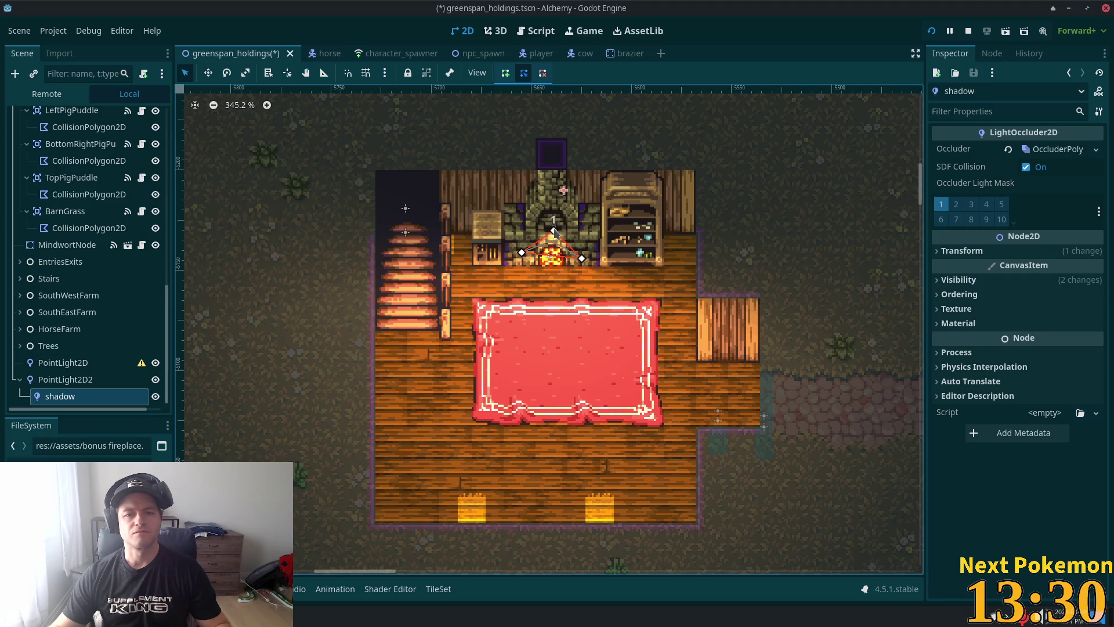
# Step: Shift PointLight2D2 slightly right to x -5640 and widen the occluder's left and right points
pyautogui.click(518, 249)
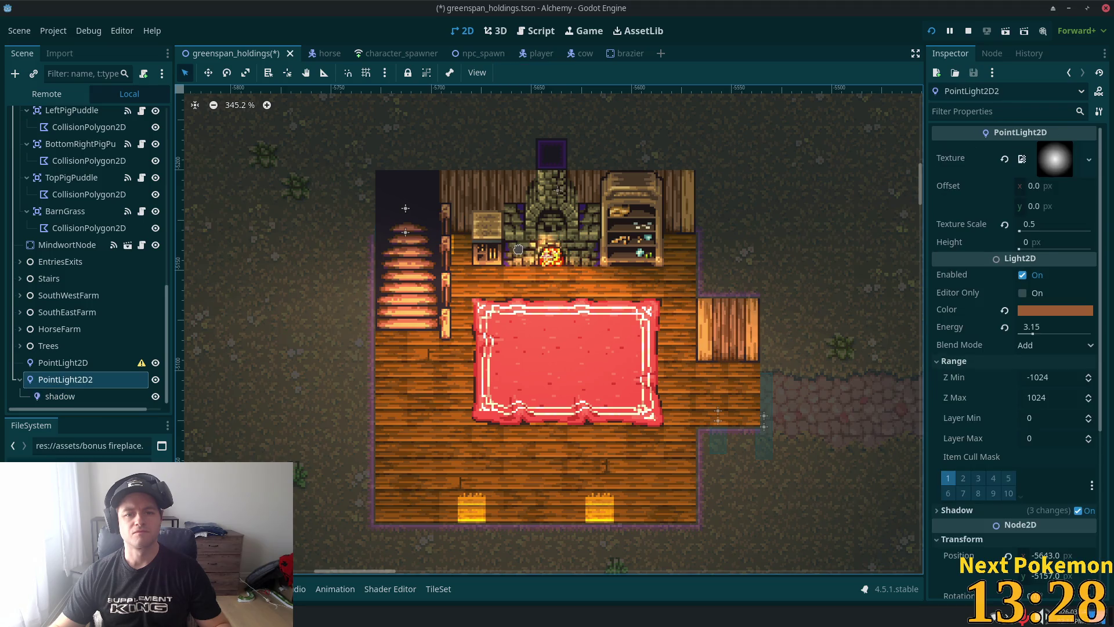
pyautogui.moveTo(518, 249); pyautogui.dragTo(524, 249)
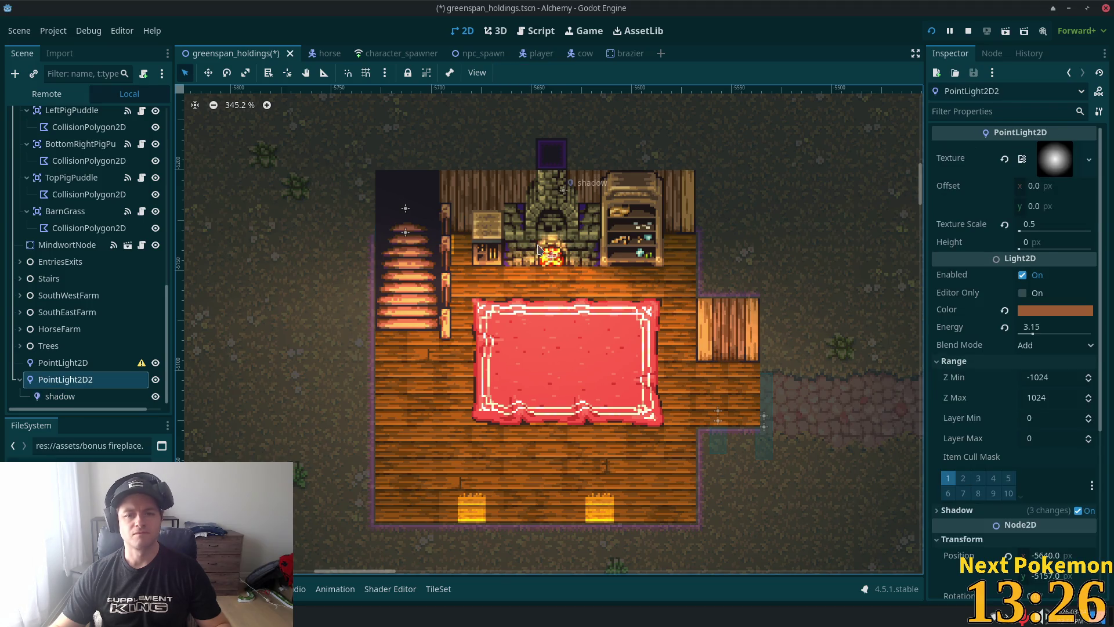
pyautogui.click(59, 396)
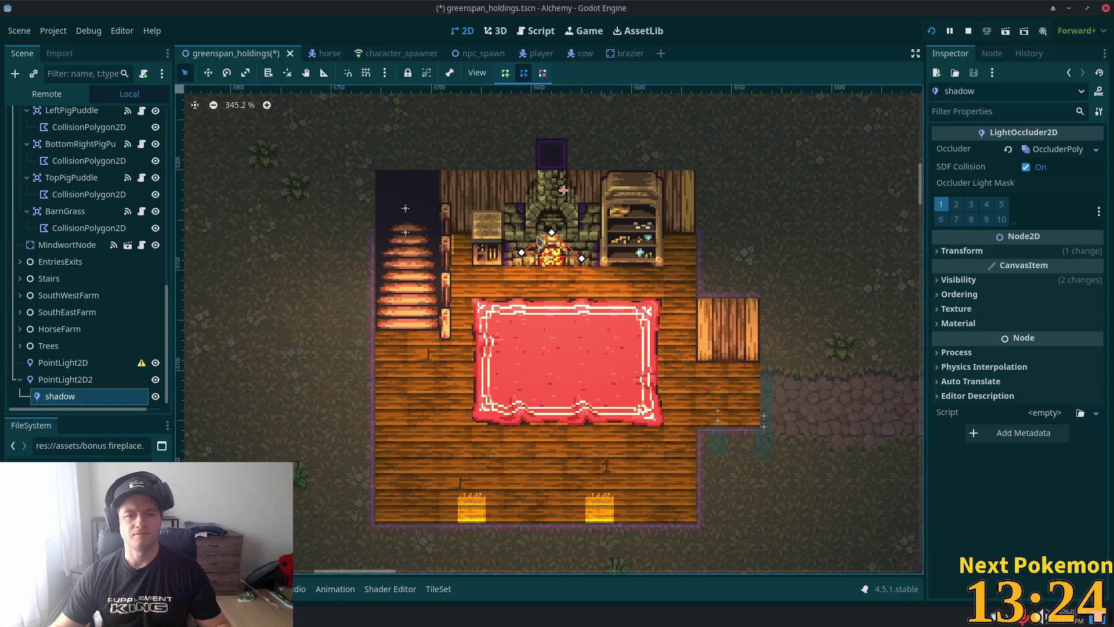
pyautogui.moveTo(522, 253); pyautogui.dragTo(516, 253)
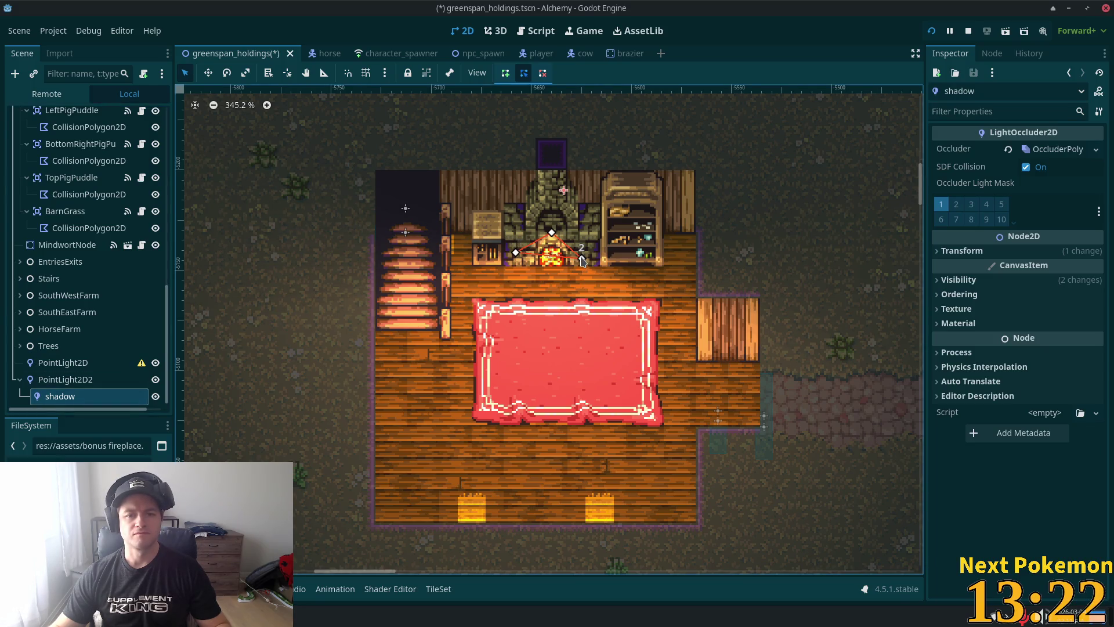
pyautogui.moveTo(583, 261); pyautogui.dragTo(589, 258)
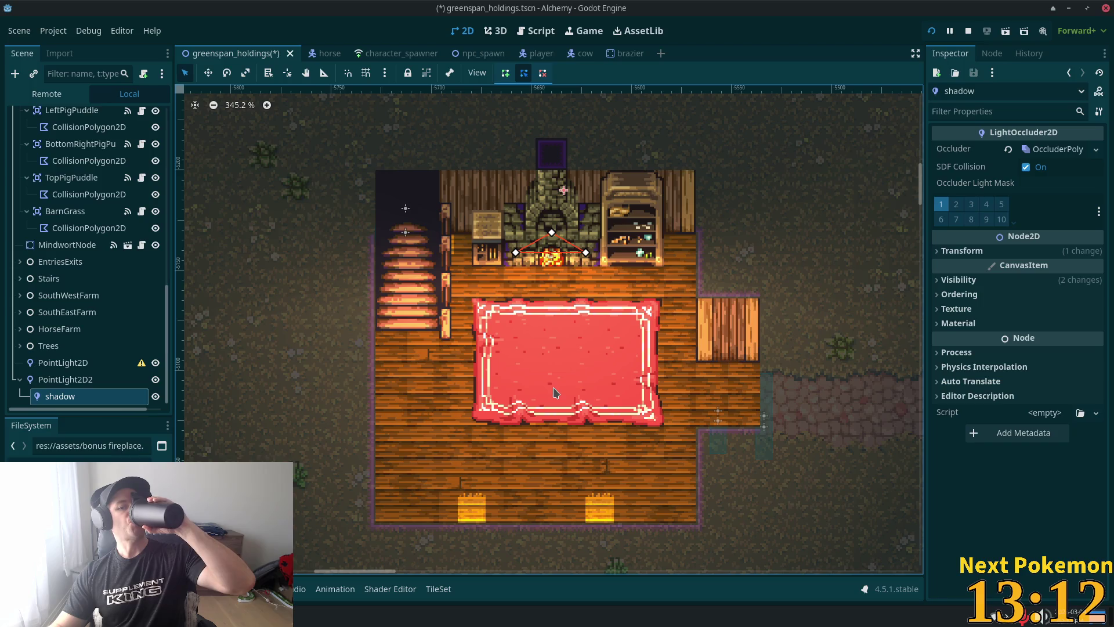
# Step: Draw new occluder points around the fireplace and drag them down to the floor on both sides
pyautogui.click(506, 73)
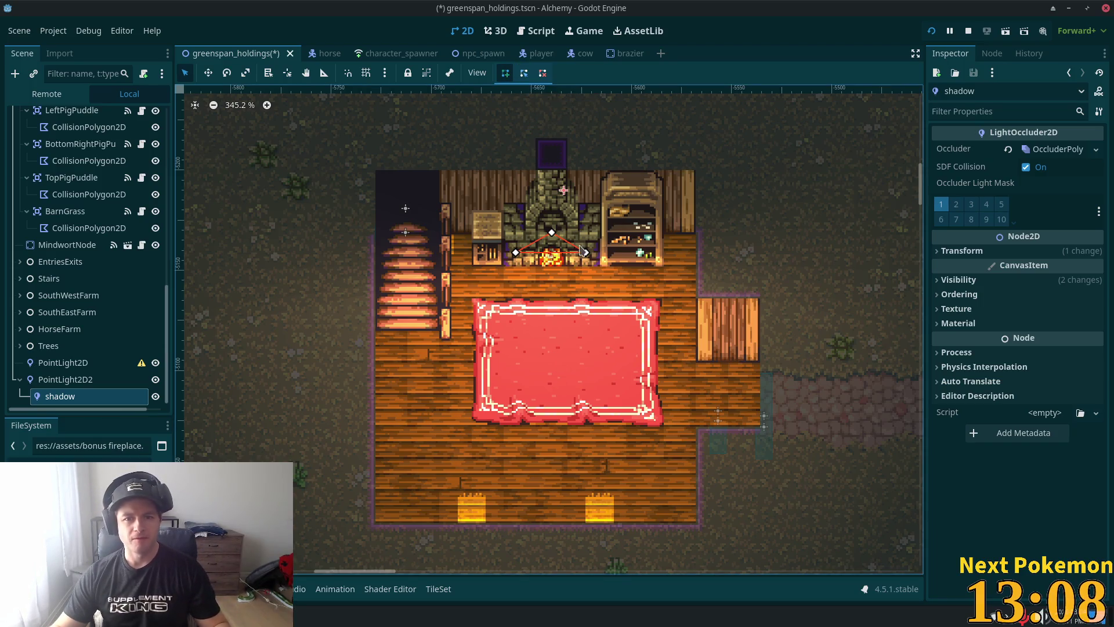
pyautogui.click(594, 269)
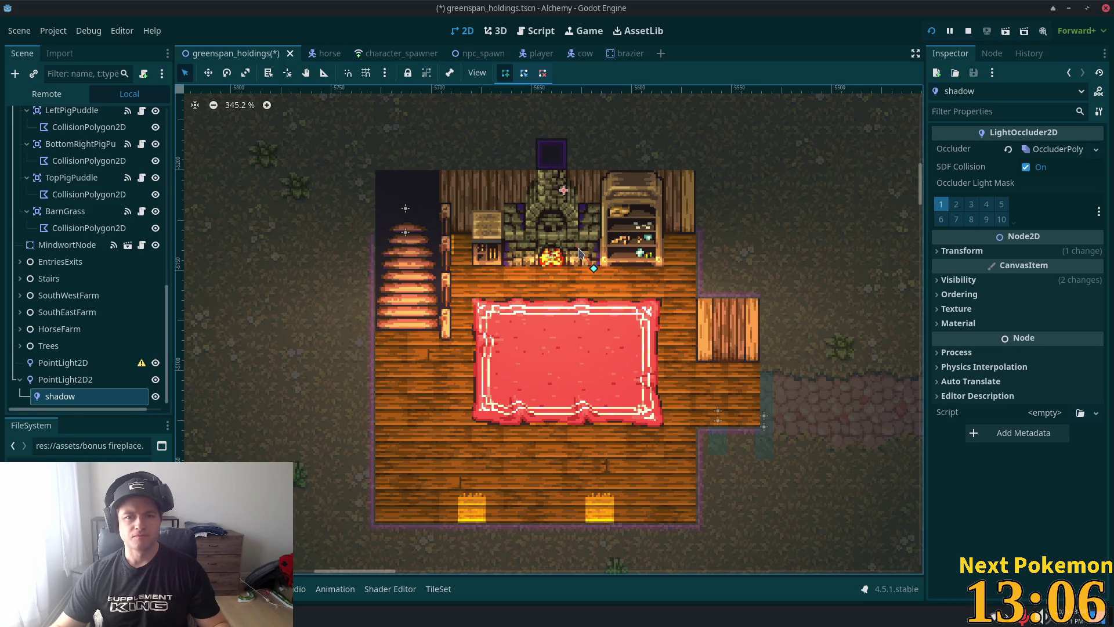
pyautogui.click(584, 250)
pyautogui.click(564, 236)
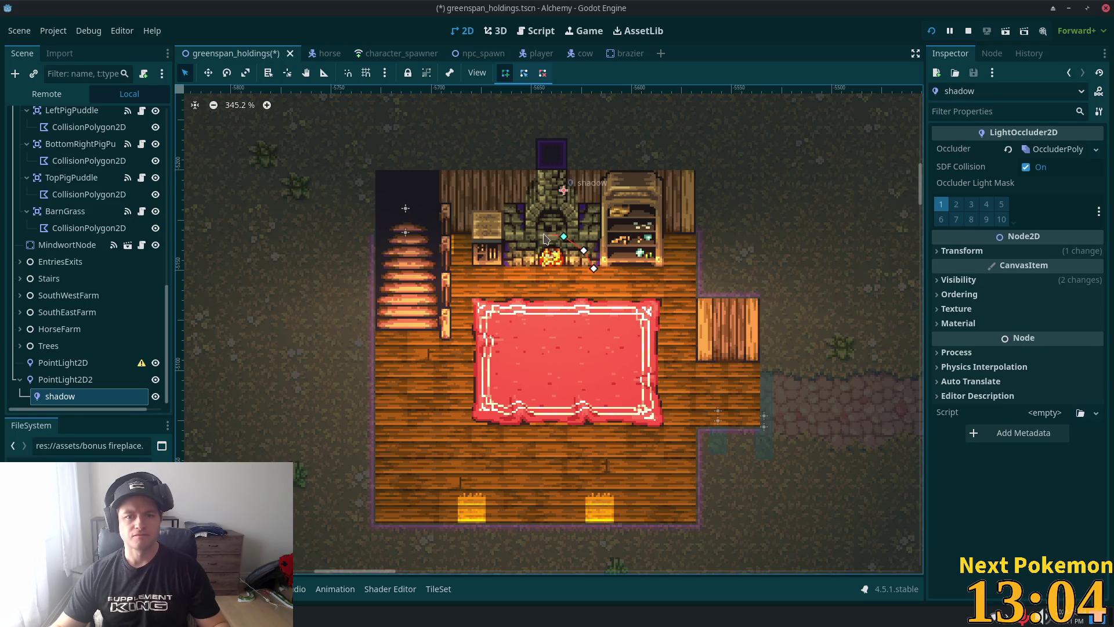
pyautogui.click(506, 270)
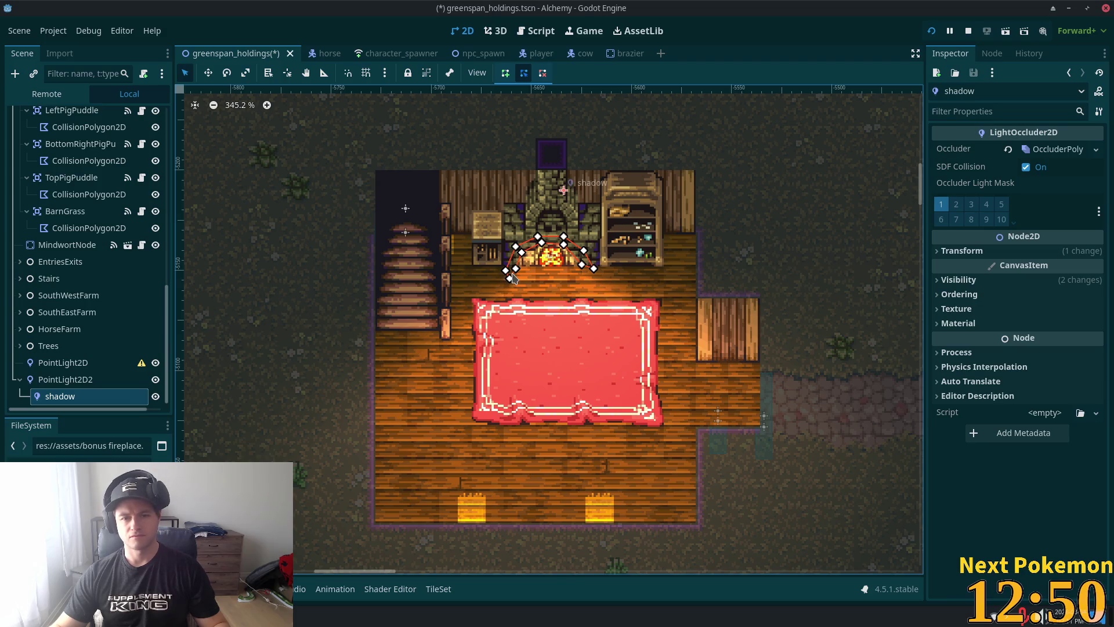
pyautogui.moveTo(513, 268); pyautogui.dragTo(508, 279)
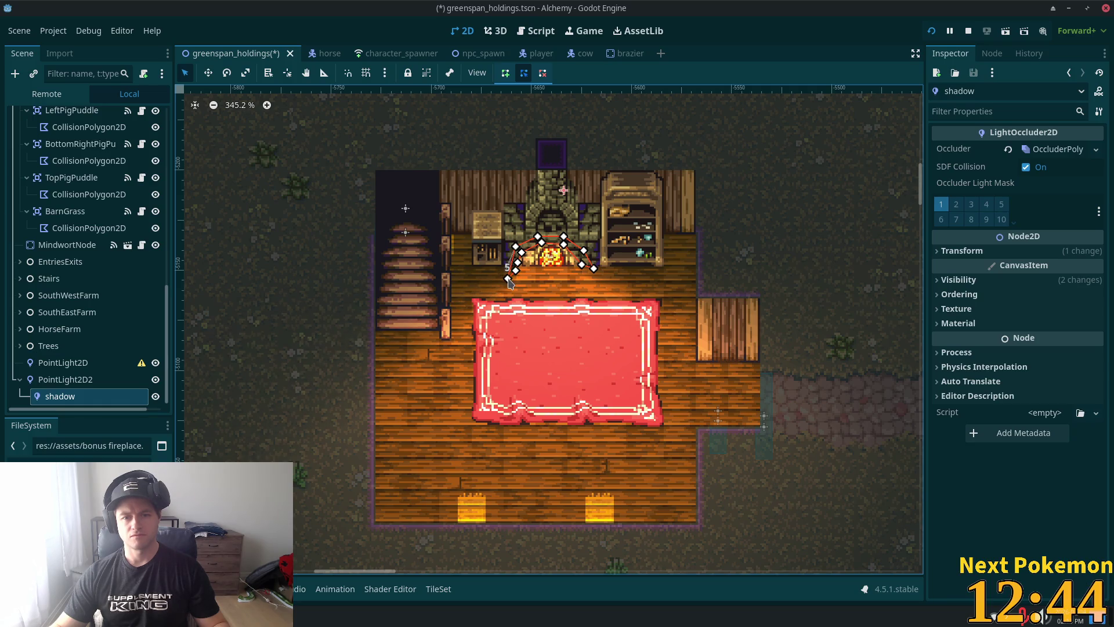
pyautogui.moveTo(595, 270); pyautogui.dragTo(598, 276)
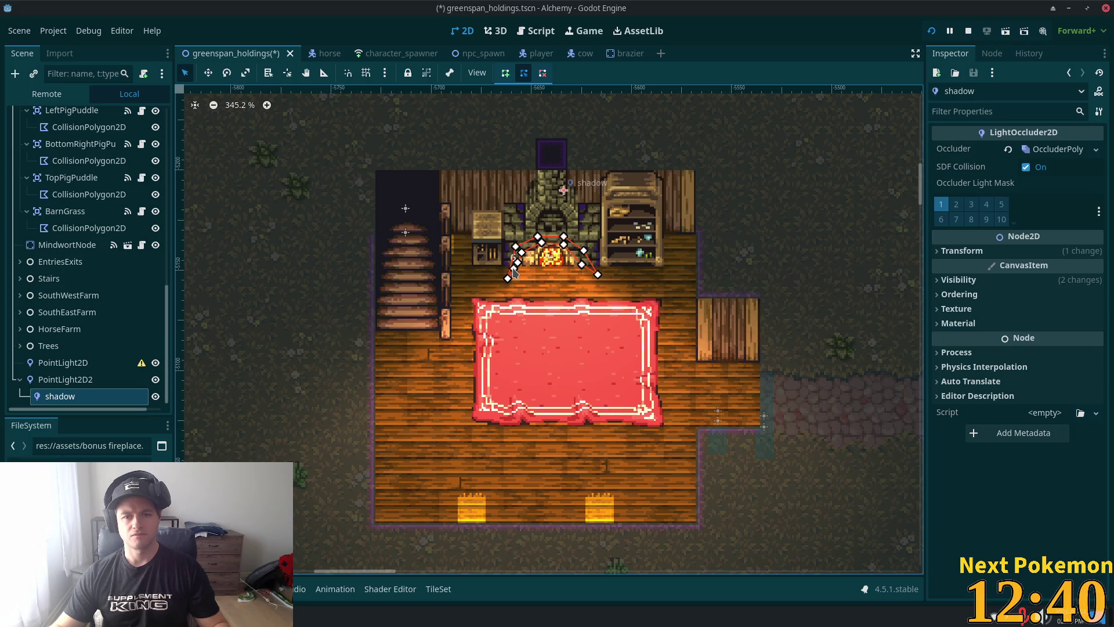
pyautogui.moveTo(509, 278); pyautogui.dragTo(503, 275)
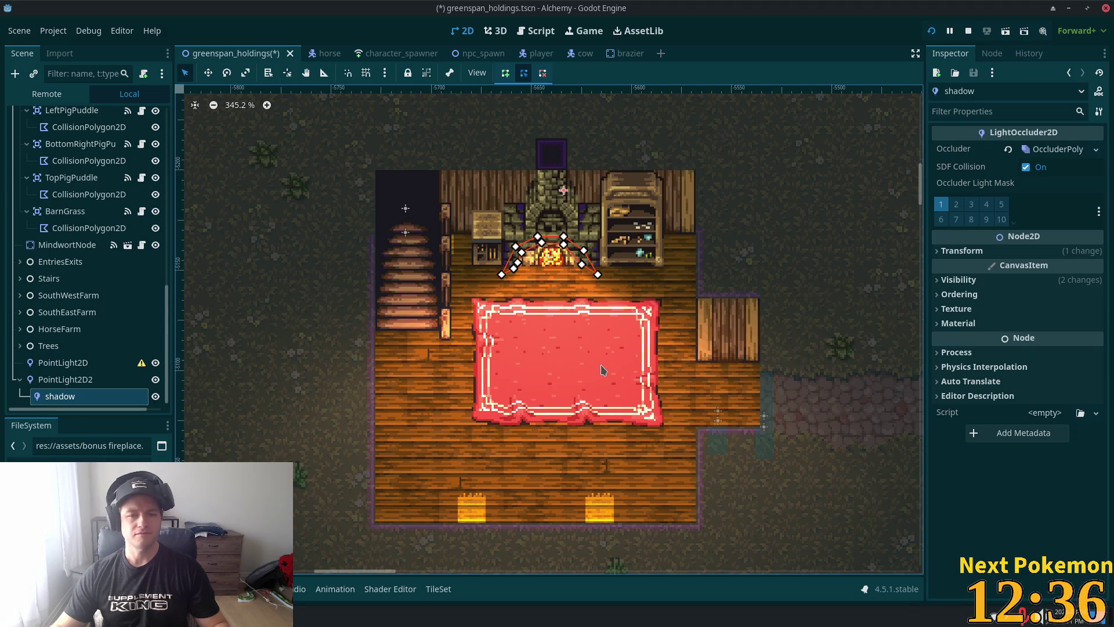
pyautogui.scroll(3, 71, 127)
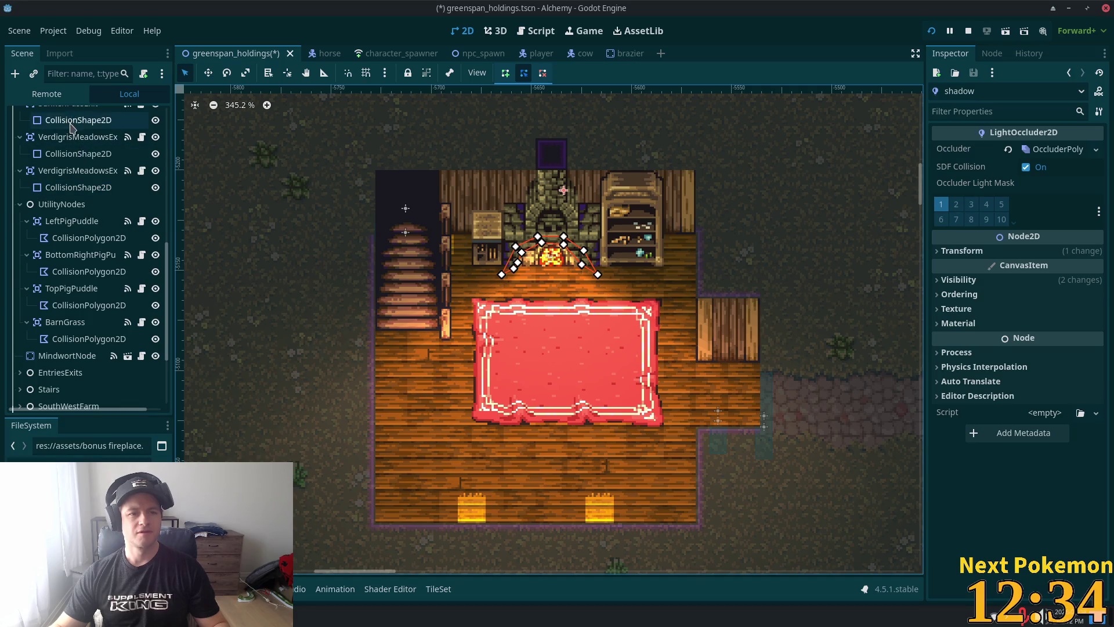
pyautogui.scroll(1, 71, 127)
pyautogui.scroll(-2, 72, 186)
pyautogui.scroll(-2, 64, 325)
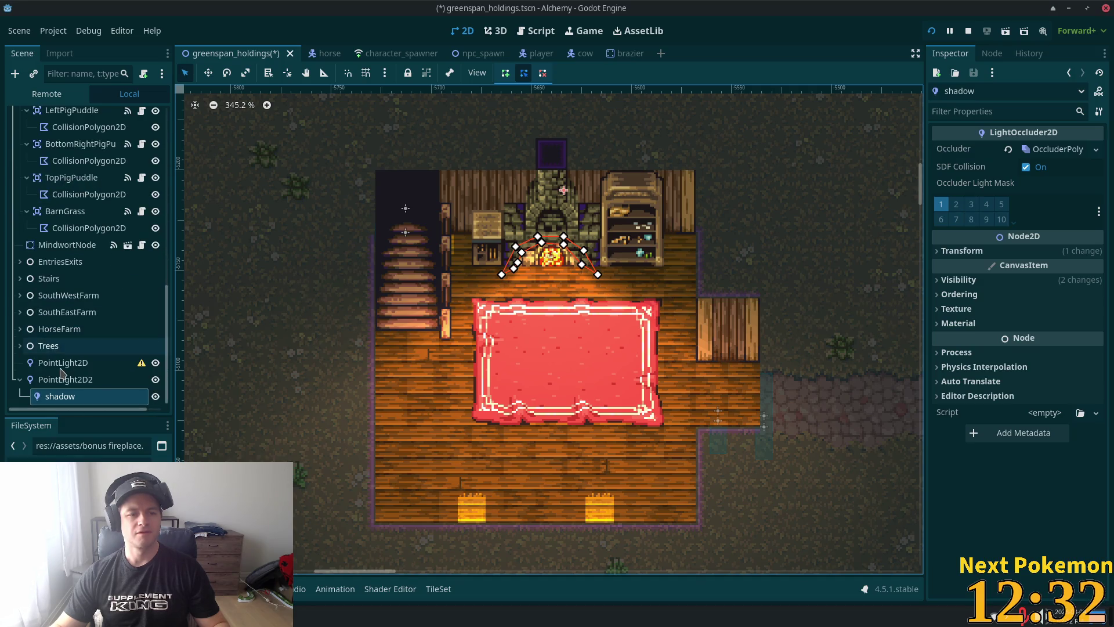
# Step: Delete the original PointLight2D node, confirm the deletion, and save the scene
pyautogui.click(63, 364)
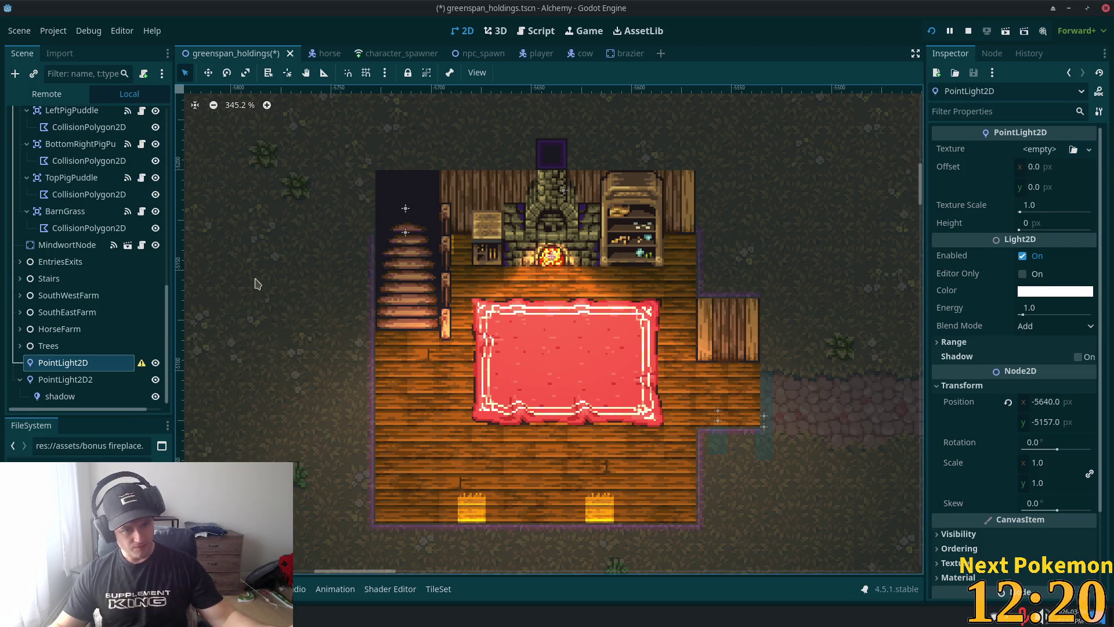
pyautogui.press('Delete')
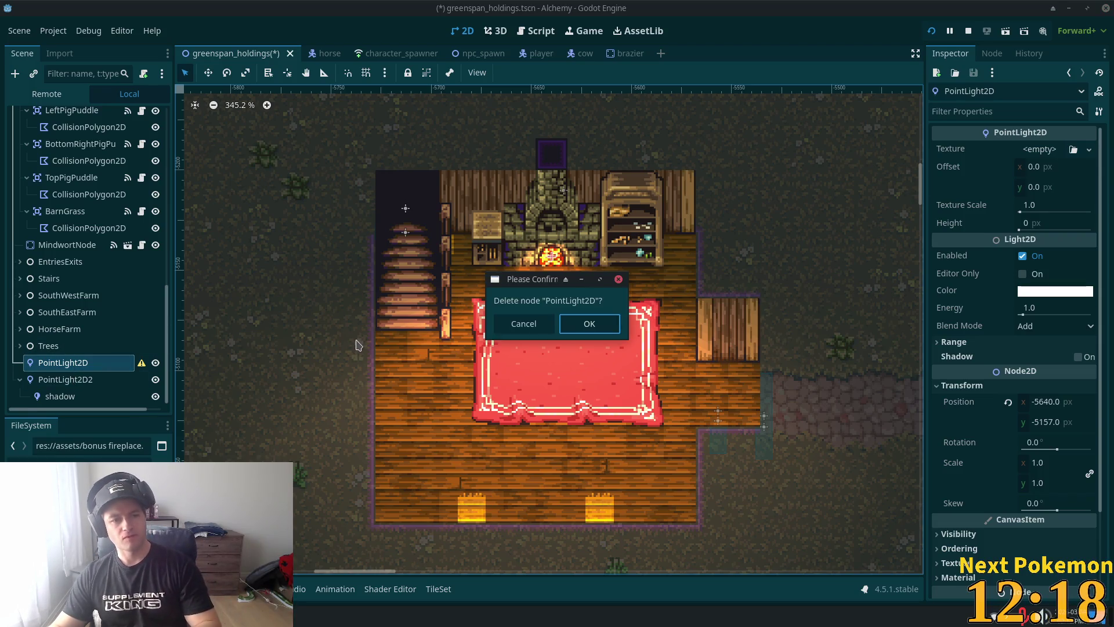
pyautogui.click(587, 323)
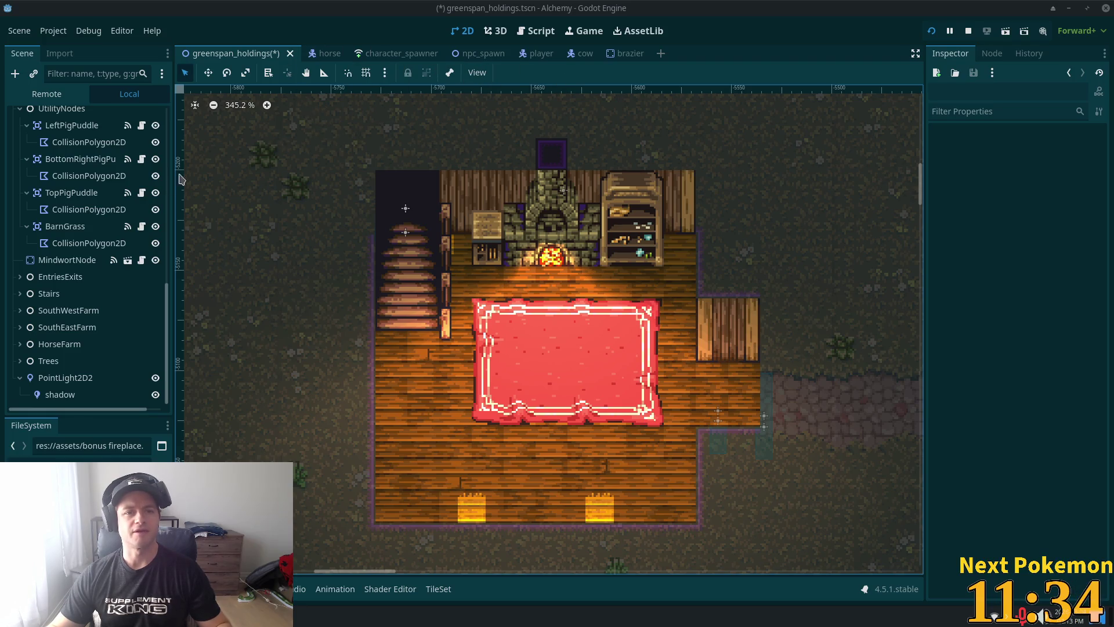
pyautogui.hotkey('ctrl', 's')
# Step: Save the scene and select the Interior tile layer
pyautogui.click(823, 97)
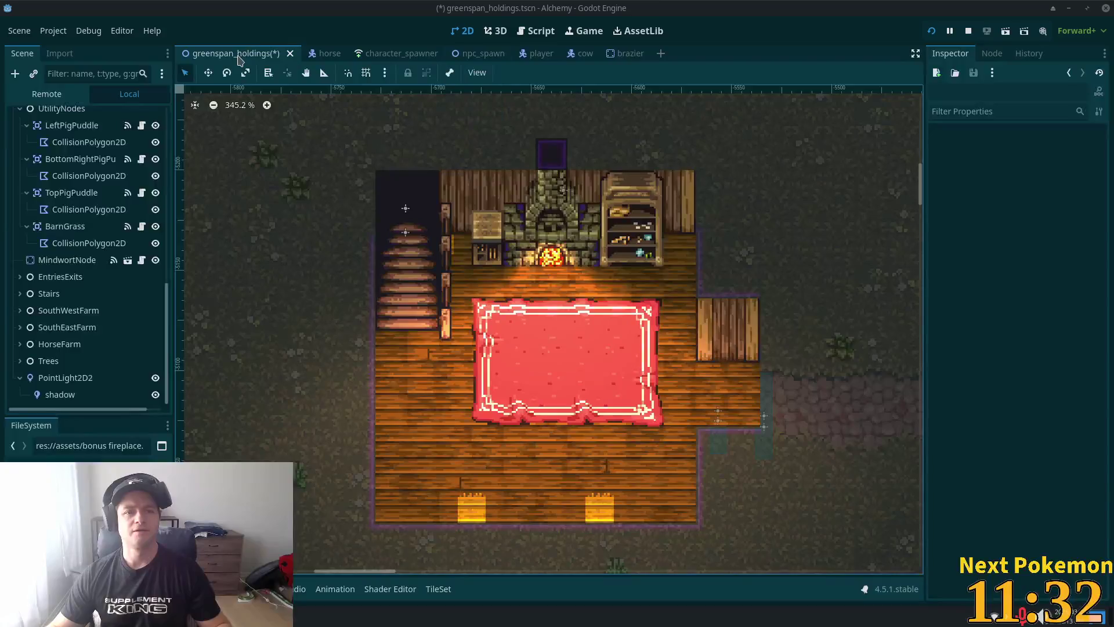
pyautogui.hotkey('ctrl', 's')
pyautogui.scroll(2, 162, 312)
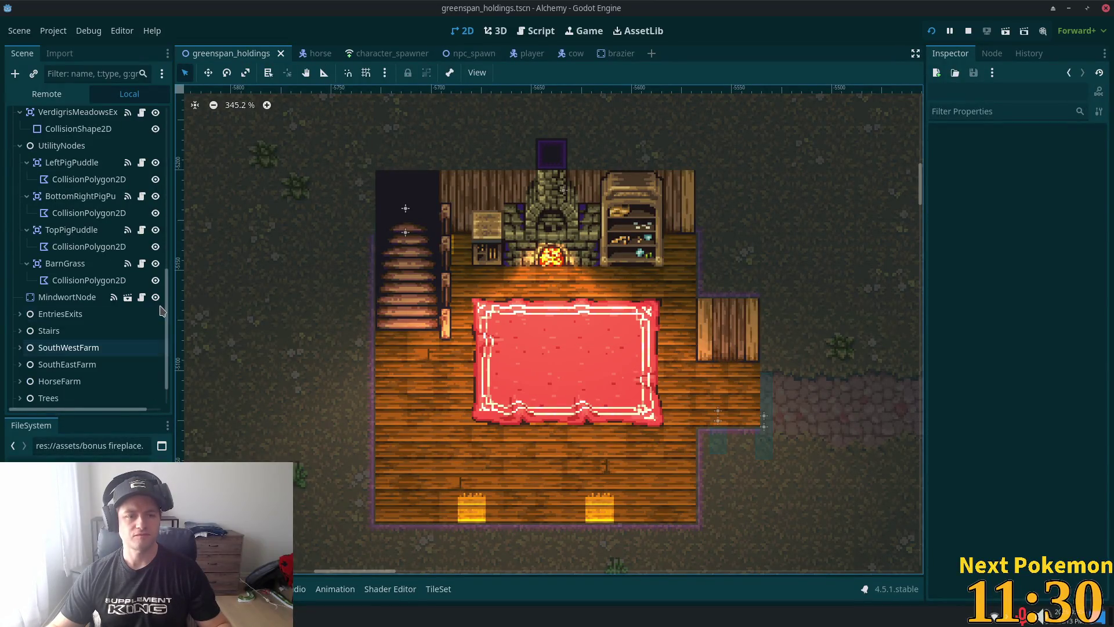
pyautogui.scroll(10, 87, 291)
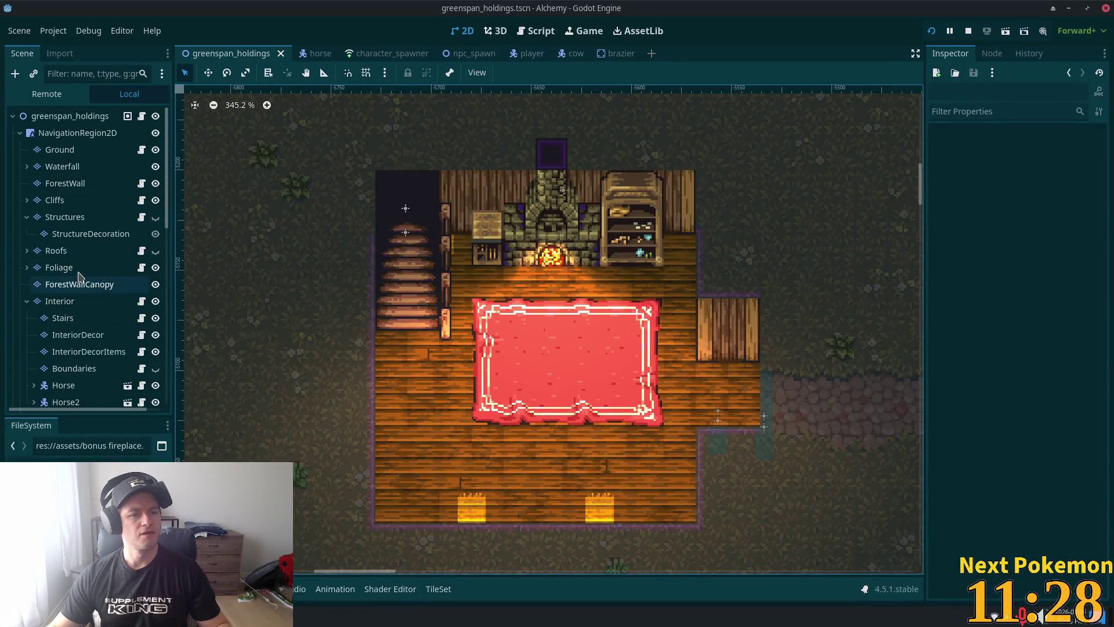
pyautogui.click(74, 217)
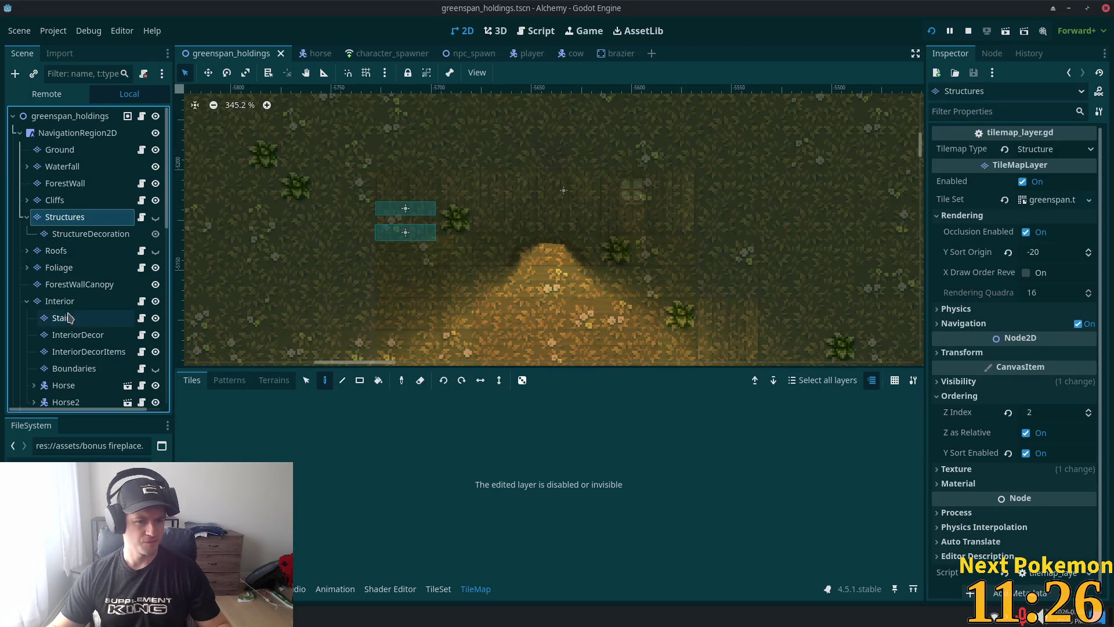
pyautogui.click(60, 301)
# Step: In the TileSet editor, pick the bonus fireplace.png source and select the animated fire tile
pyautogui.click(438, 589)
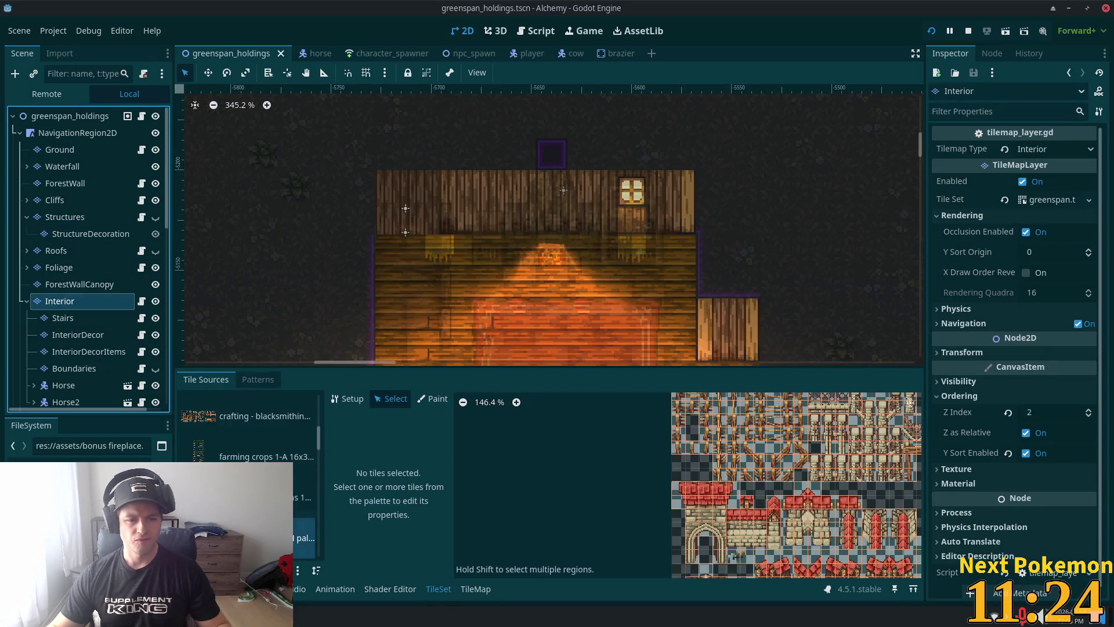
pyautogui.scroll(5, 318, 444)
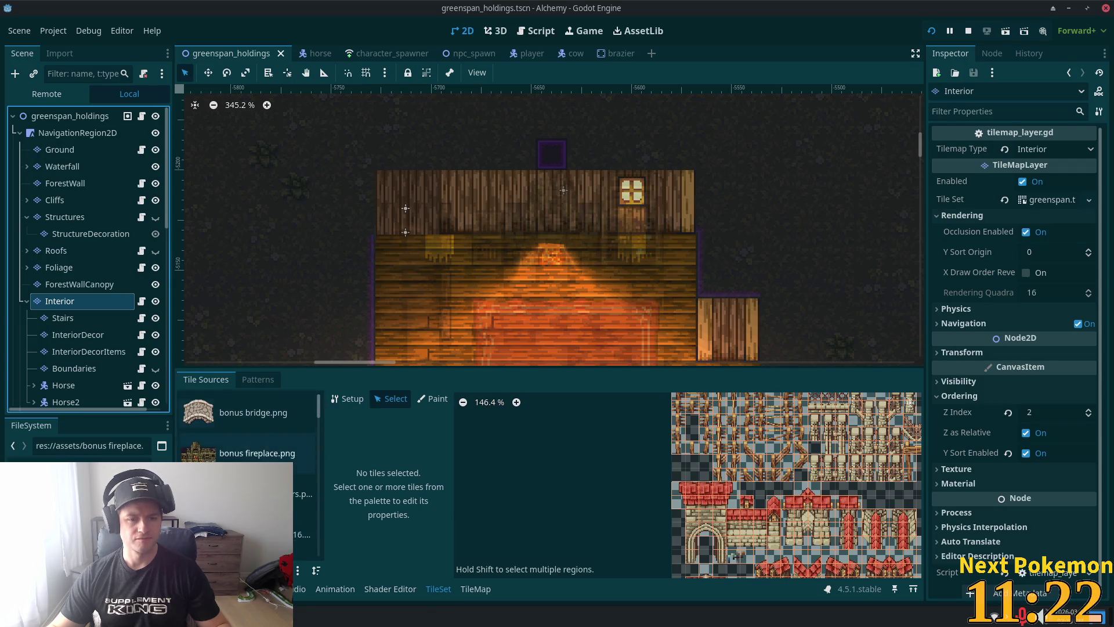
pyautogui.click(257, 453)
pyautogui.scroll(2, 731, 535)
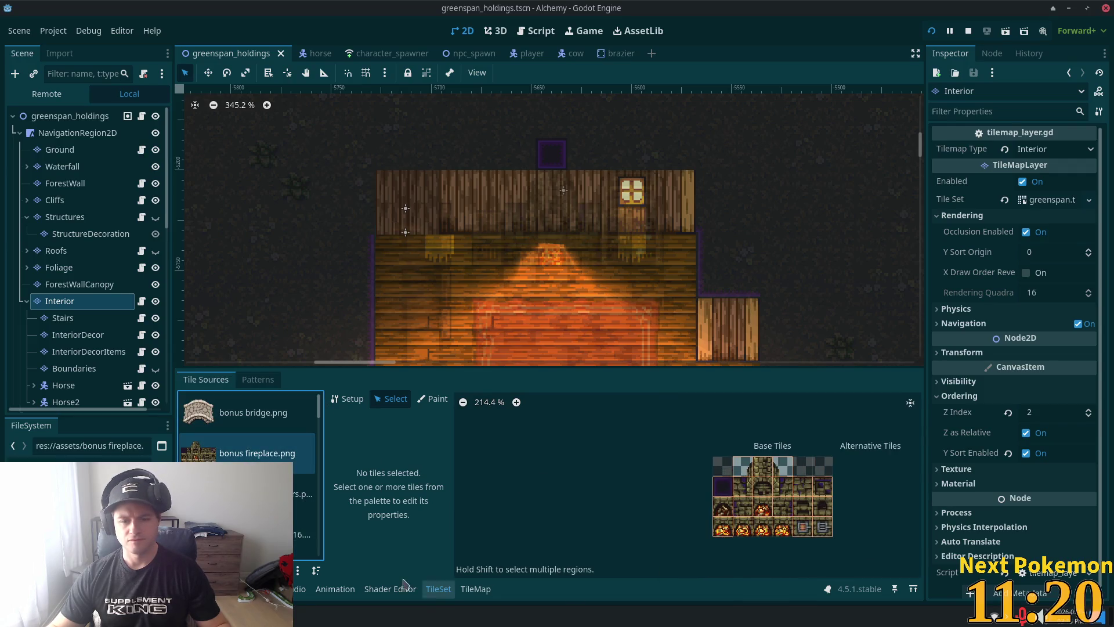
pyautogui.click(747, 535)
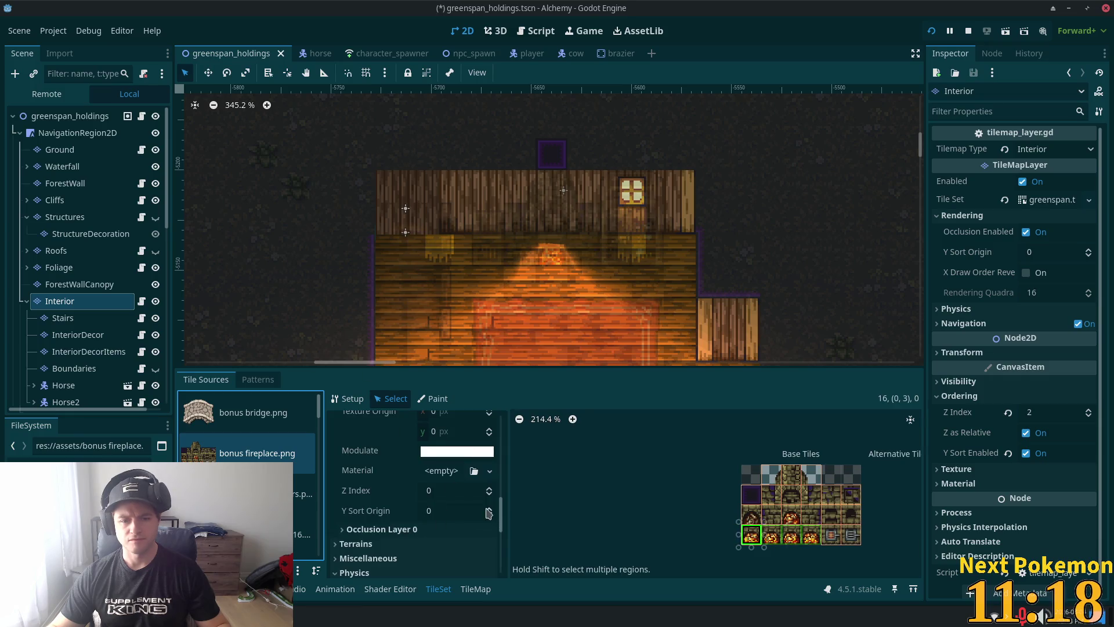
pyautogui.scroll(-1, 473, 530)
pyautogui.scroll(2, 450, 492)
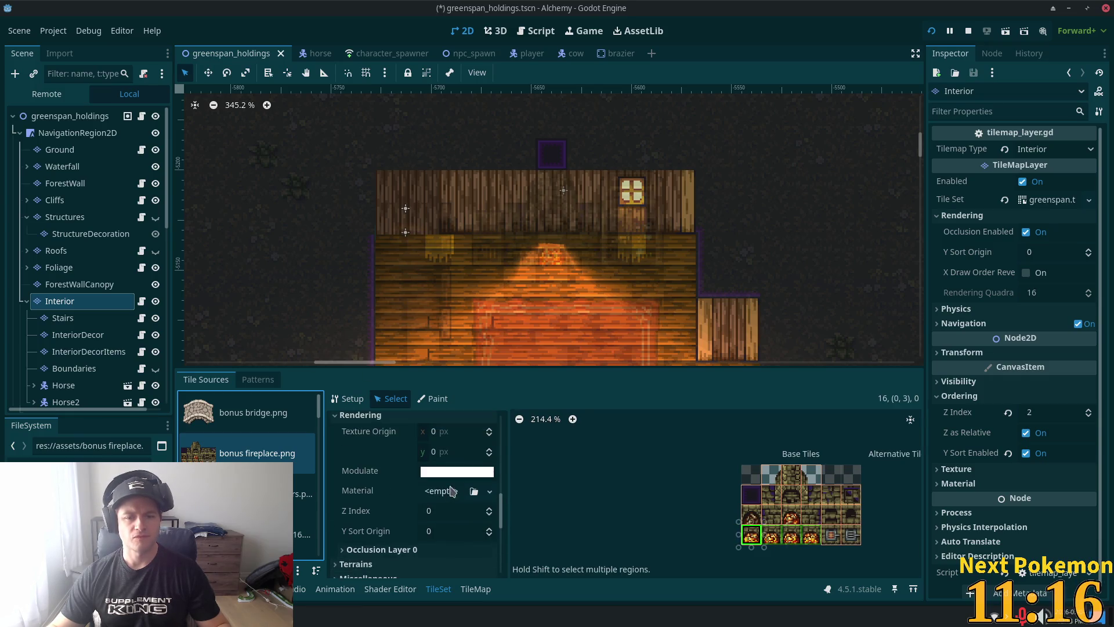
pyautogui.scroll(3, 449, 492)
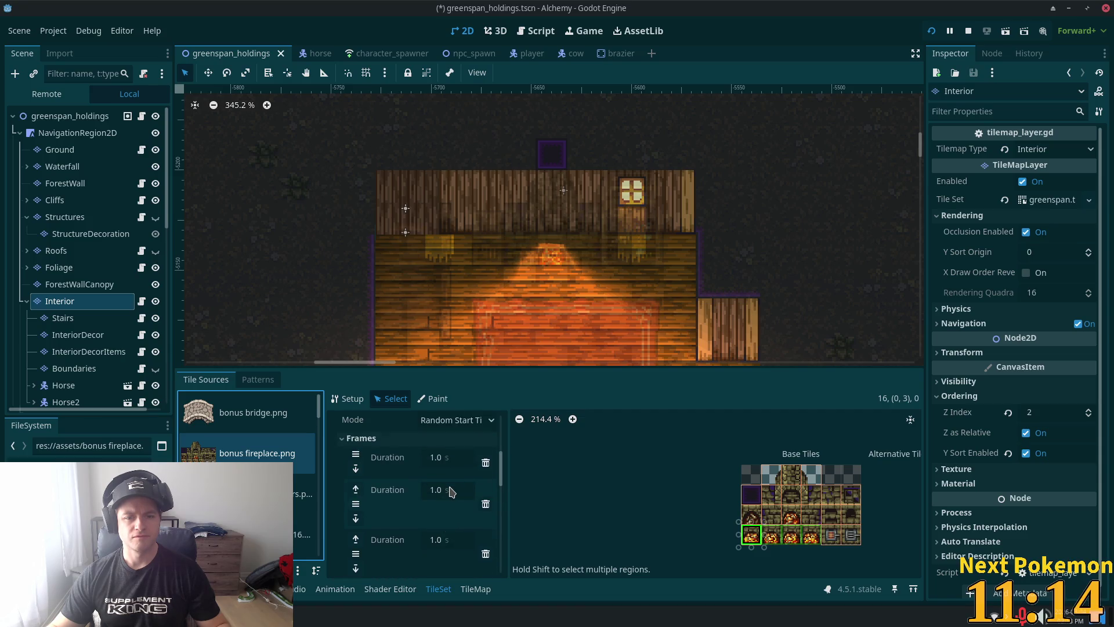
pyautogui.scroll(4, 451, 491)
# Step: Set the fire tile's Animation Speed to 2.0 and save the scene
pyautogui.click(458, 526)
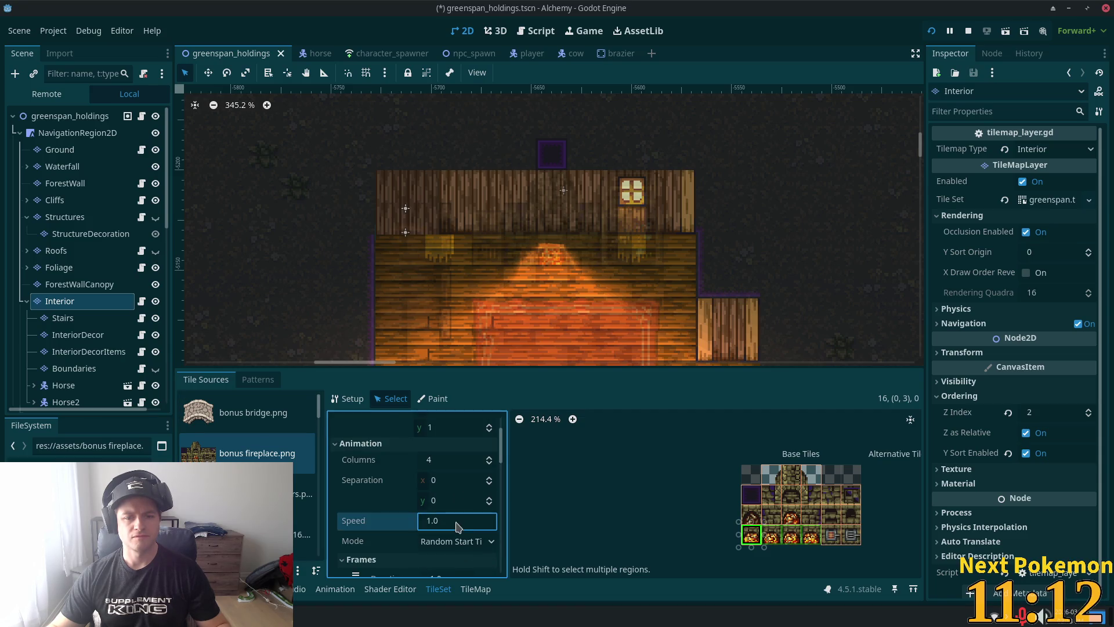
pyautogui.write('2')
pyautogui.press('Return')
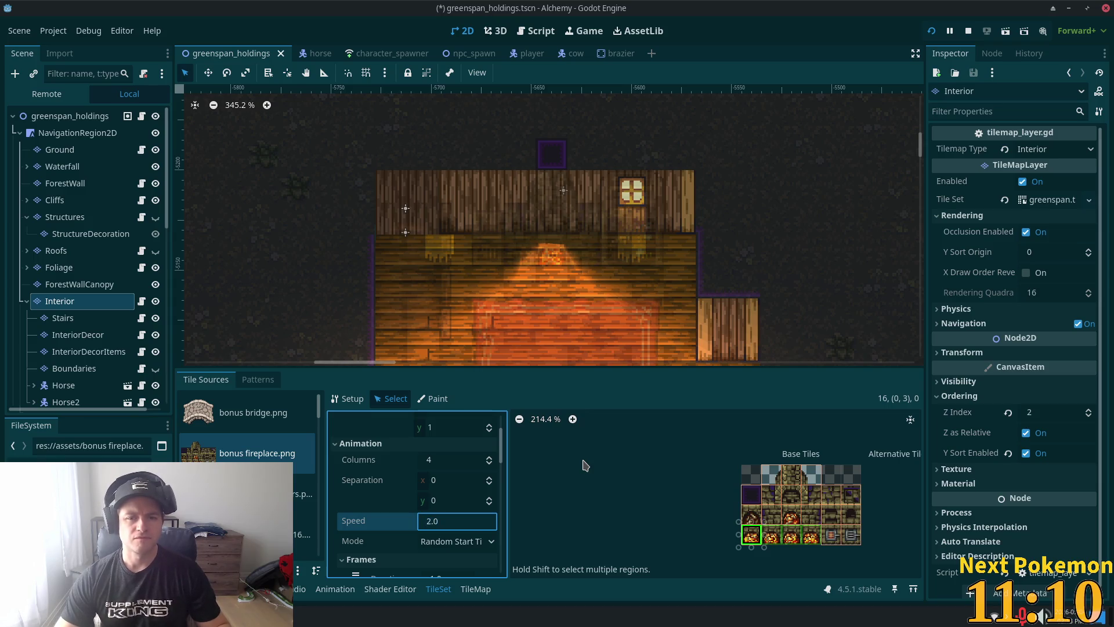
pyautogui.hotkey('ctrl', 's')
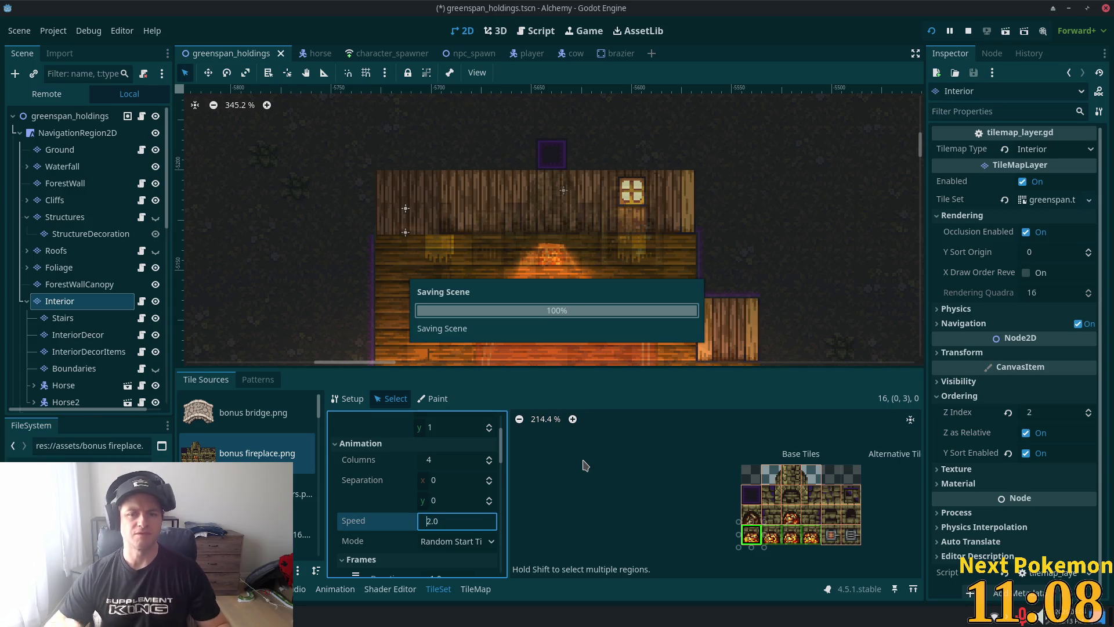
pyautogui.click(57, 118)
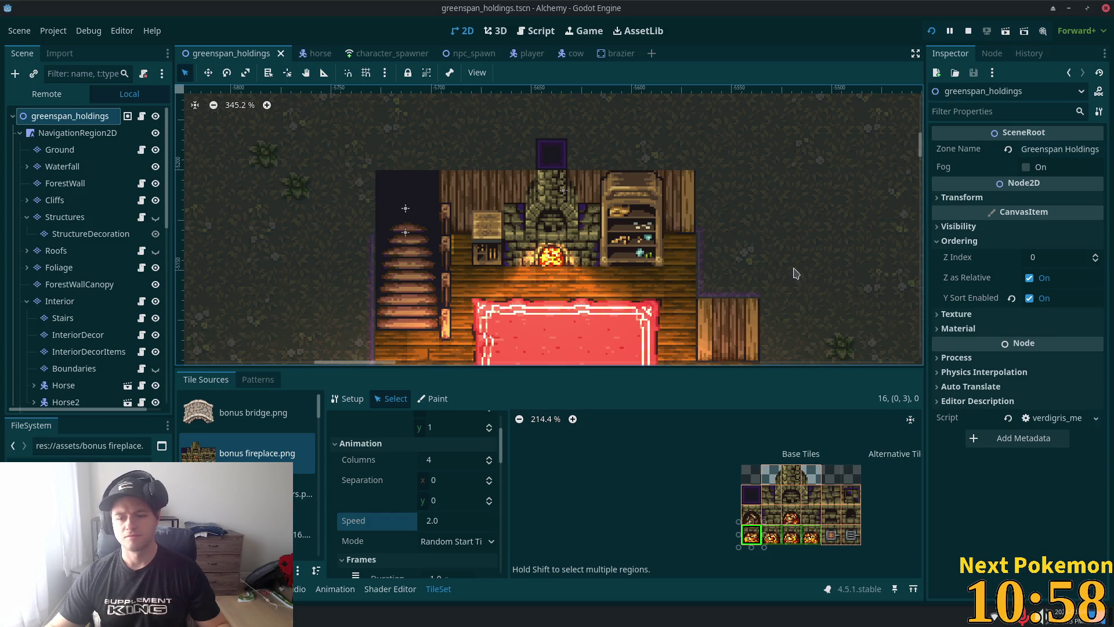
pyautogui.scroll(3, 547, 279)
pyautogui.scroll(2, 593, 290)
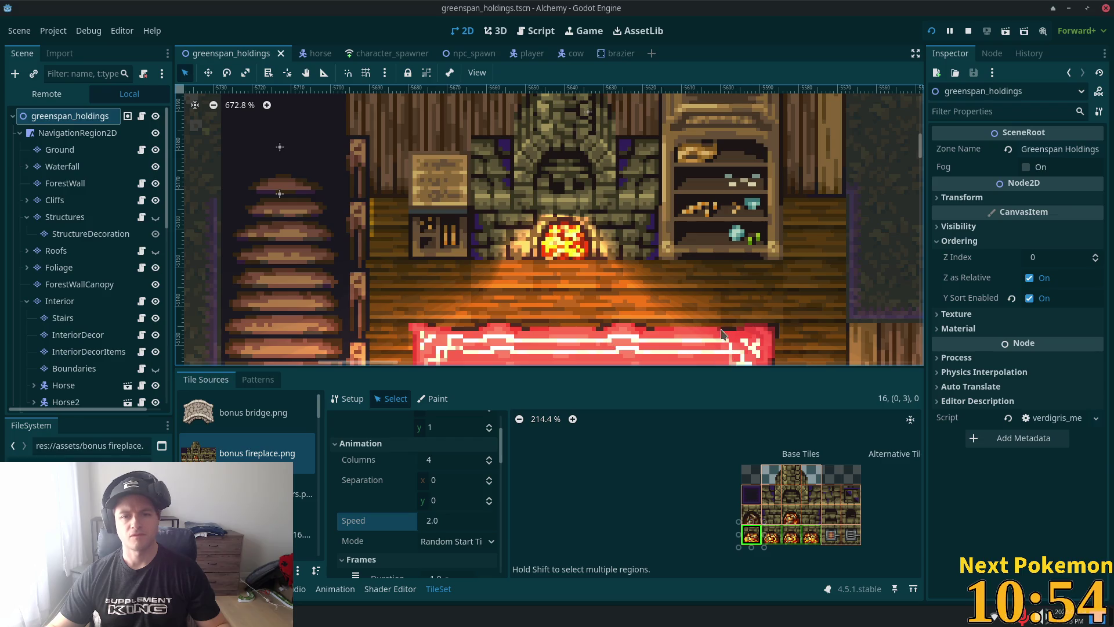
pyautogui.scroll(-5, 668, 318)
pyautogui.moveTo(682, 316); pyautogui.dragTo(625, 216)
pyautogui.scroll(-3, 74, 314)
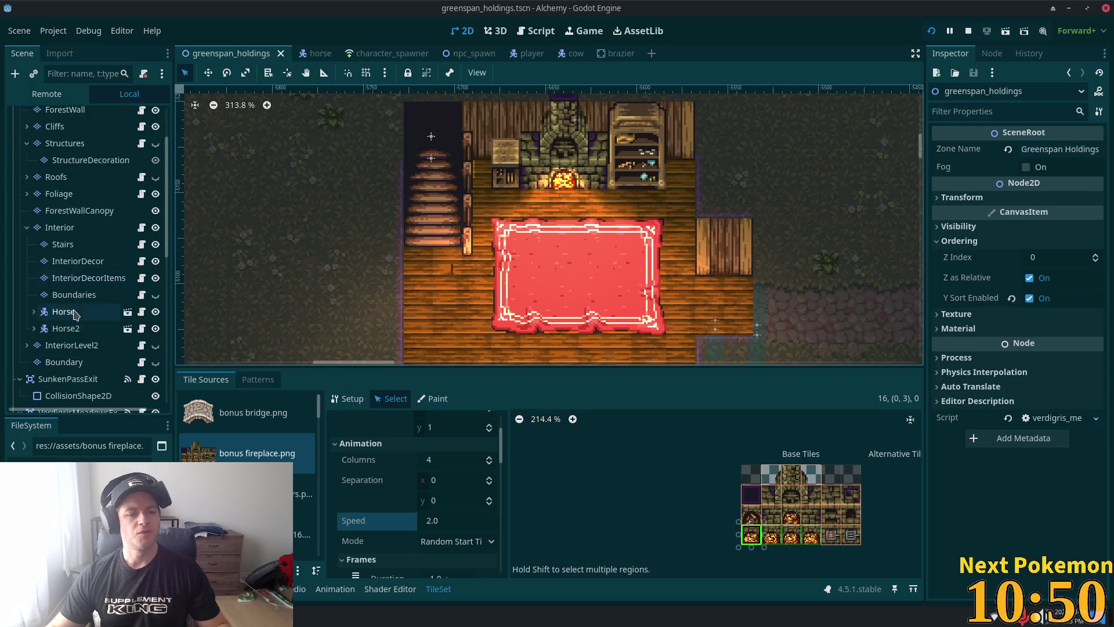
pyautogui.scroll(-8, 74, 314)
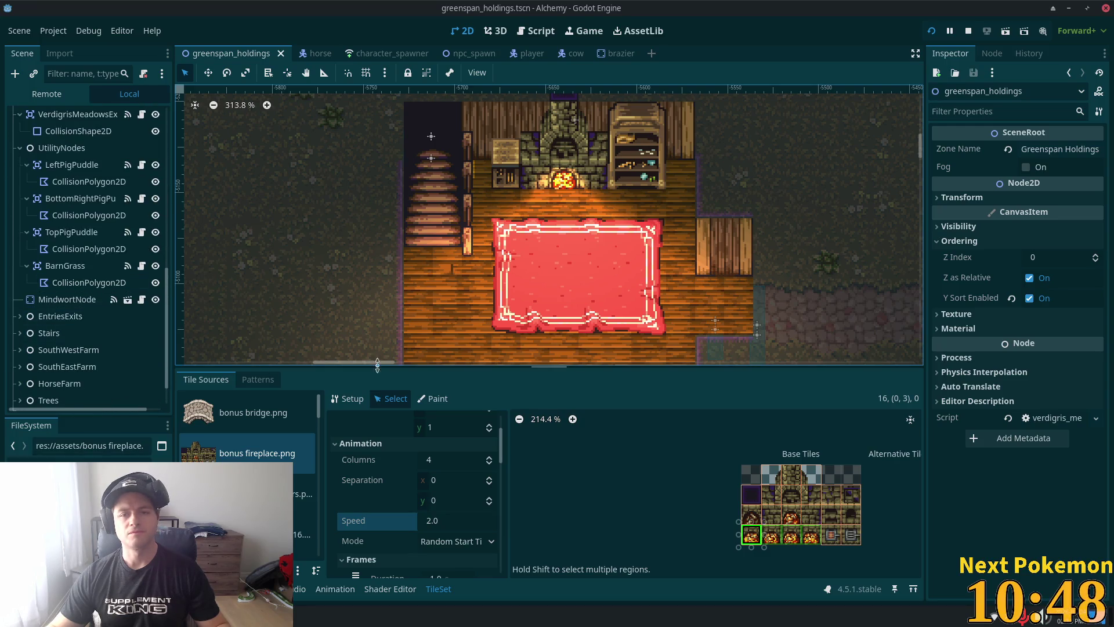
pyautogui.scroll(-2, 69, 365)
pyautogui.click(66, 378)
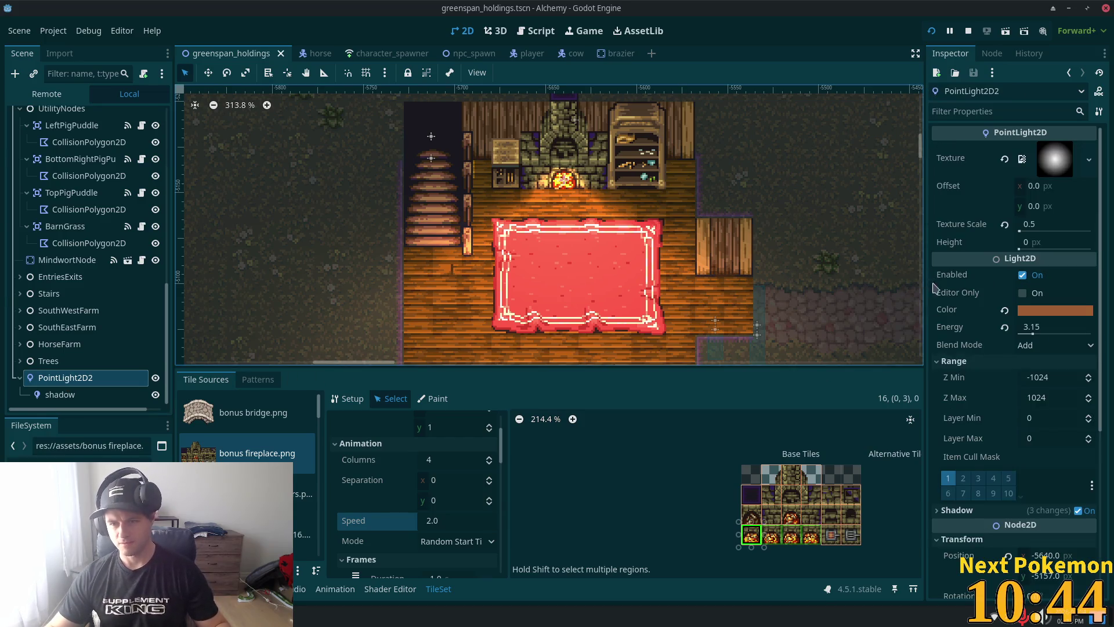
# Step: Experiment with the fireplace light's Texture Scale, trying 0.6 and then 0.5
pyautogui.moveTo(1019, 231); pyautogui.dragTo(1022, 234)
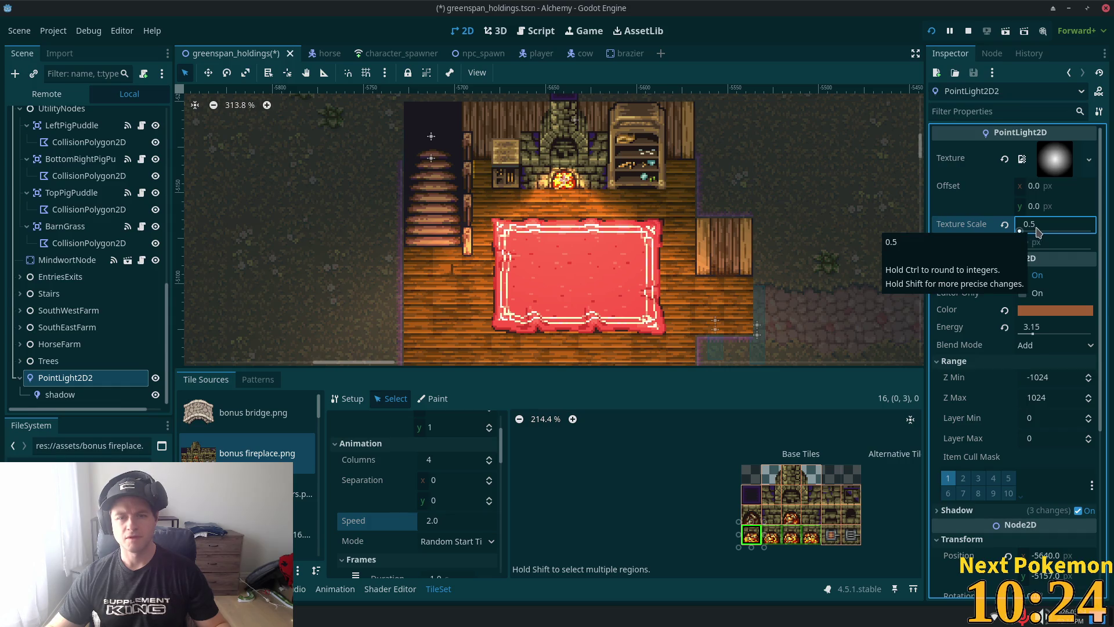
pyautogui.click(1048, 231)
pyautogui.write('0.51')
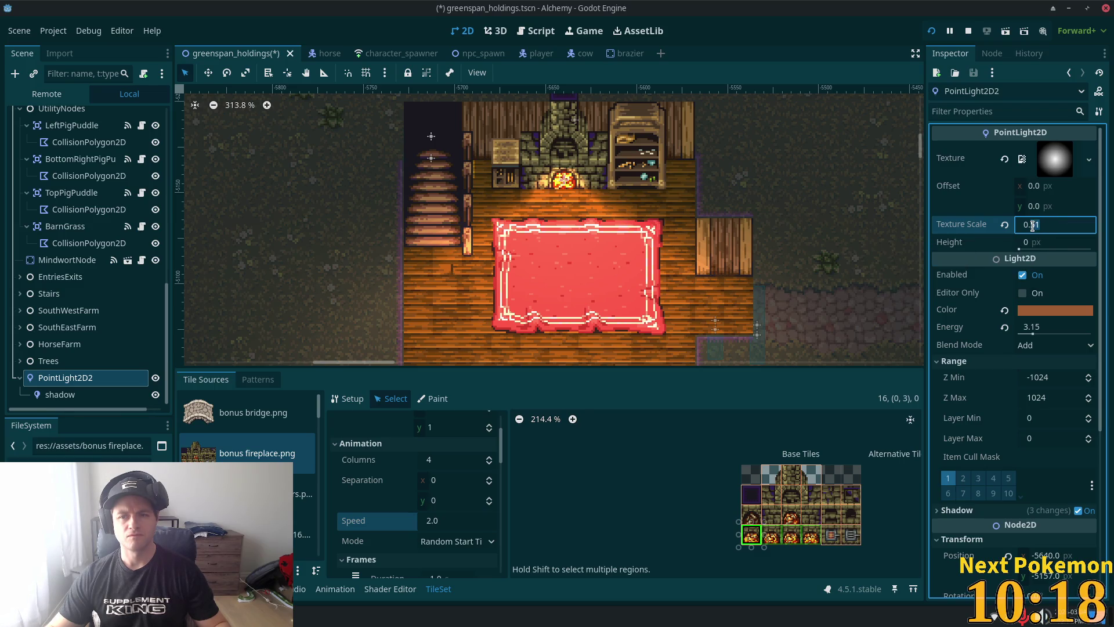
pyautogui.doubleClick(1033, 224)
pyautogui.write('6')
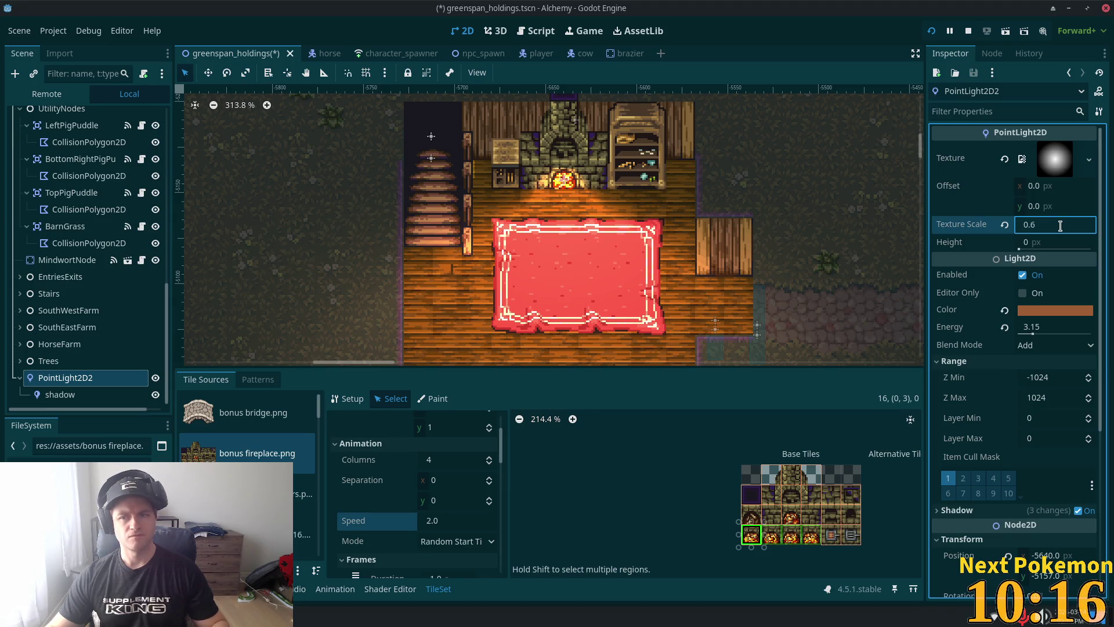
pyautogui.press('Tab')
pyautogui.click(1045, 225)
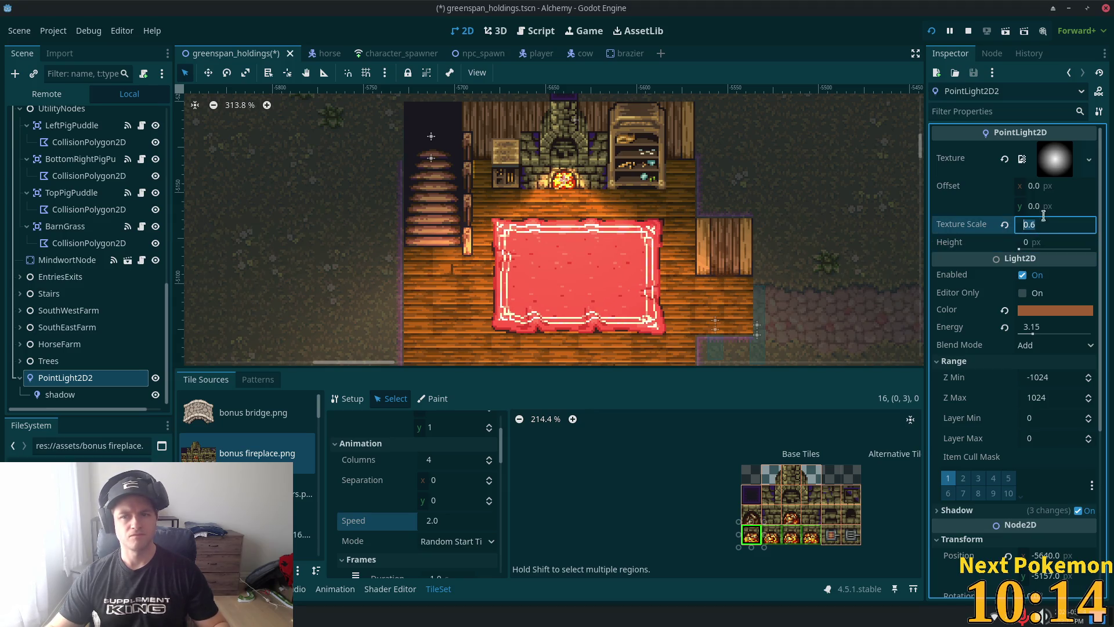
pyautogui.press('BackSpace')
pyautogui.write('5')
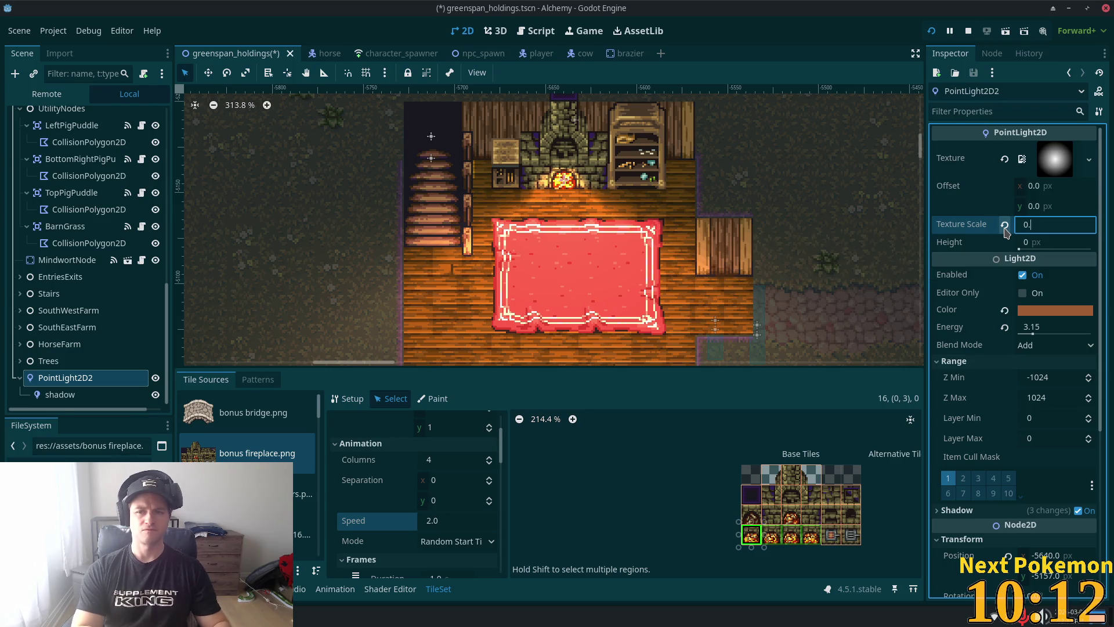
pyautogui.press('Tab')
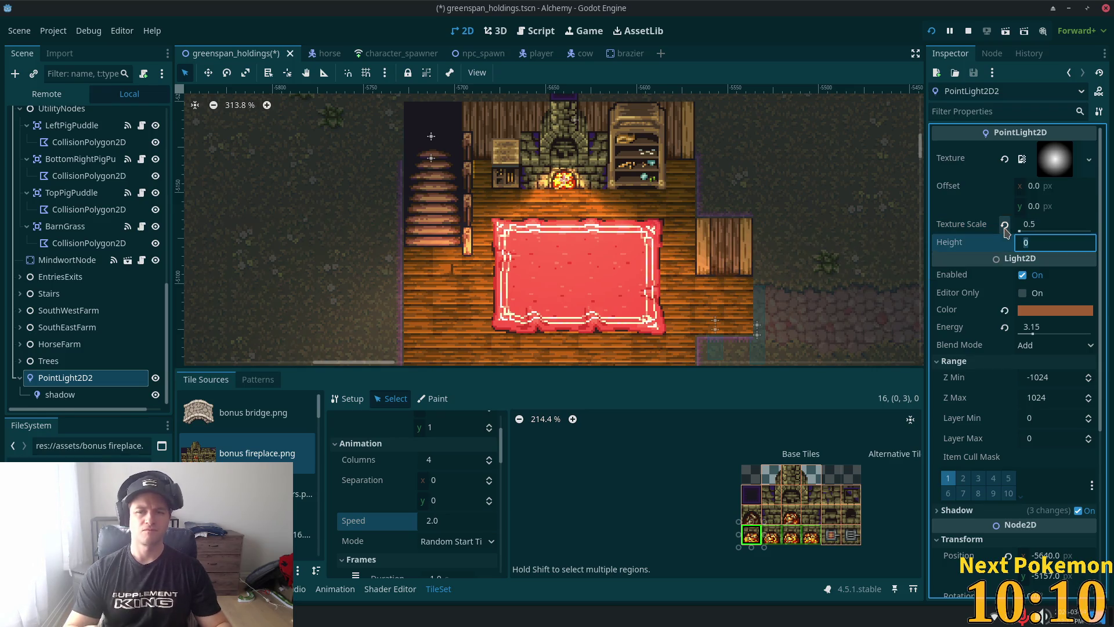
# Step: Try Texture Scale values 0.51 and 0.55, then return to 0.5
pyautogui.scroll(-3, 659, 262)
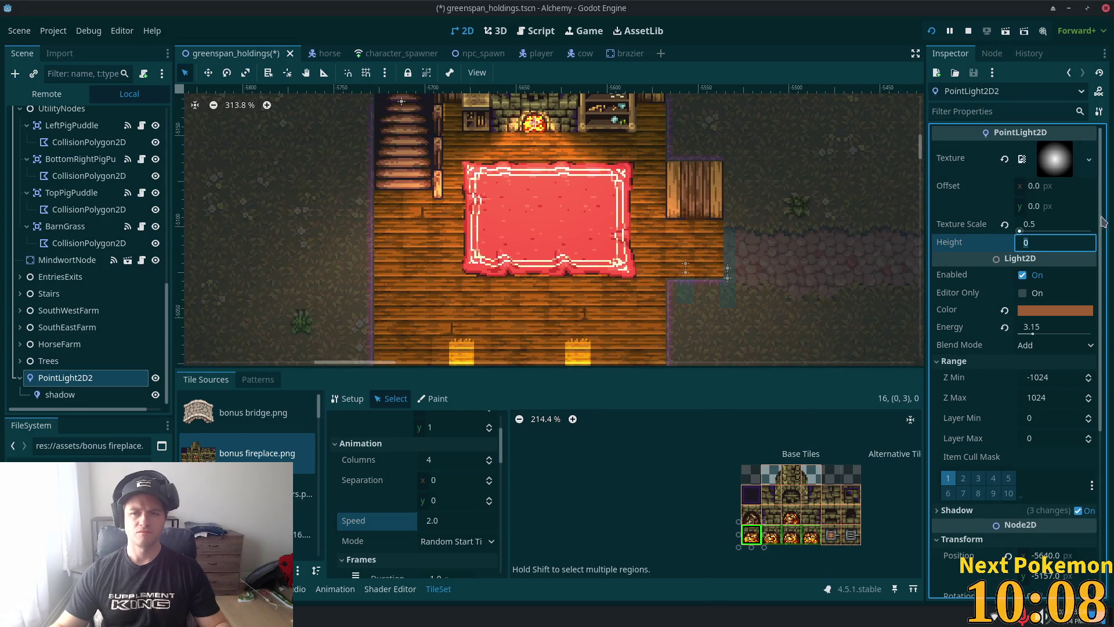
pyautogui.click(1052, 228)
pyautogui.write('0.51')
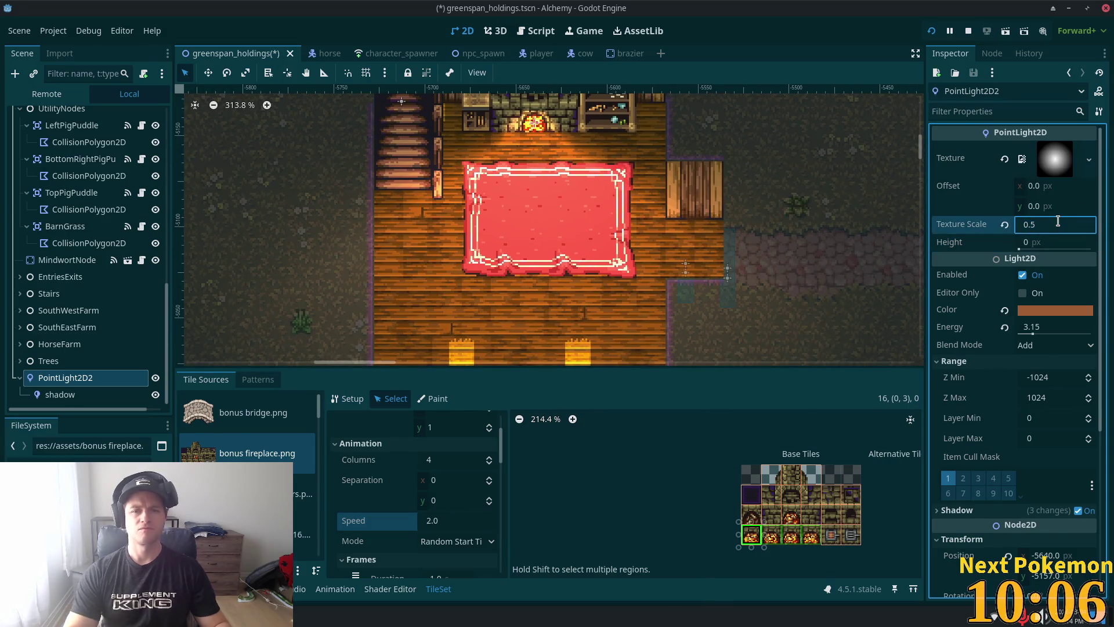
pyautogui.press('Tab')
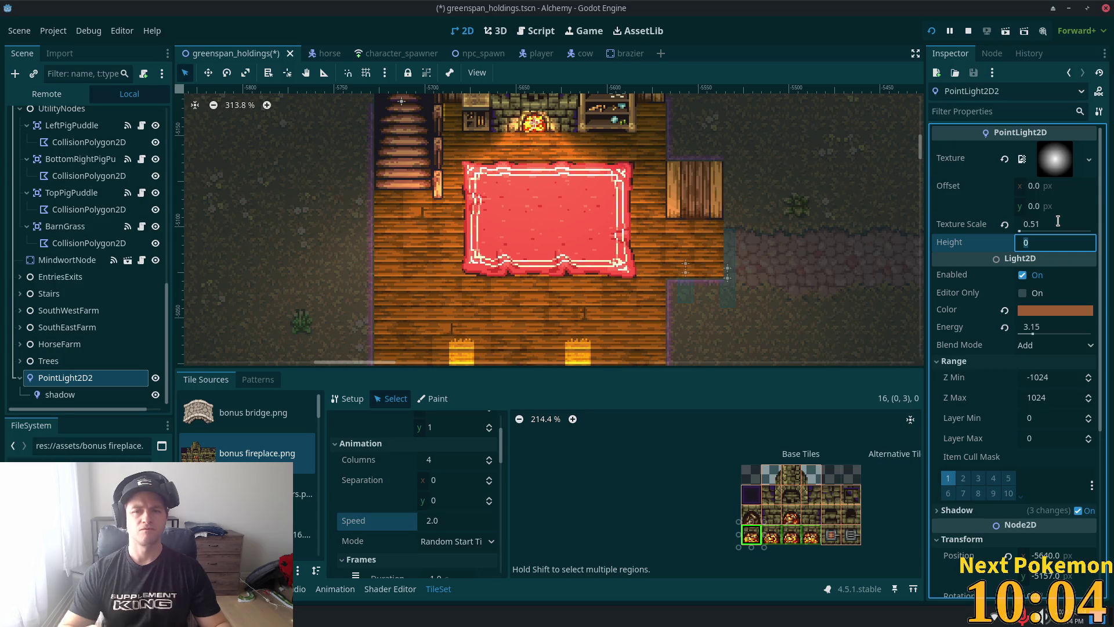
pyautogui.click(1049, 228)
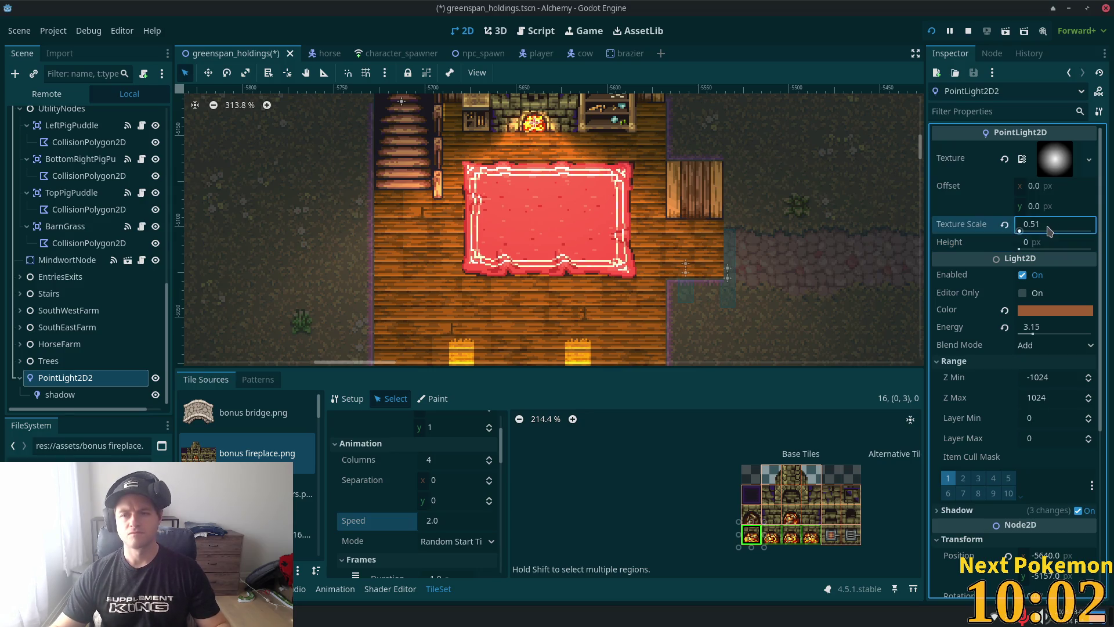
pyautogui.click(1044, 226)
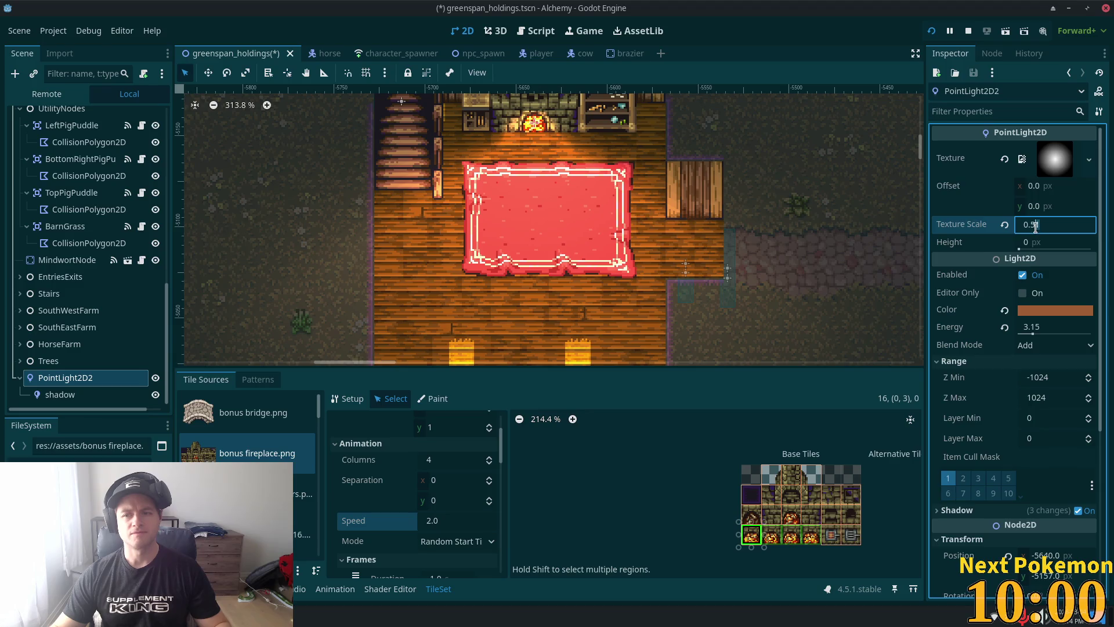
pyautogui.press('BackSpace')
pyautogui.write('5')
pyautogui.press('Tab')
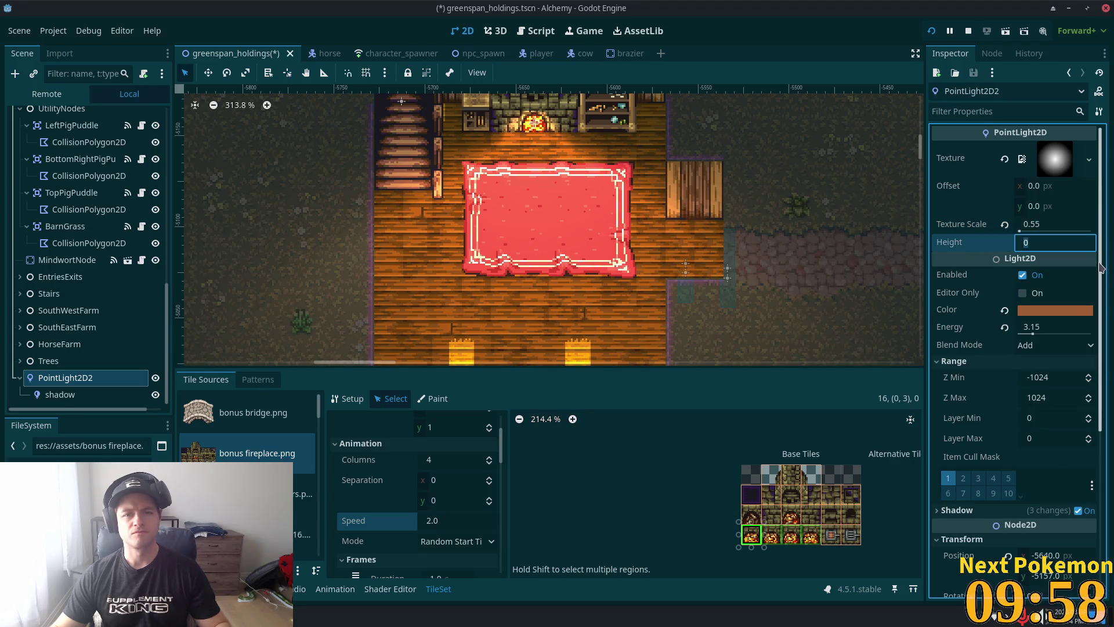
pyautogui.click(1040, 225)
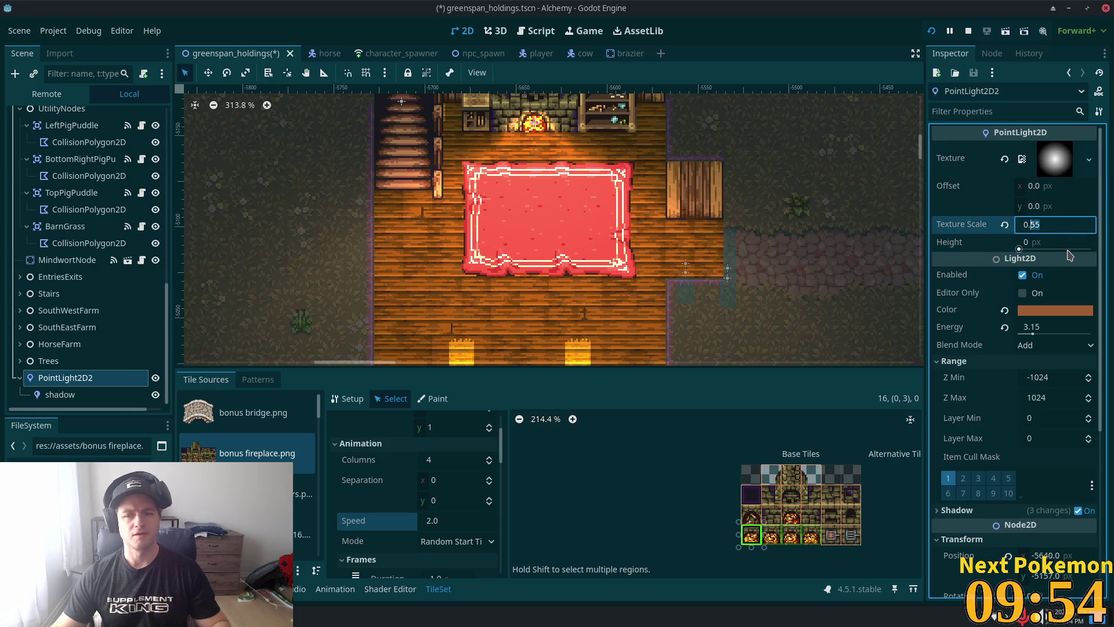
pyautogui.write('5')
pyautogui.click(1035, 245)
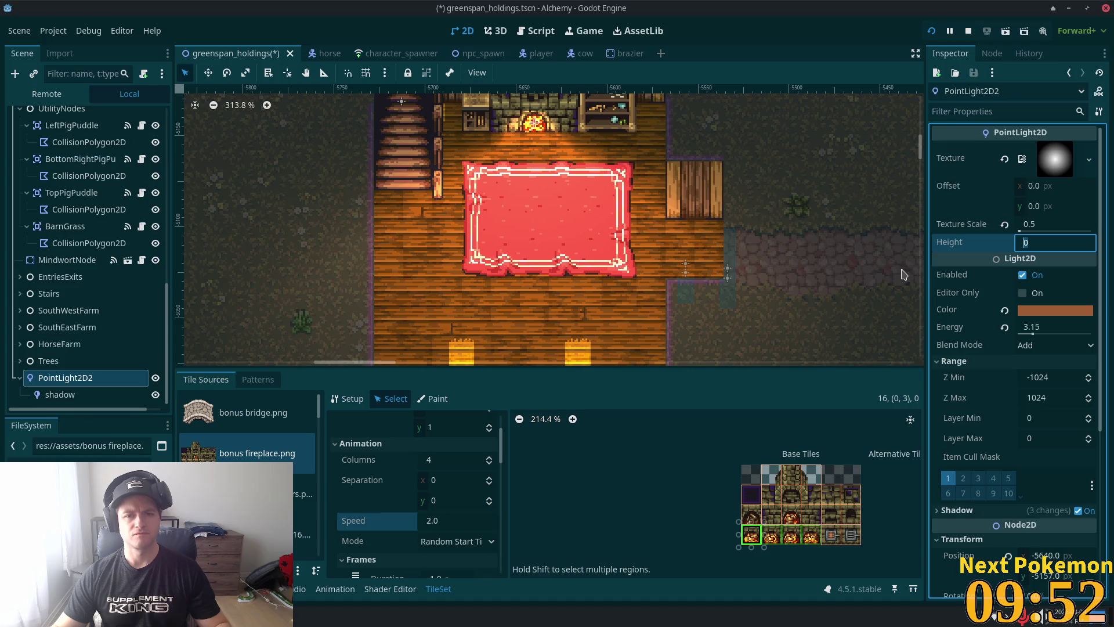
# Step: Settle the Texture Scale at 0.4 and preview the tighter glow
pyautogui.click(1097, 226)
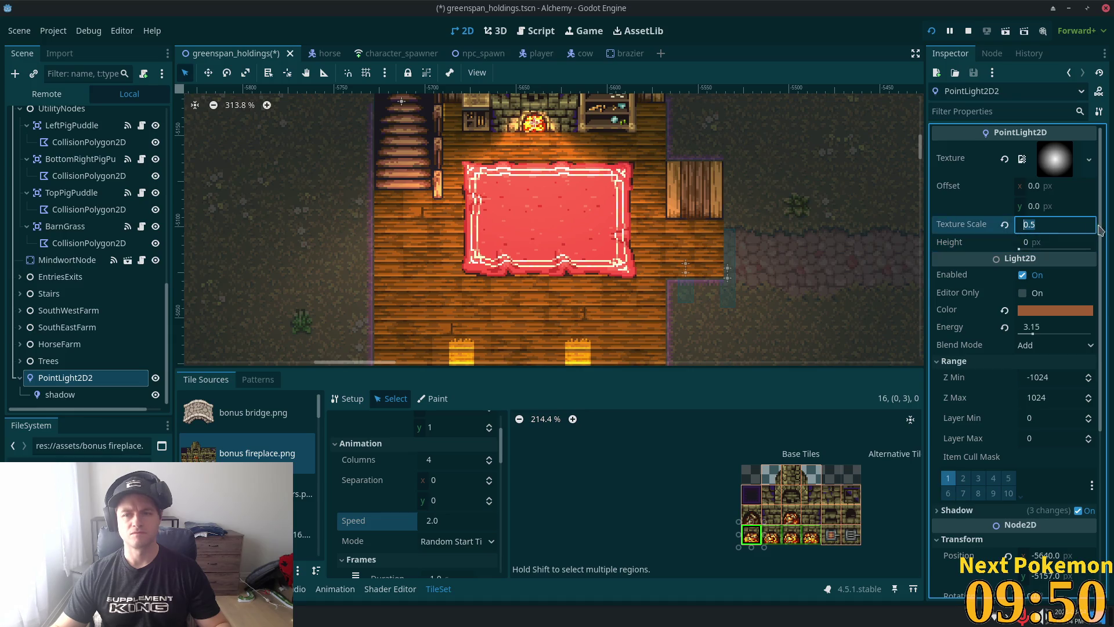
pyautogui.write('0.4')
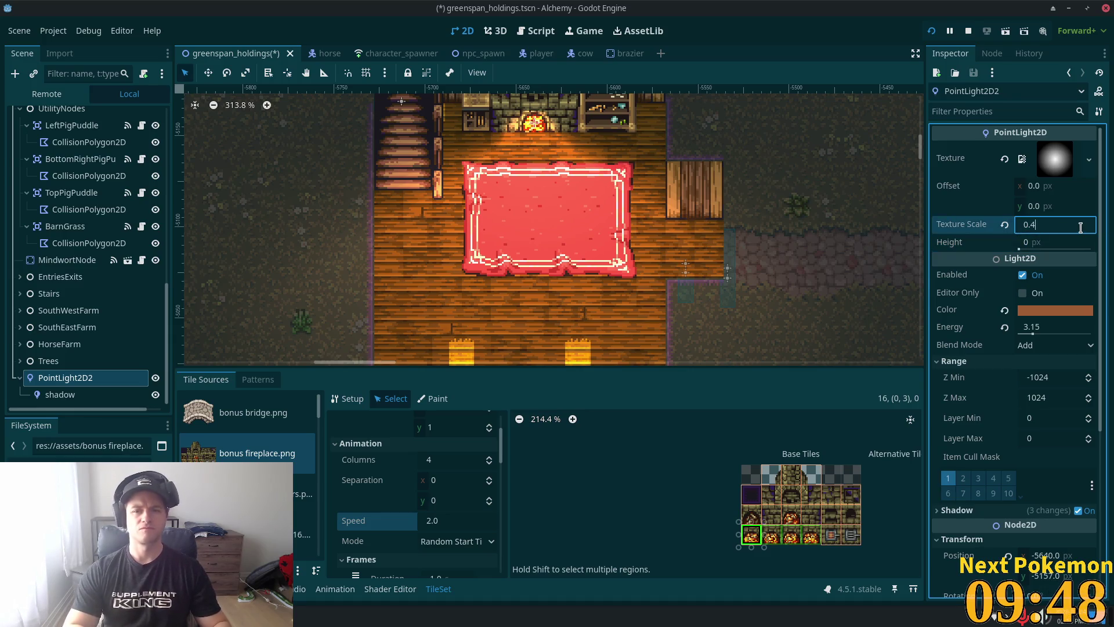
pyautogui.press('Tab')
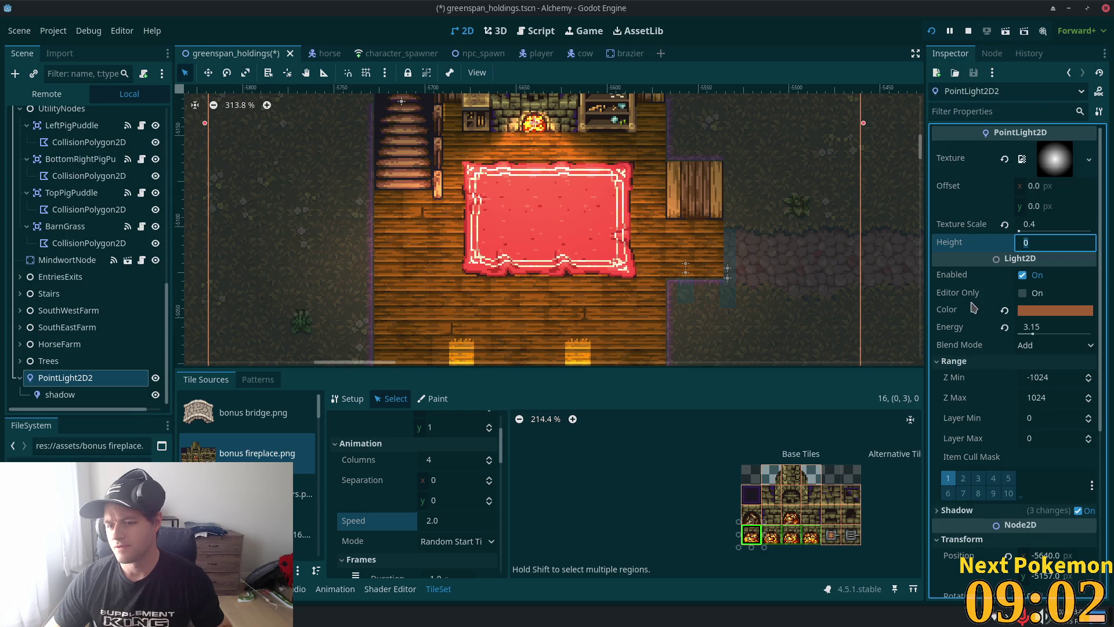
pyautogui.click(1020, 231)
pyautogui.moveTo(1020, 231); pyautogui.dragTo(1020, 231)
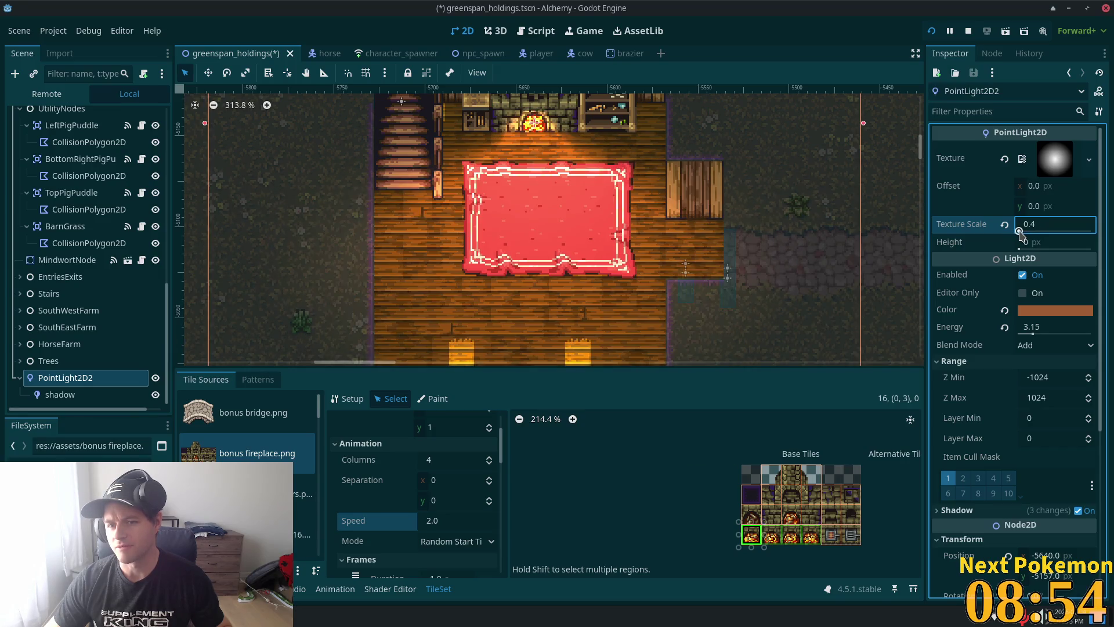
pyautogui.click(1038, 226)
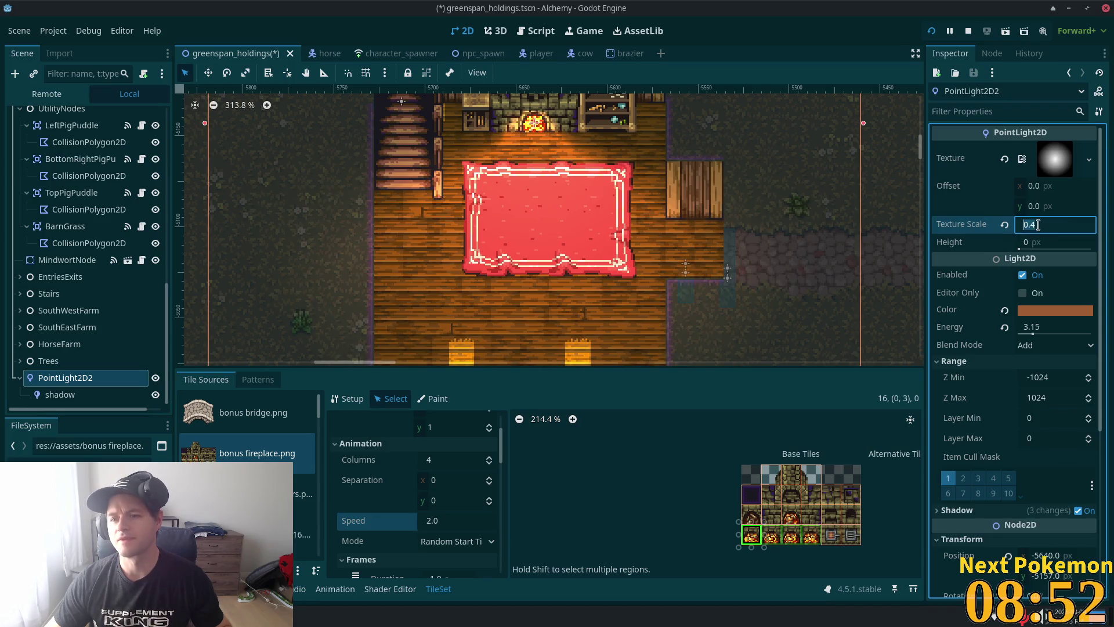
pyautogui.moveTo(1040, 226)
pyautogui.mouseDown()
pyautogui.moveTo(1052, 233)
pyautogui.moveTo(1059, 177)
pyautogui.moveTo(1043, 304)
pyautogui.moveTo(1042, 231)
pyautogui.mouseUp()
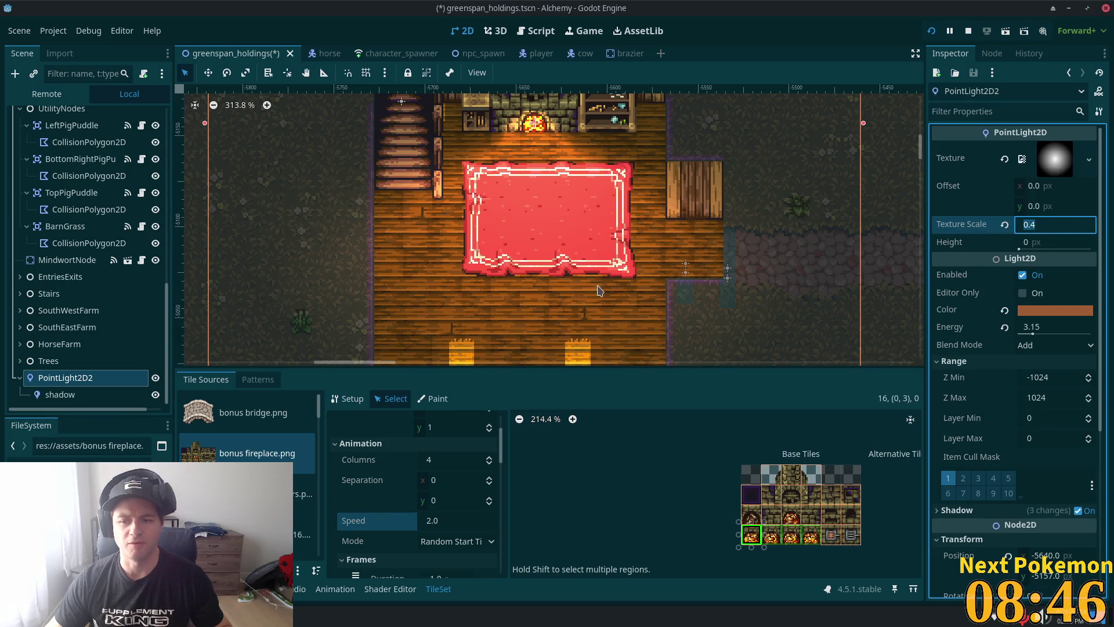
# Step: Experiment with the light's Energy value, previewing different brightness levels
pyautogui.scroll(-1, 598, 274)
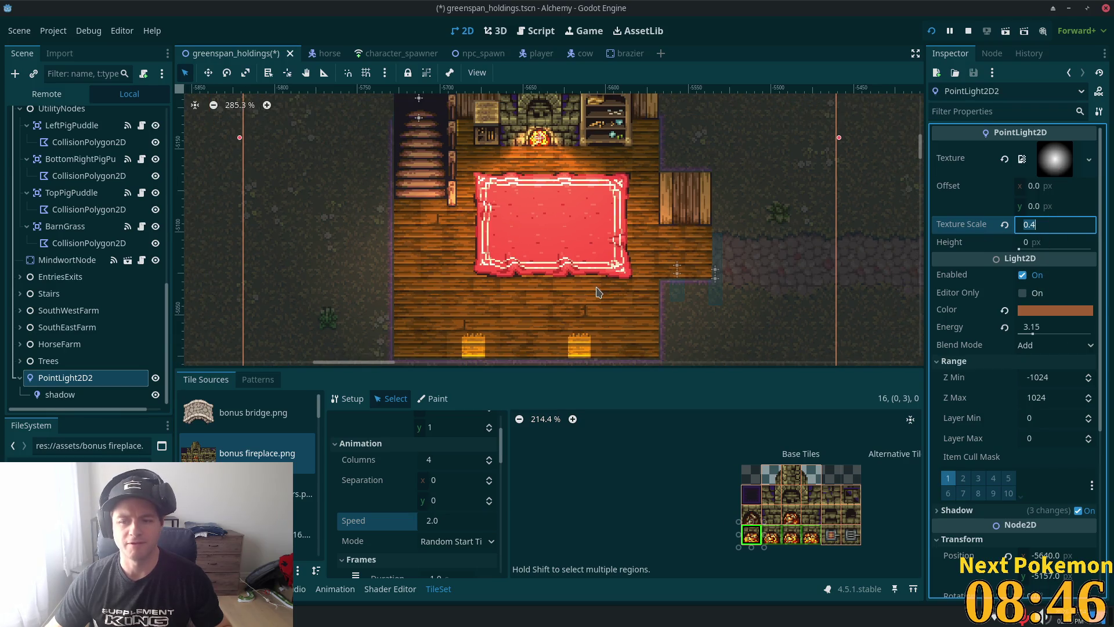
pyautogui.click(1030, 335)
pyautogui.write('2.52')
pyautogui.press('BackSpace')
pyautogui.press('BackSpace')
pyautogui.write('9')
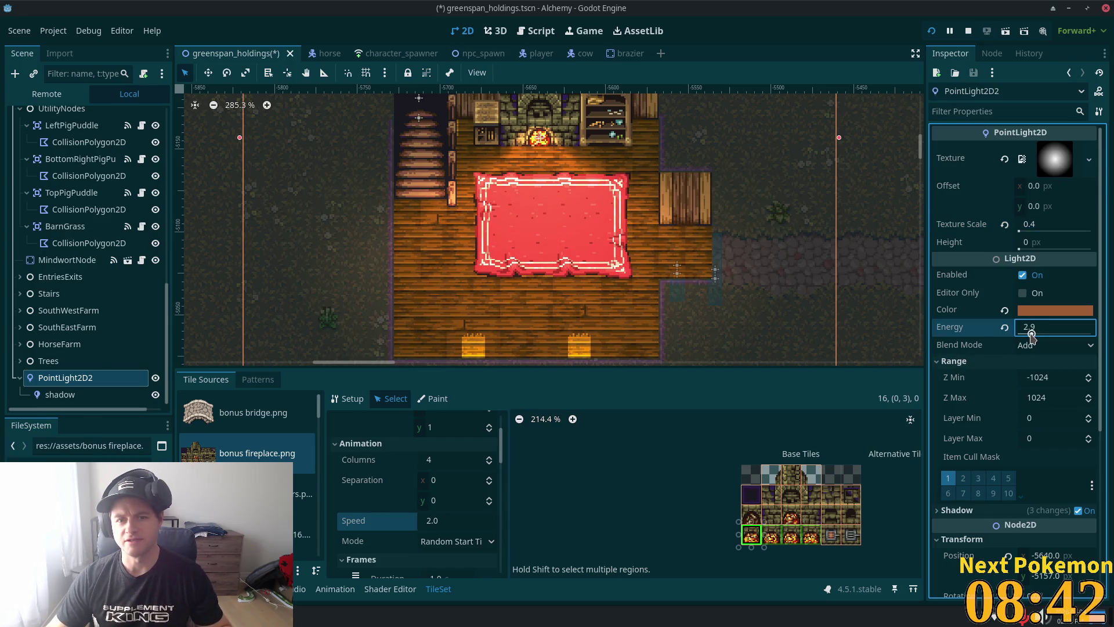
pyautogui.moveTo(1030, 336); pyautogui.dragTo(1033, 335)
# Step: Set the light's Energy to 3.0 and save the scene
pyautogui.click(1055, 329)
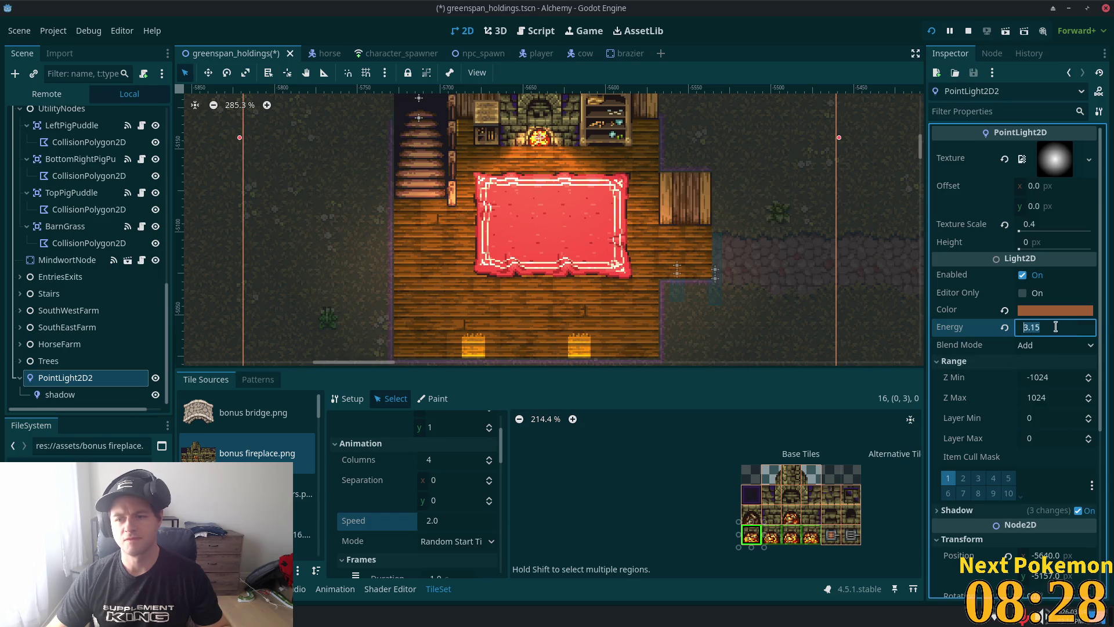
pyautogui.write('3')
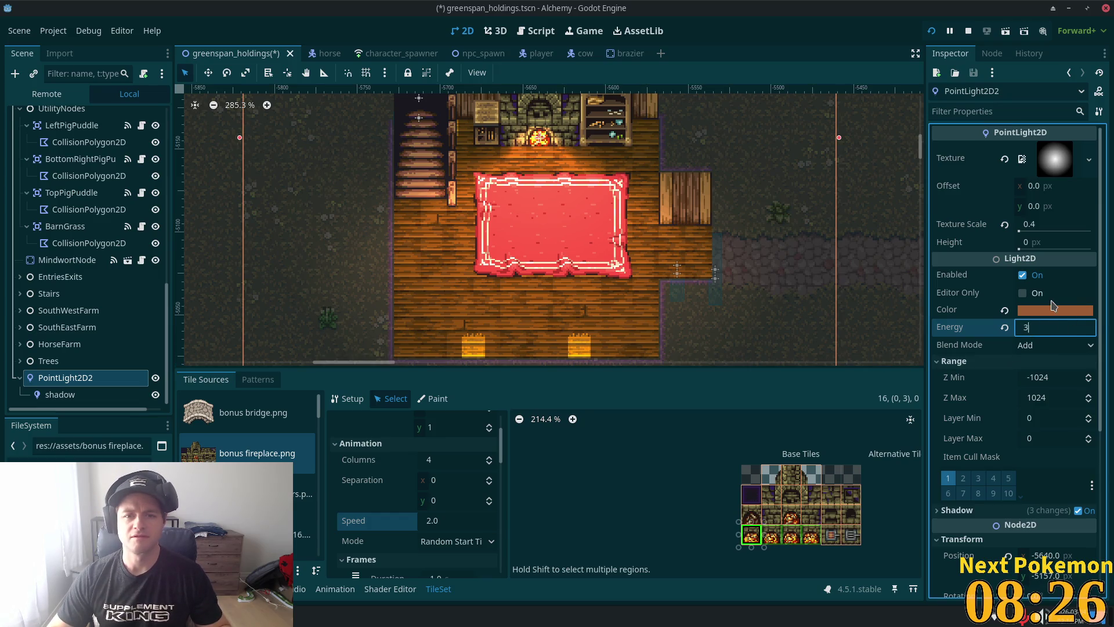
pyautogui.press('Tab')
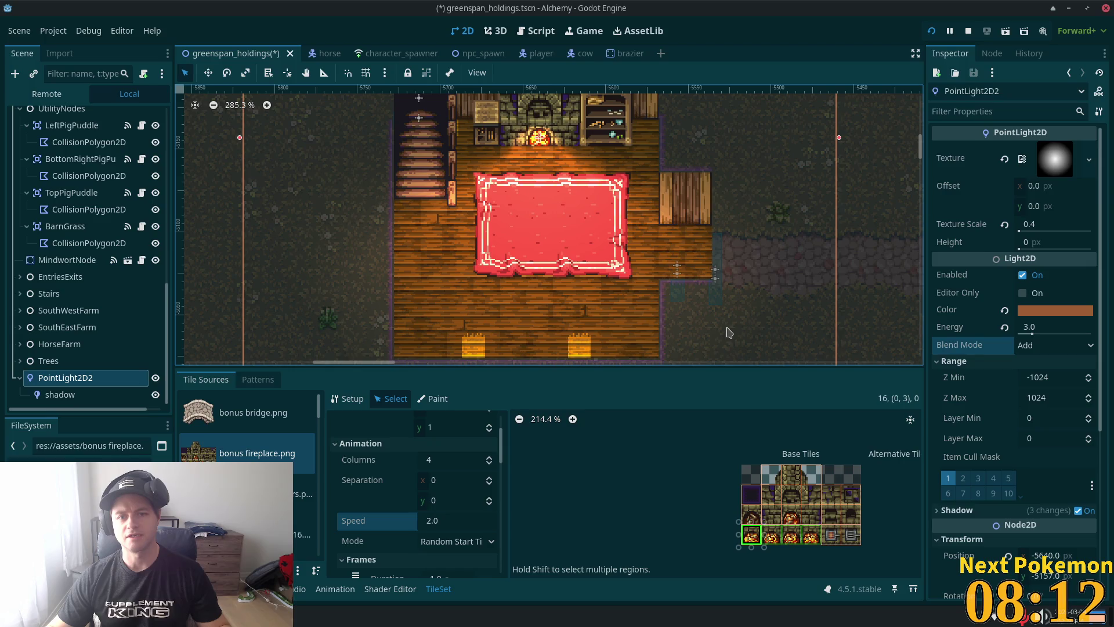
pyautogui.click(1032, 334)
pyautogui.moveTo(1033, 334); pyautogui.dragTo(1031, 335)
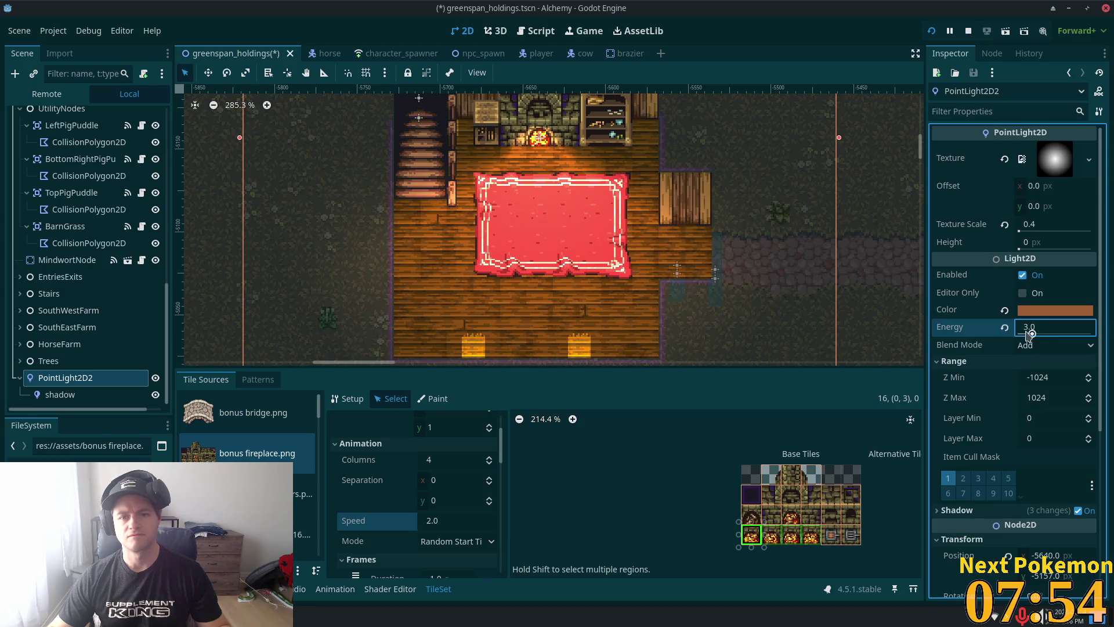
pyautogui.press('Return')
pyautogui.hotkey('ctrl', 's')
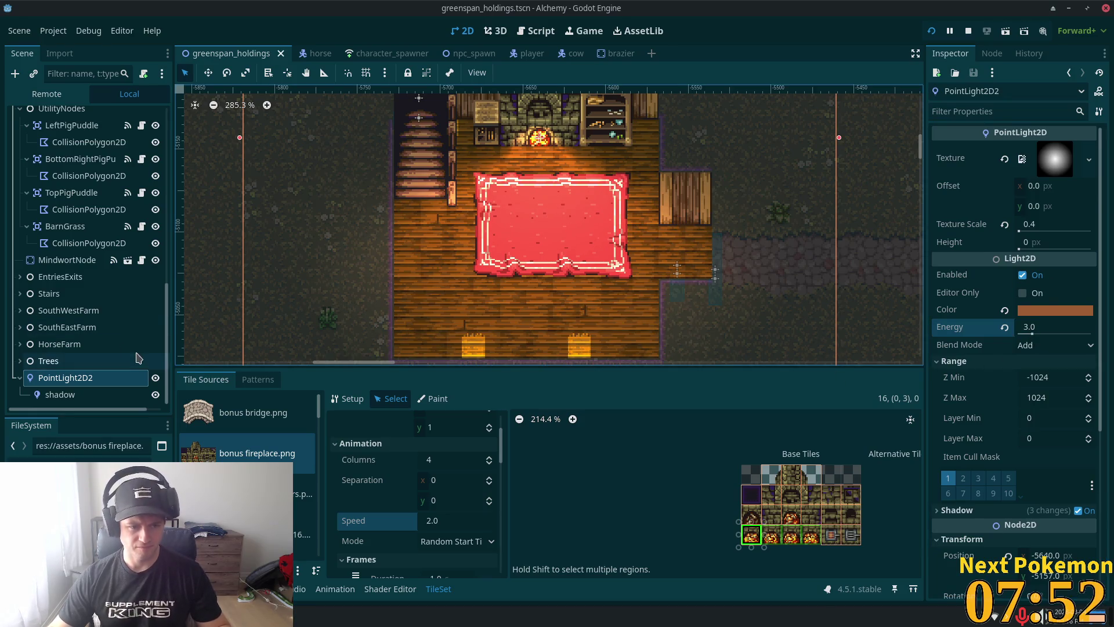
pyautogui.click(68, 382)
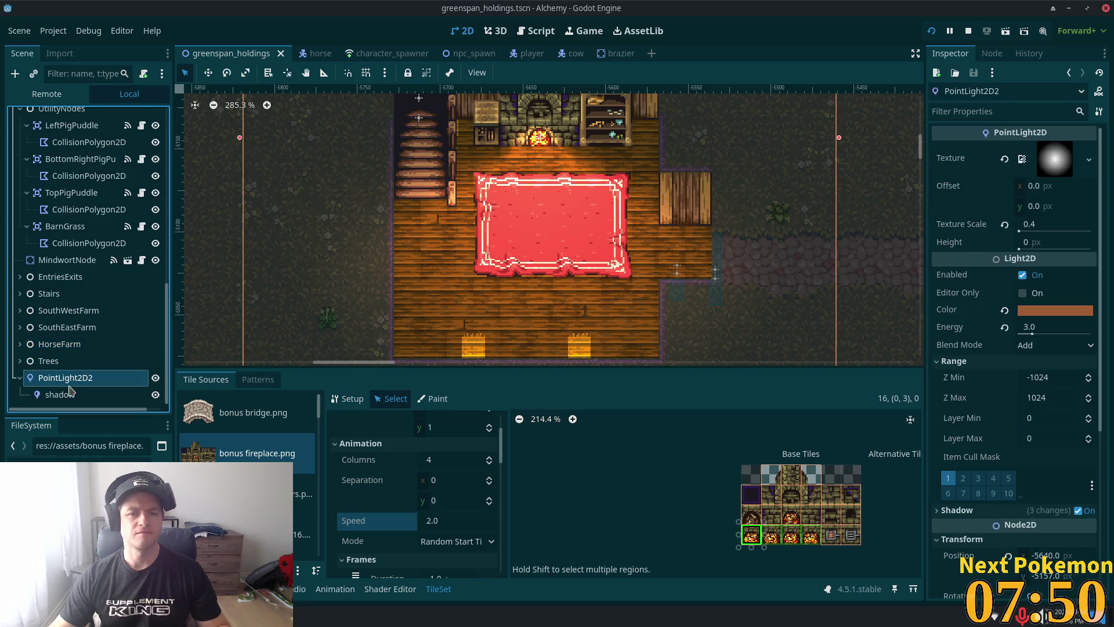
pyautogui.click(69, 385)
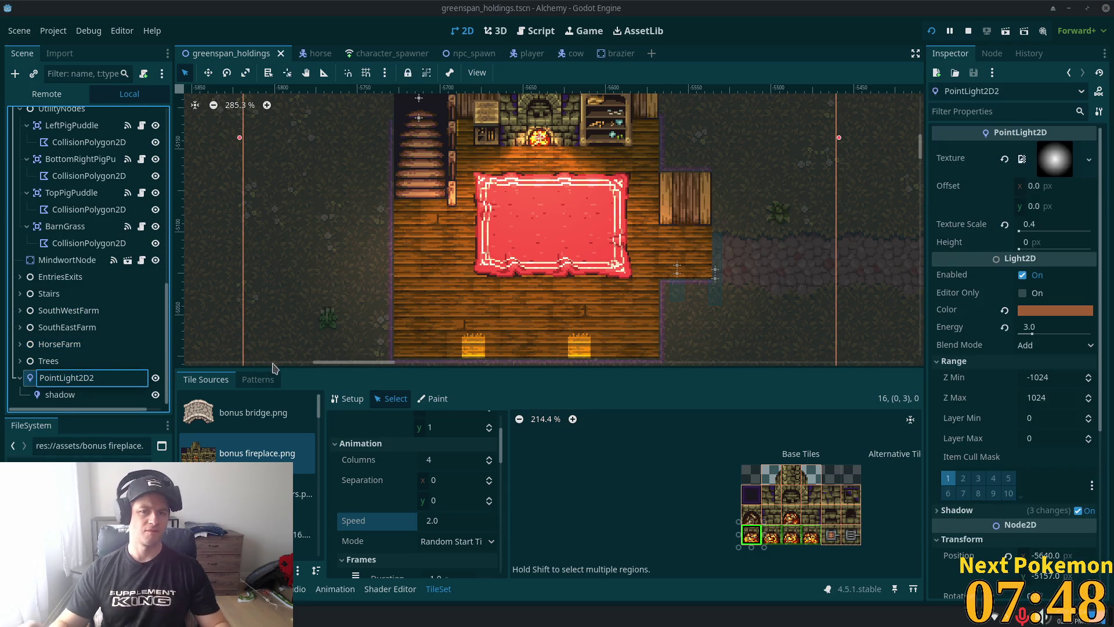
pyautogui.write('Fire')
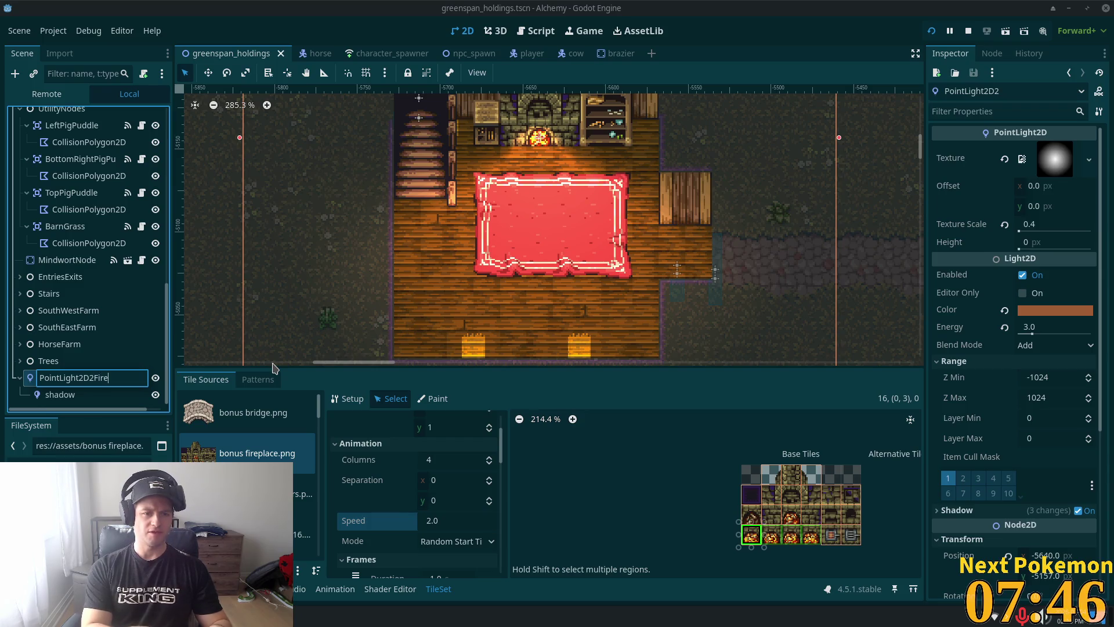
pyautogui.write('place')
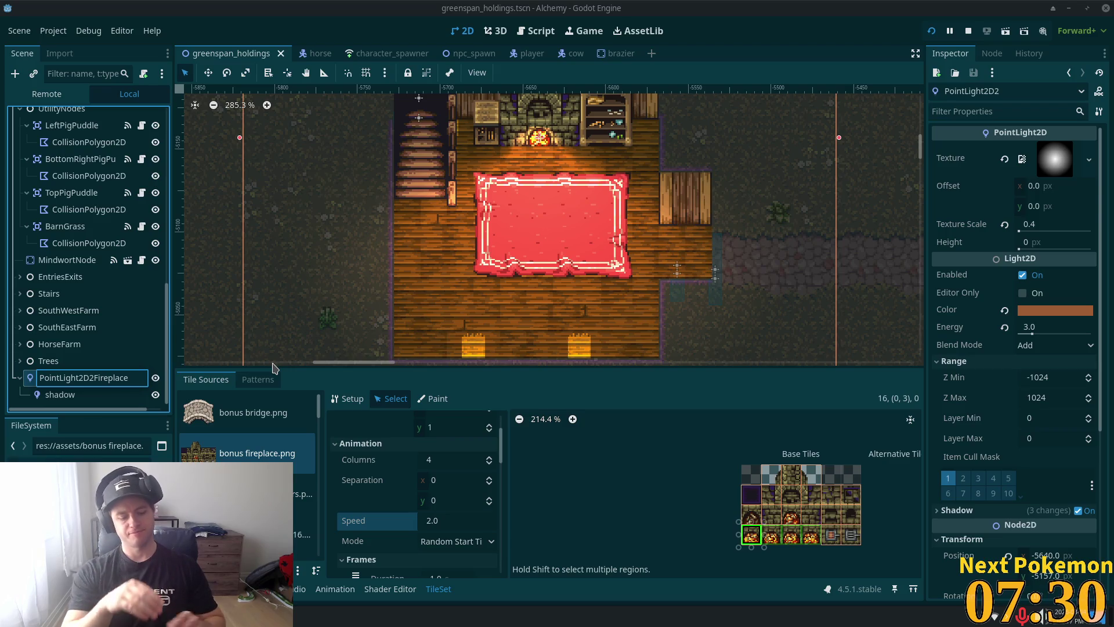
pyautogui.write('Light')
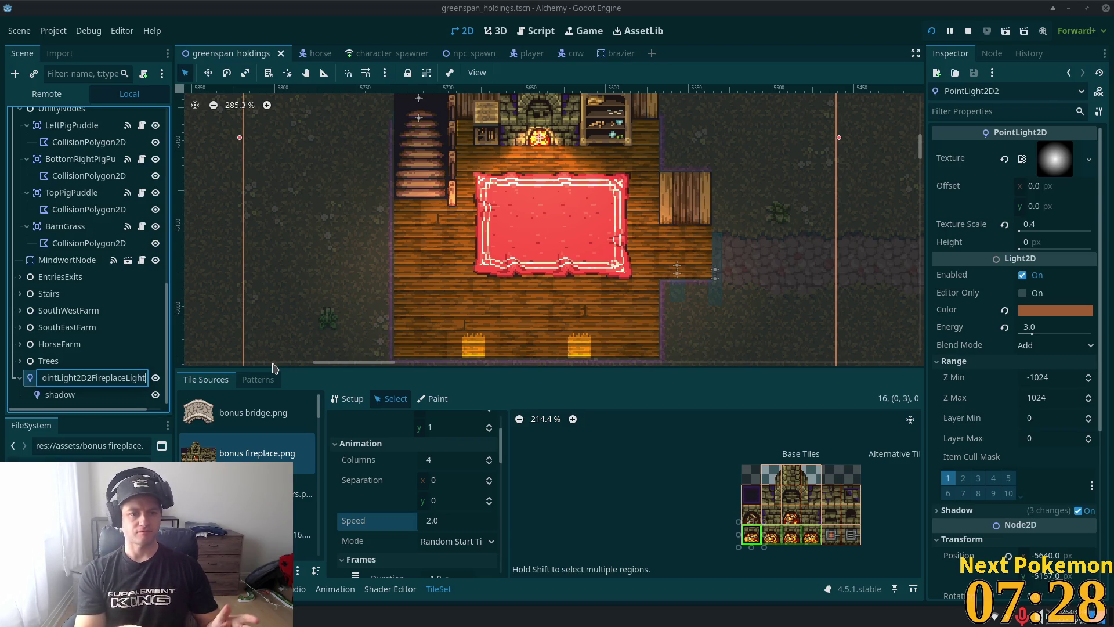
pyautogui.press('Return')
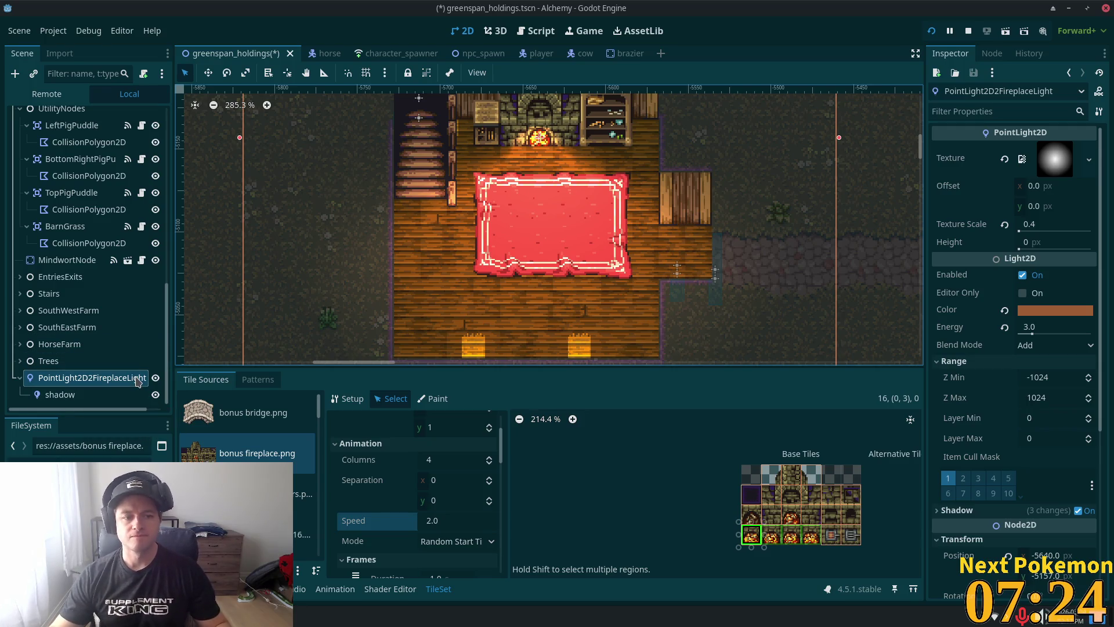
# Step: Save the fireplace light node's branch as a new scene in utility_scenes
pyautogui.rightClick(101, 377)
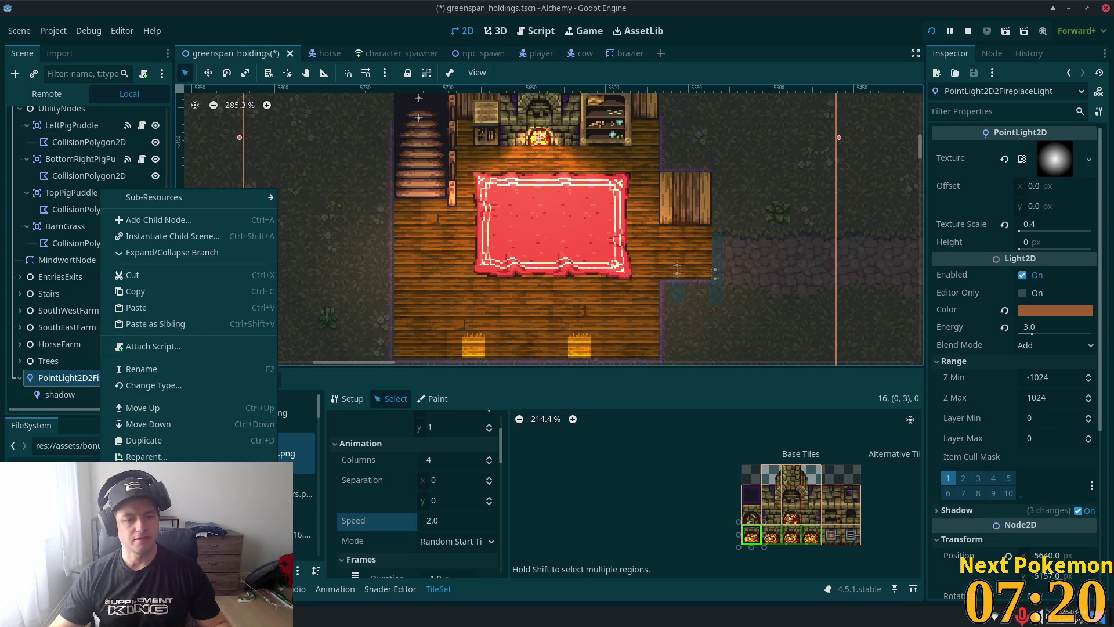
pyautogui.click(151, 512)
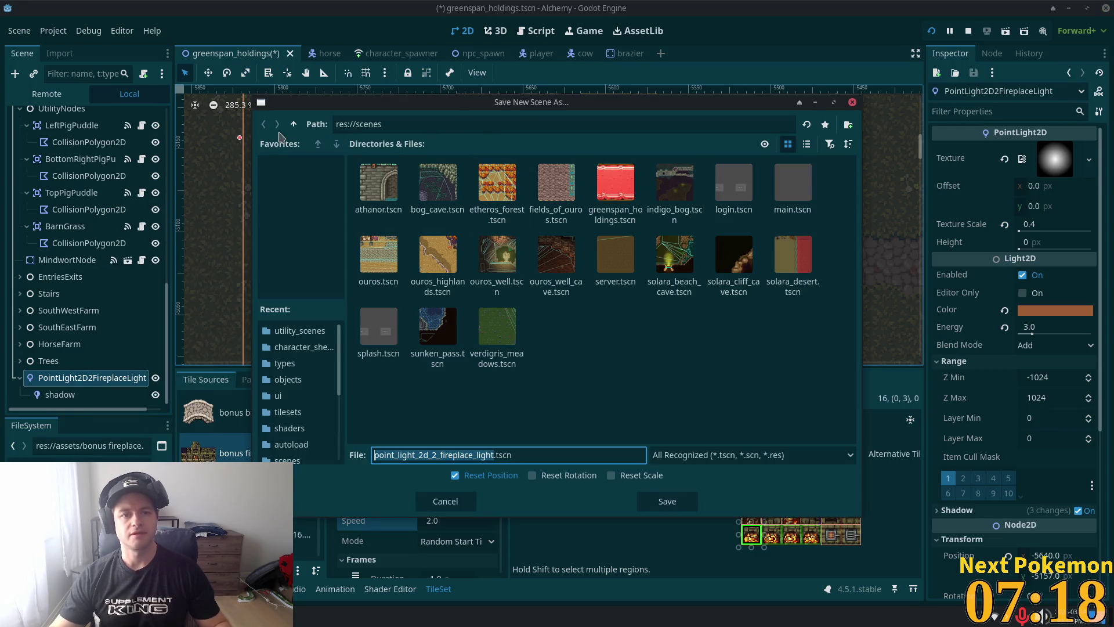
pyautogui.click(294, 123)
pyautogui.doubleClick(553, 254)
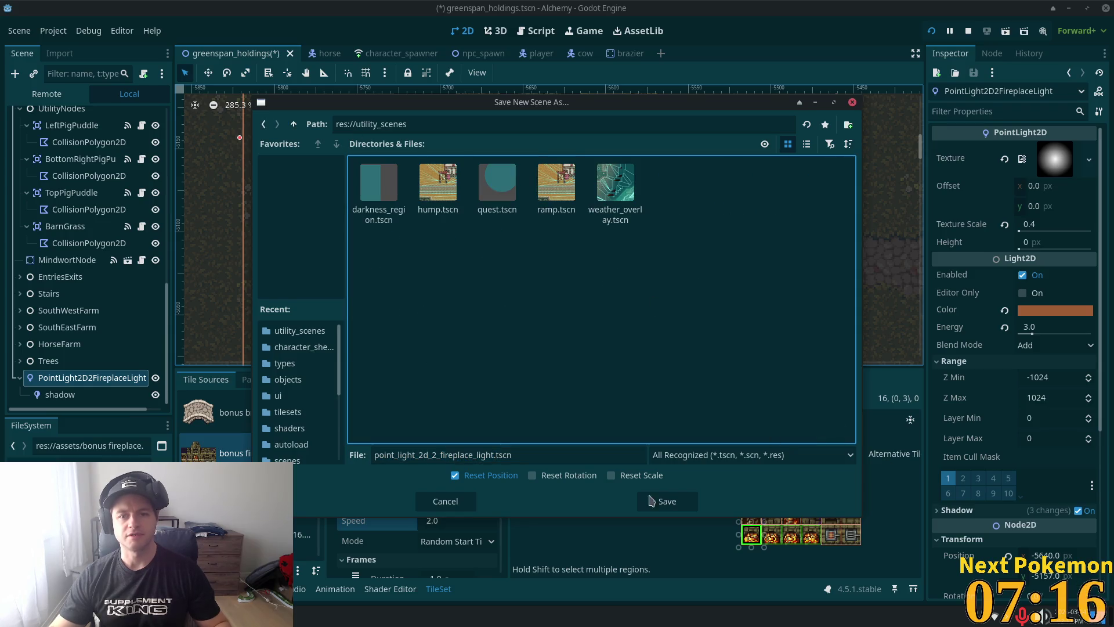
pyautogui.click(668, 501)
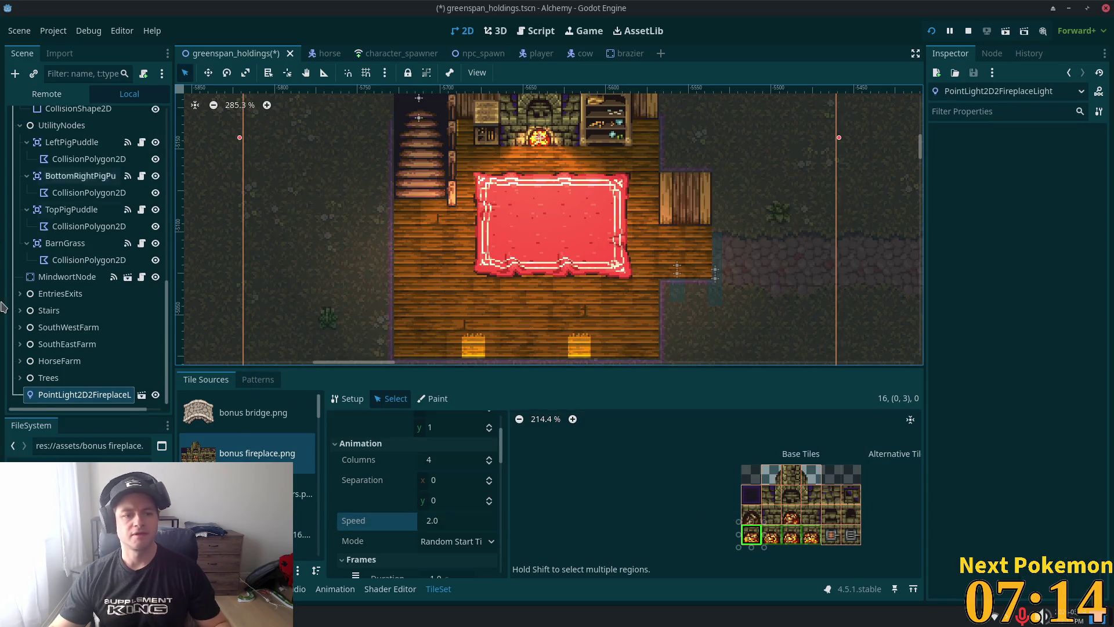
# Step: Open the new light scene and attach a script named fireplace_light.gd to its root
pyautogui.click(142, 395)
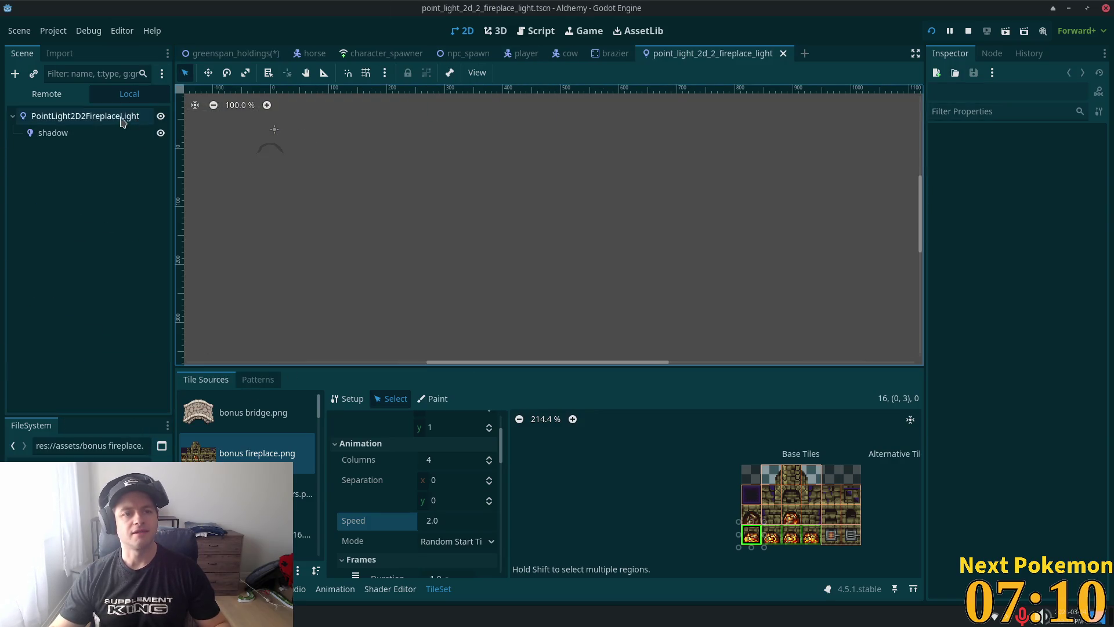
pyautogui.click(87, 116)
pyautogui.click(143, 73)
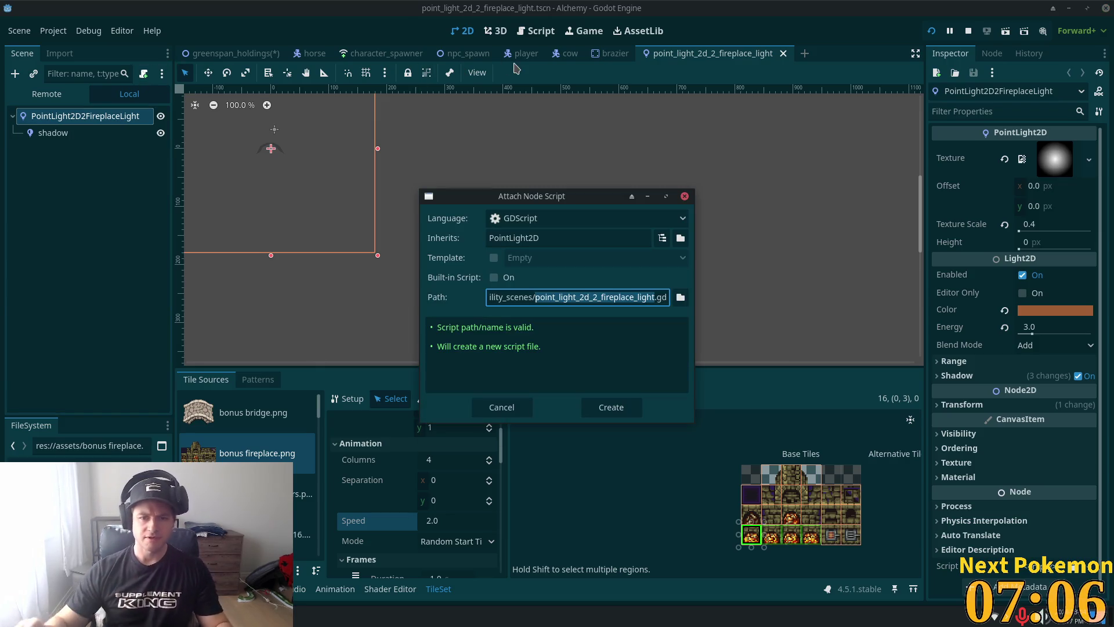
pyautogui.click(607, 297)
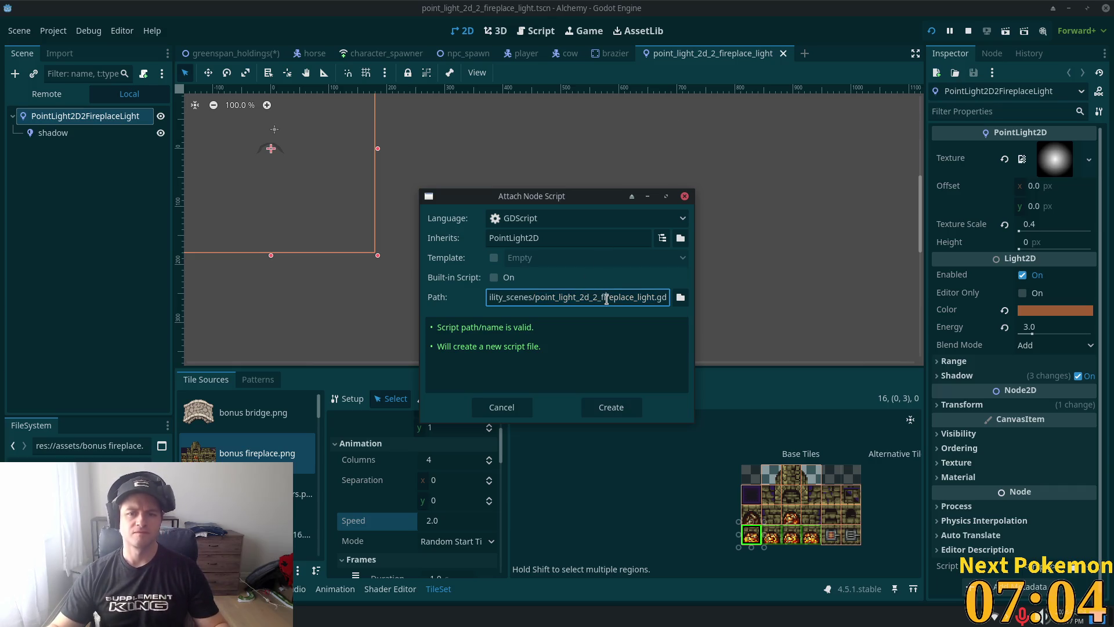
pyautogui.moveTo(604, 299); pyautogui.dragTo(539, 298)
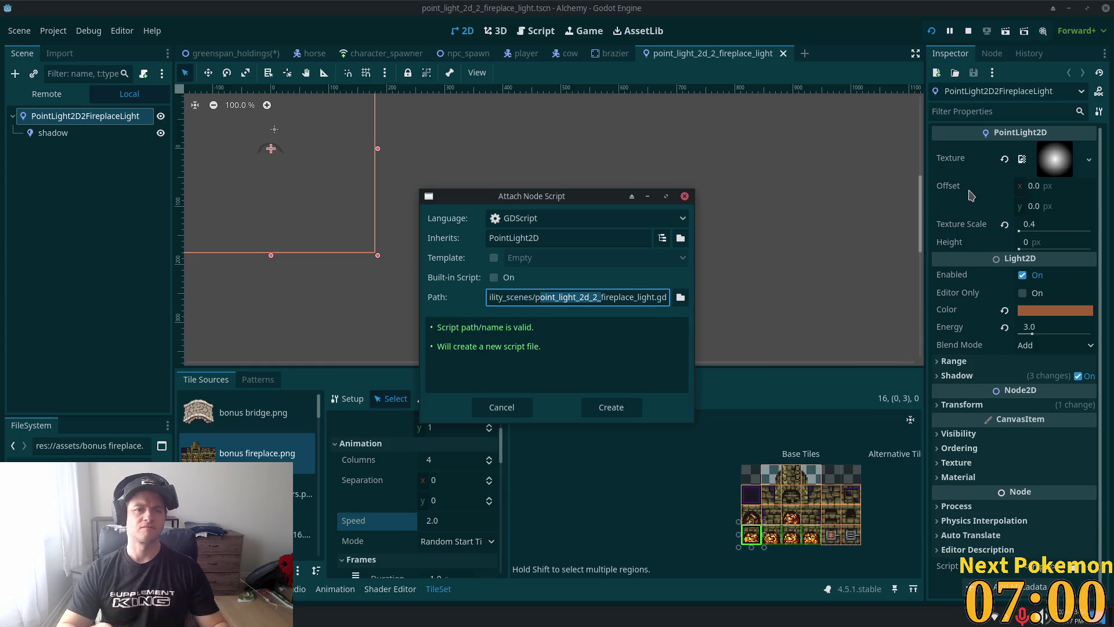
pyautogui.press('BackSpace')
pyautogui.press('BackSpace')
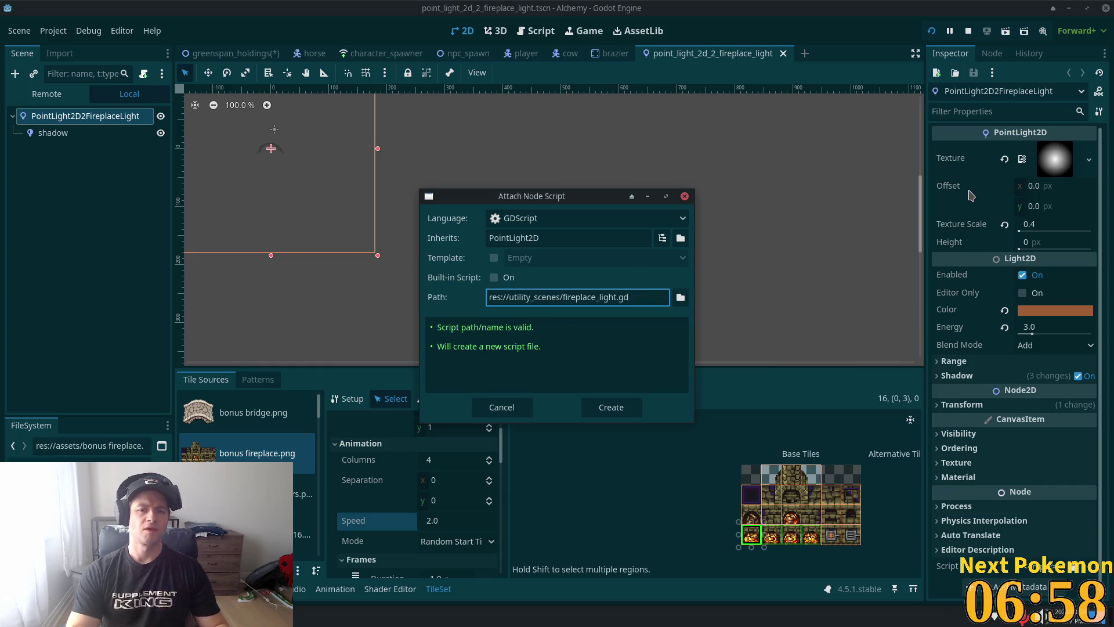
pyautogui.click(611, 407)
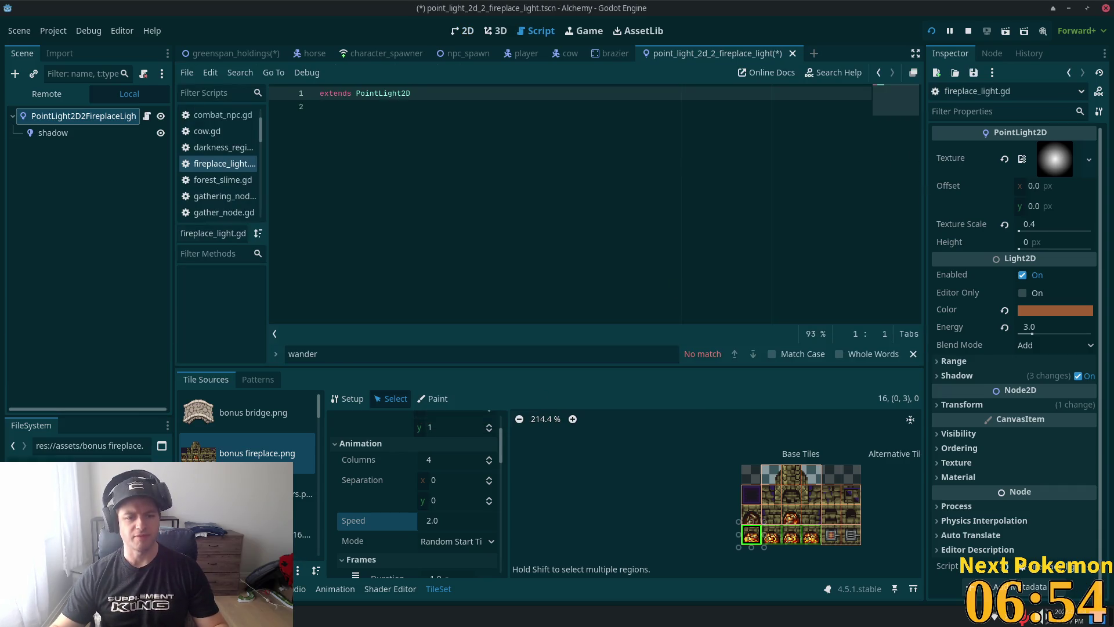
# Step: Rename the new scene file in utility_scenes to fireplace_light
pyautogui.hotkey('alt', 'Tab')
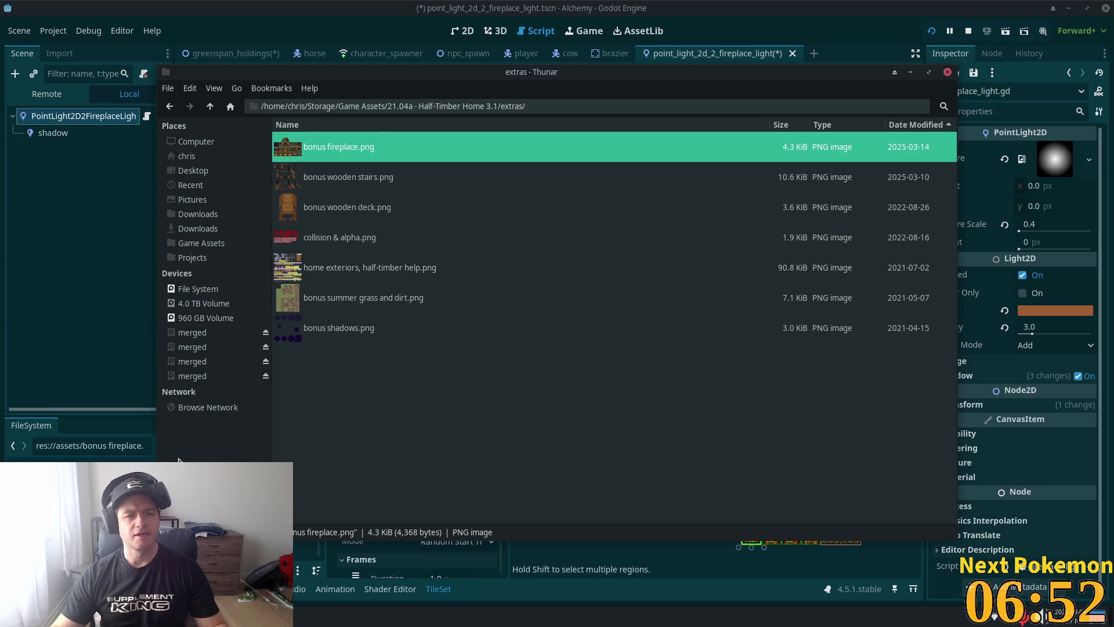
pyautogui.hotkey('alt', 'Tab')
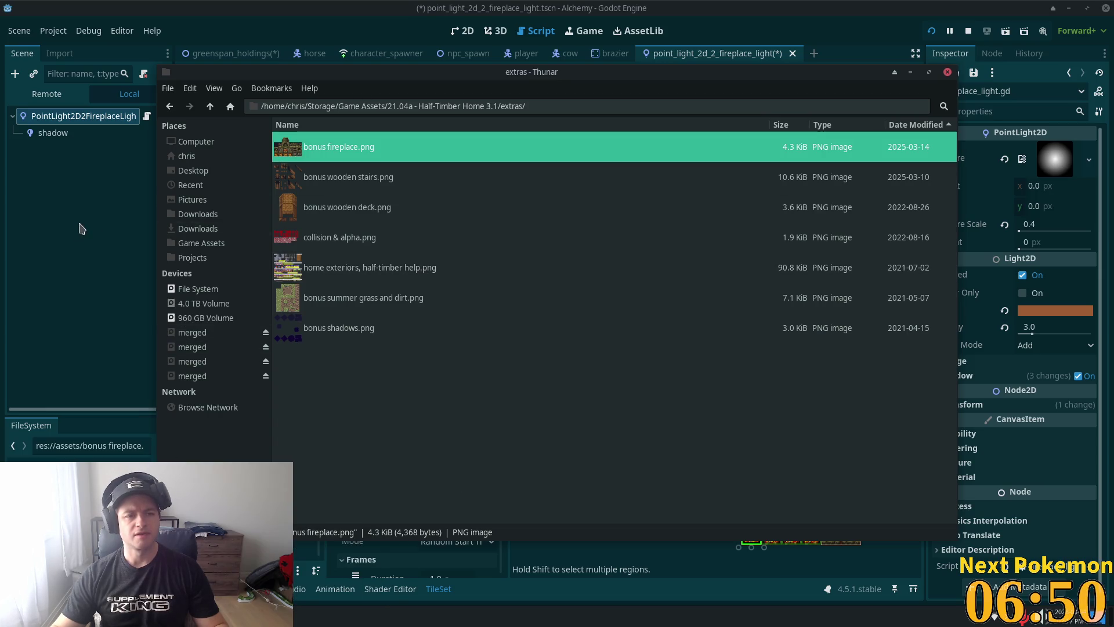
pyautogui.click(82, 224)
pyautogui.click(60, 115)
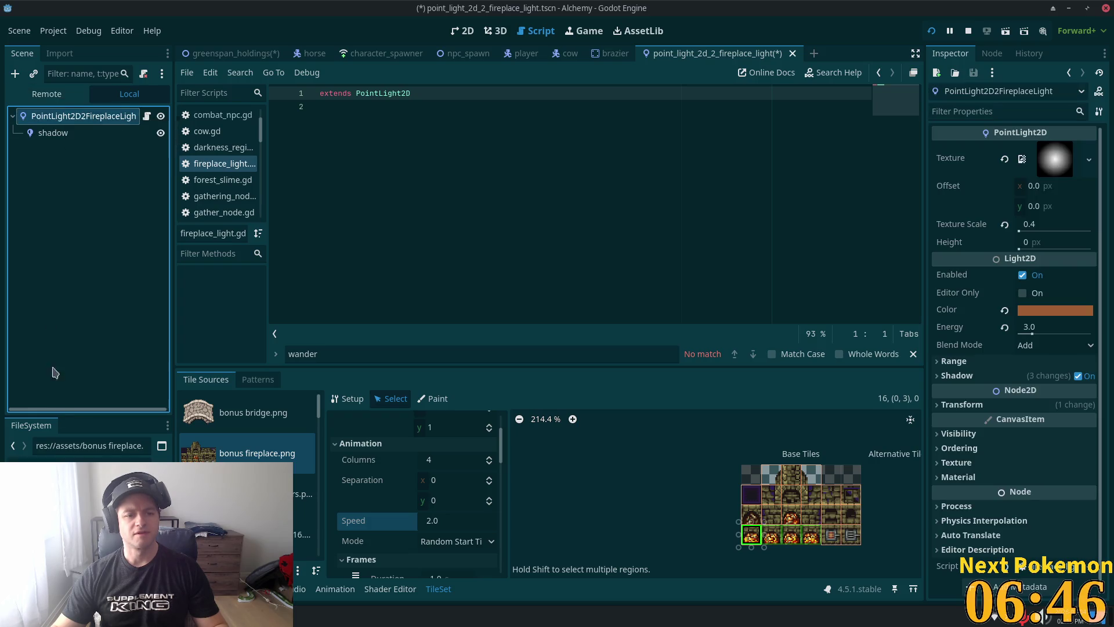
pyautogui.click(9, 461)
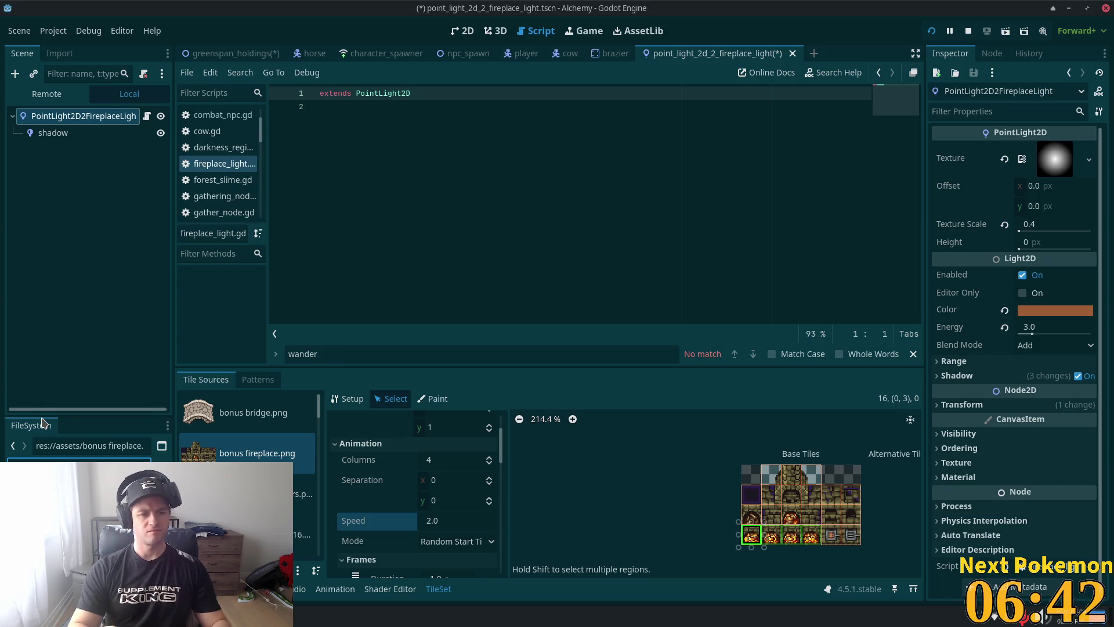
pyautogui.click(70, 494)
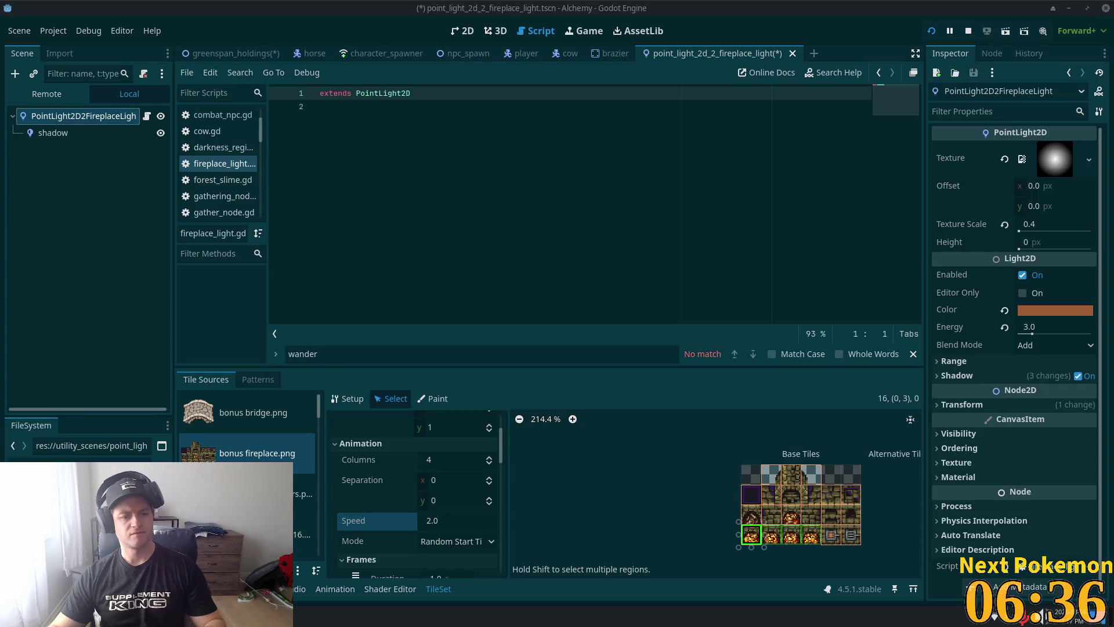
pyautogui.press('Return')
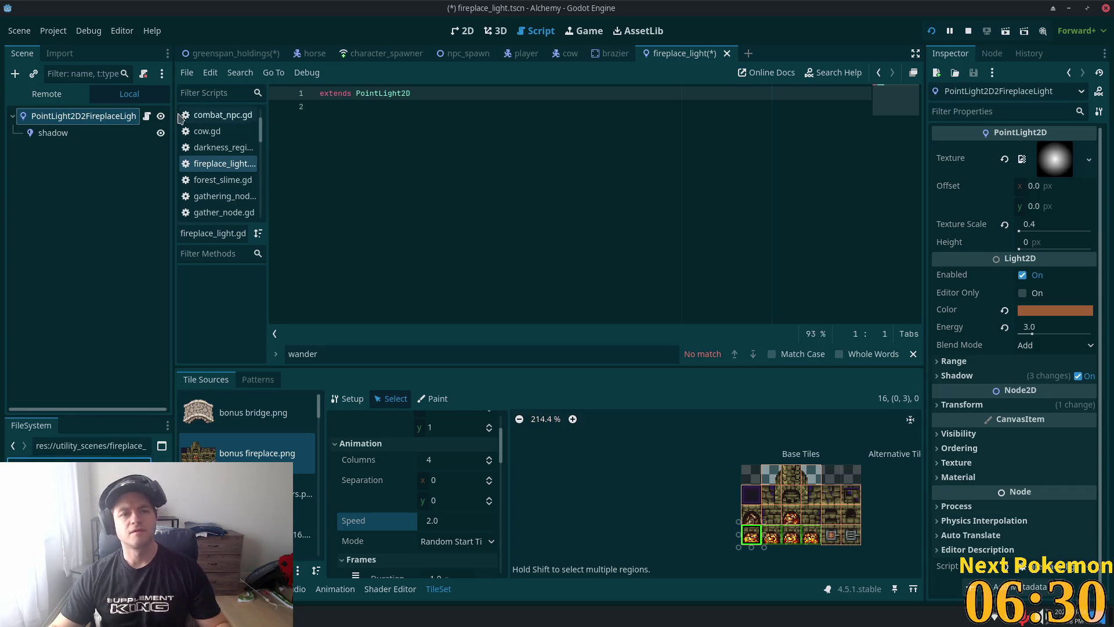
# Step: Save the light scene and its fireplace_light.gd script
pyautogui.click(44, 146)
pyautogui.click(82, 116)
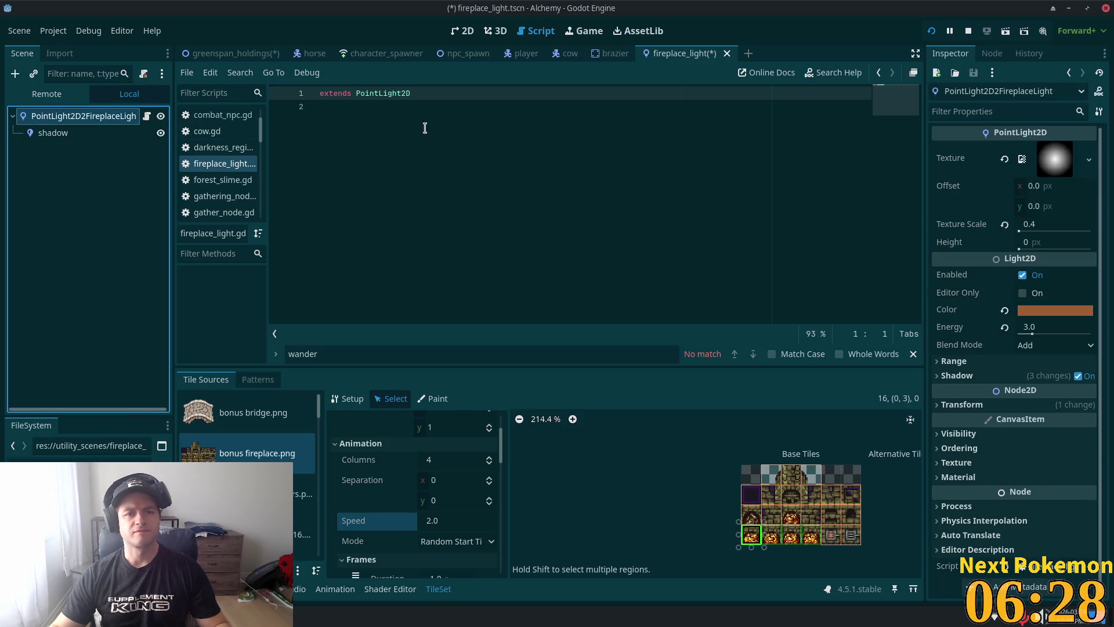
pyautogui.click(662, 130)
pyautogui.hotkey('ctrl', 's')
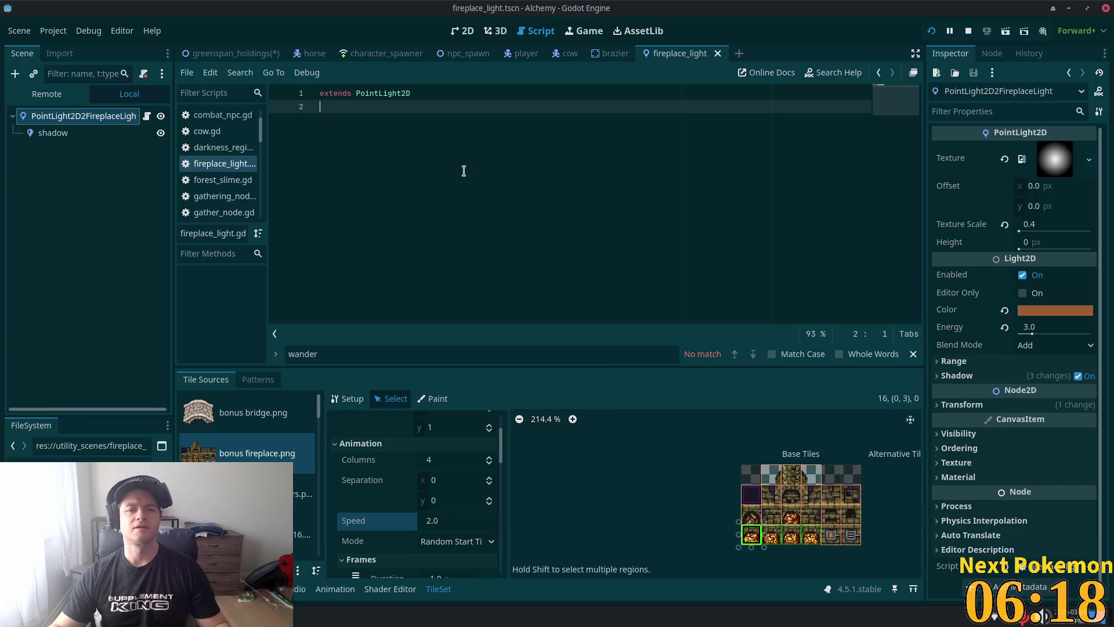
pyautogui.press('Return')
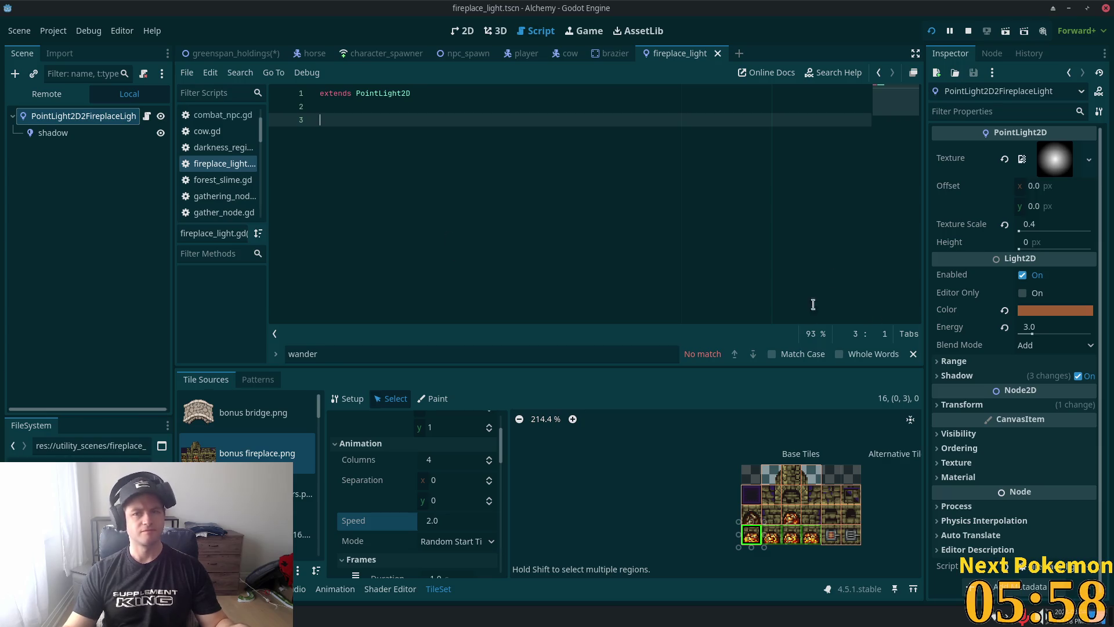
# Step: In Cursor, search the project files for 'fireplace'
pyautogui.hotkey('alt', 'Tab')
pyautogui.hotkey('ctrl', 'p')
pyautogui.write('fireplace')
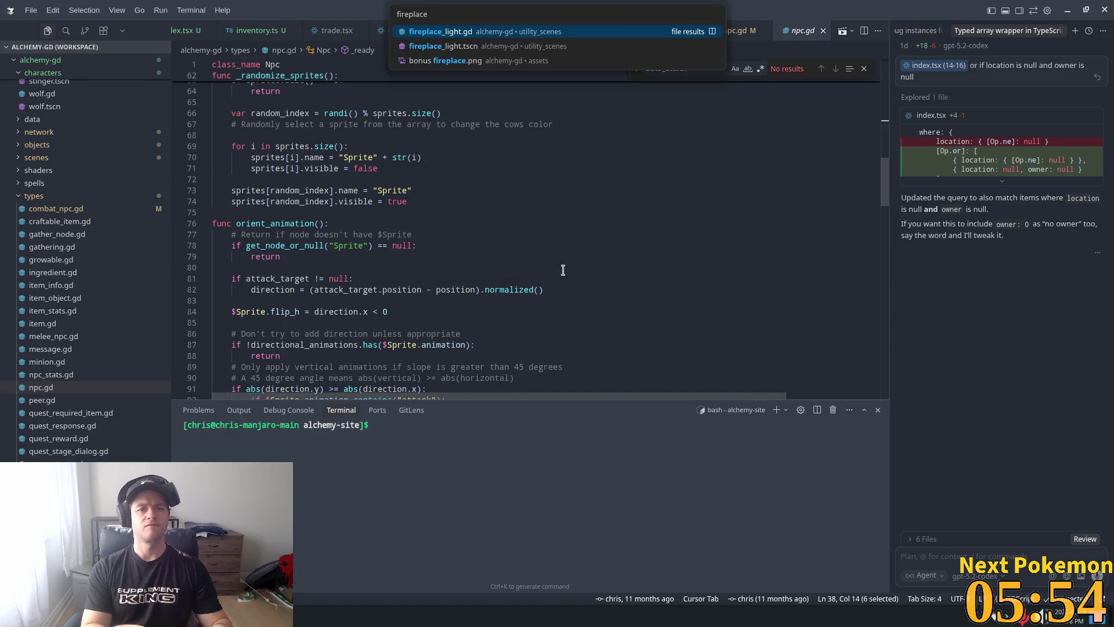
# Step: Open fireplace_light.gd in Cursor and add the suggested FireplaceLight header comment
pyautogui.press('Return')
pyautogui.click(466, 269)
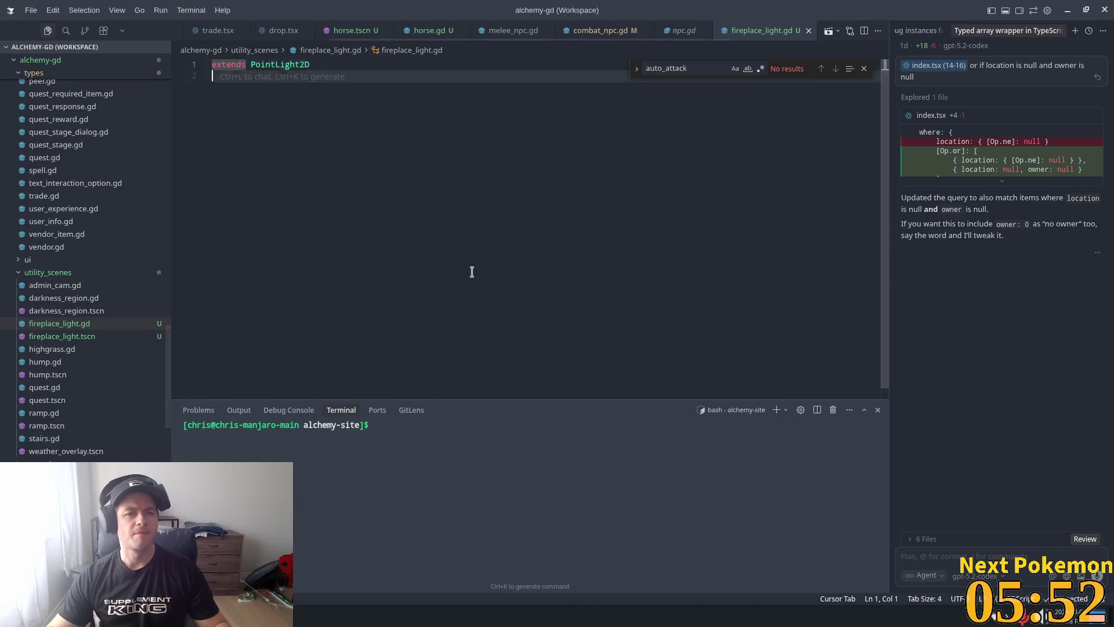
pyautogui.press('Return')
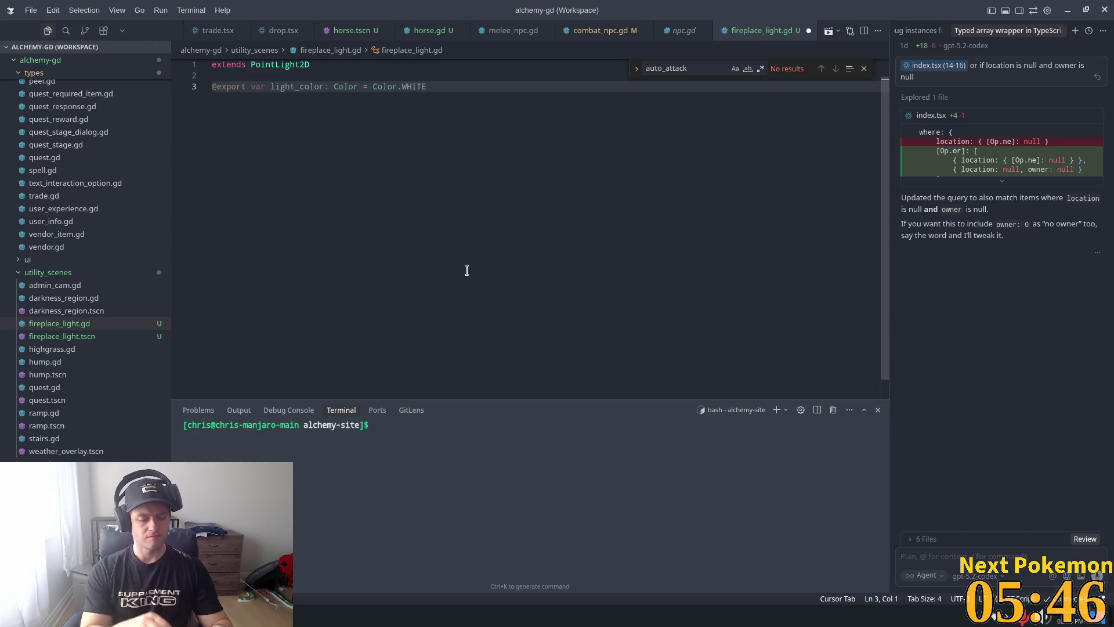
pyautogui.write('#')
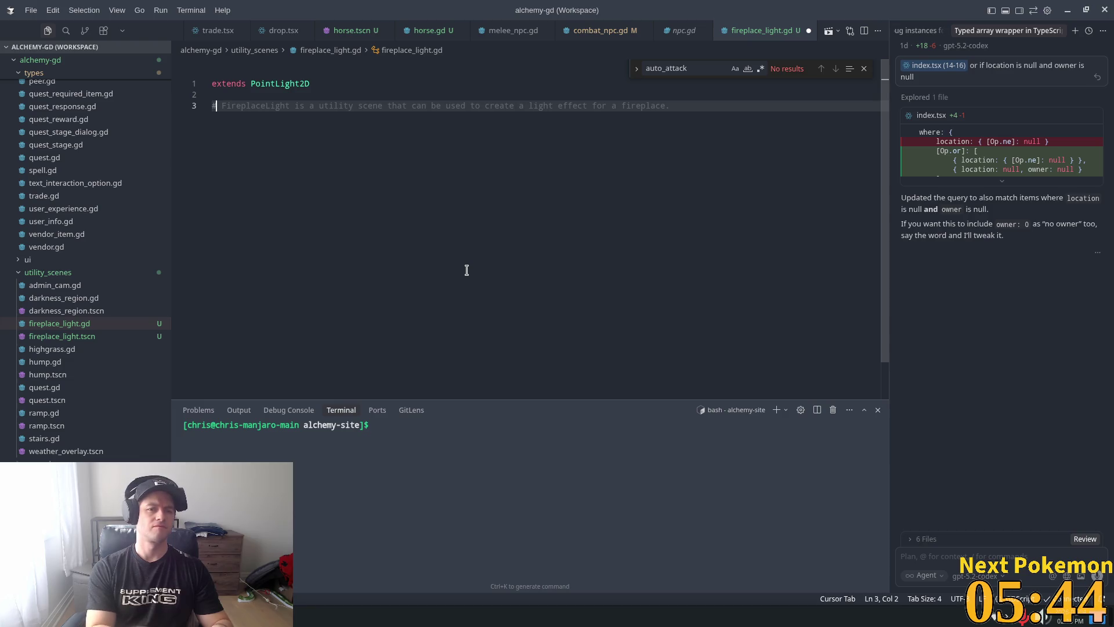
pyautogui.press('Tab')
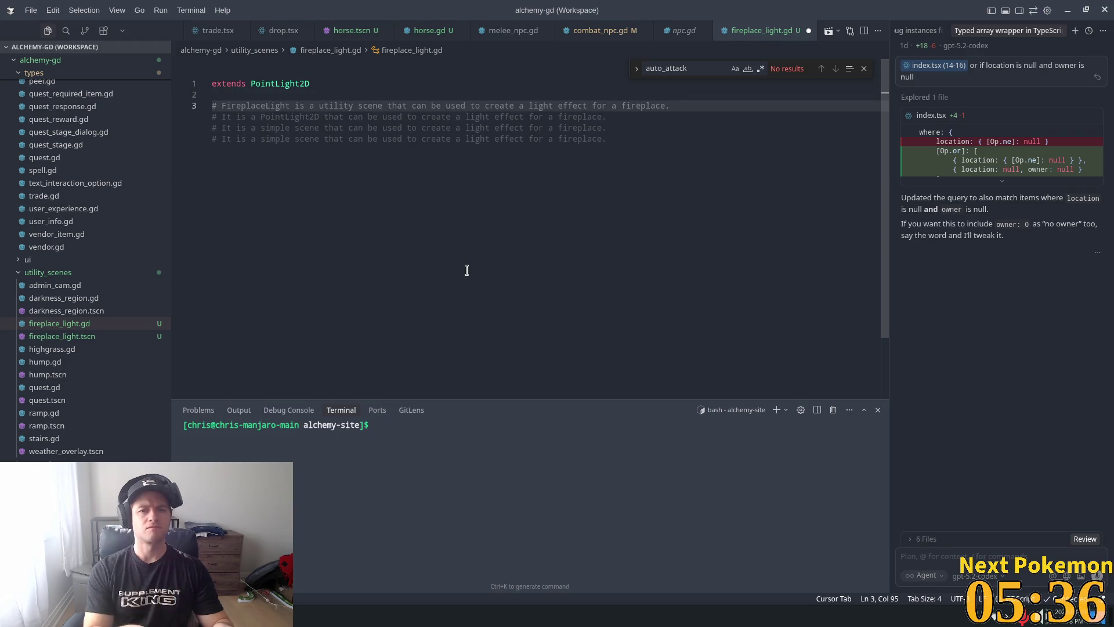
# Step: Add a comment that light2d energy tweens from 3 to 3.5 and back, repeating indefinitely
pyautogui.press('Return')
pyautogui.write('#')
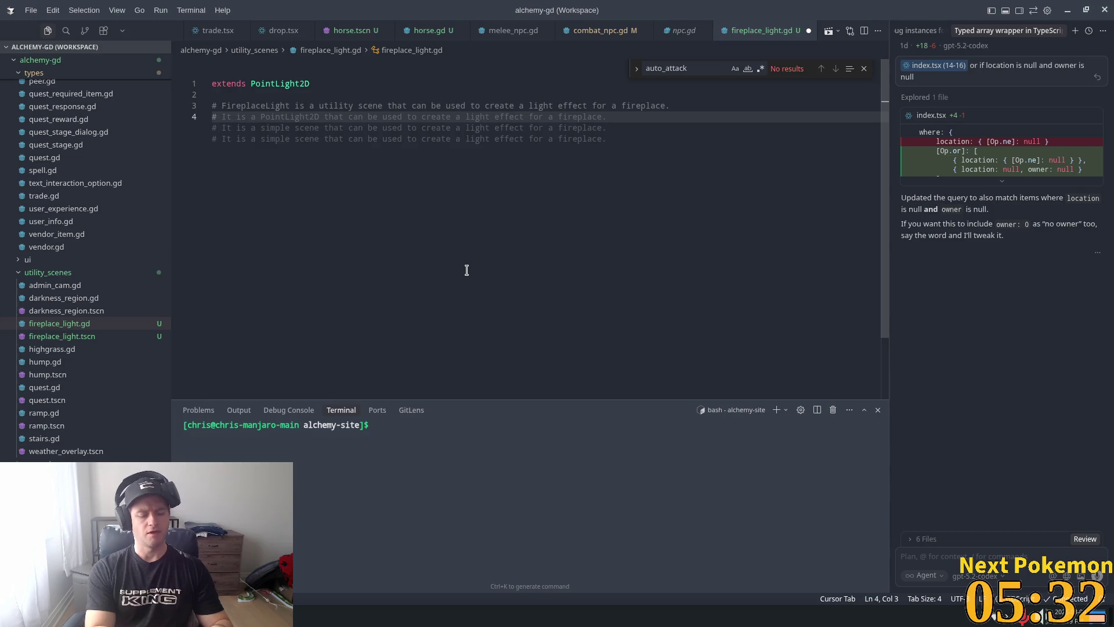
pyautogui.write('exergy of ')
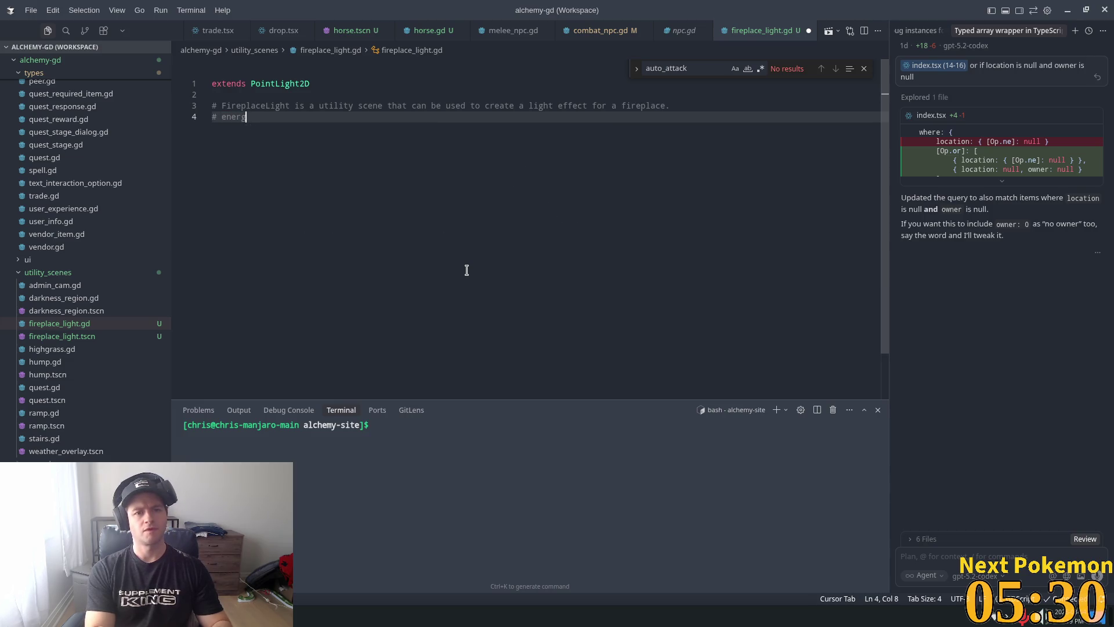
pyautogui.write('the')
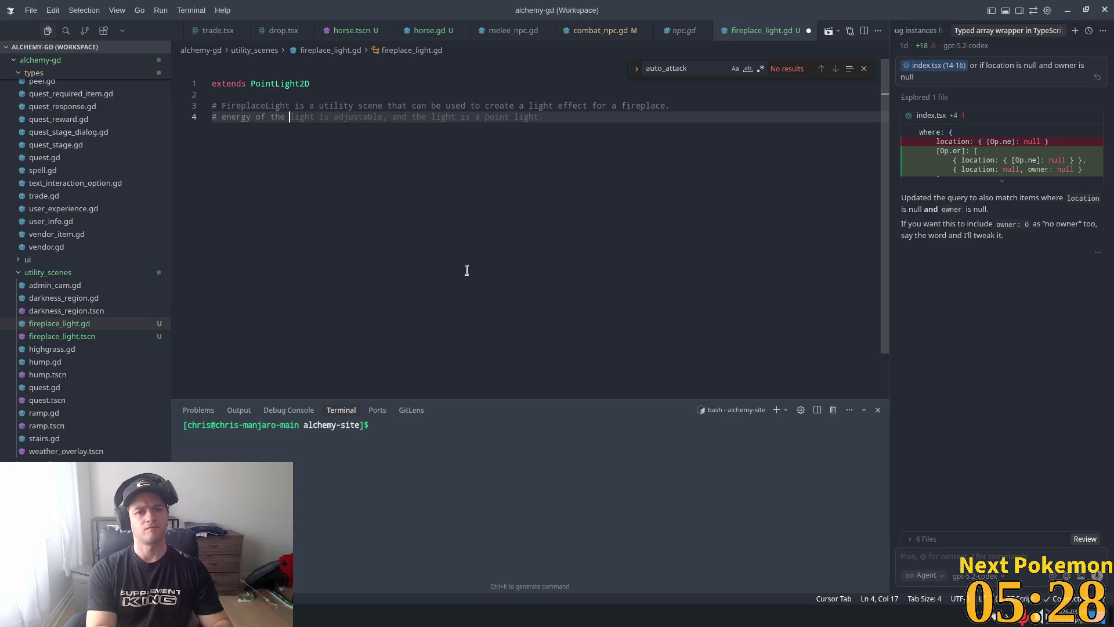
pyautogui.hotkey('alt', 'Tab')
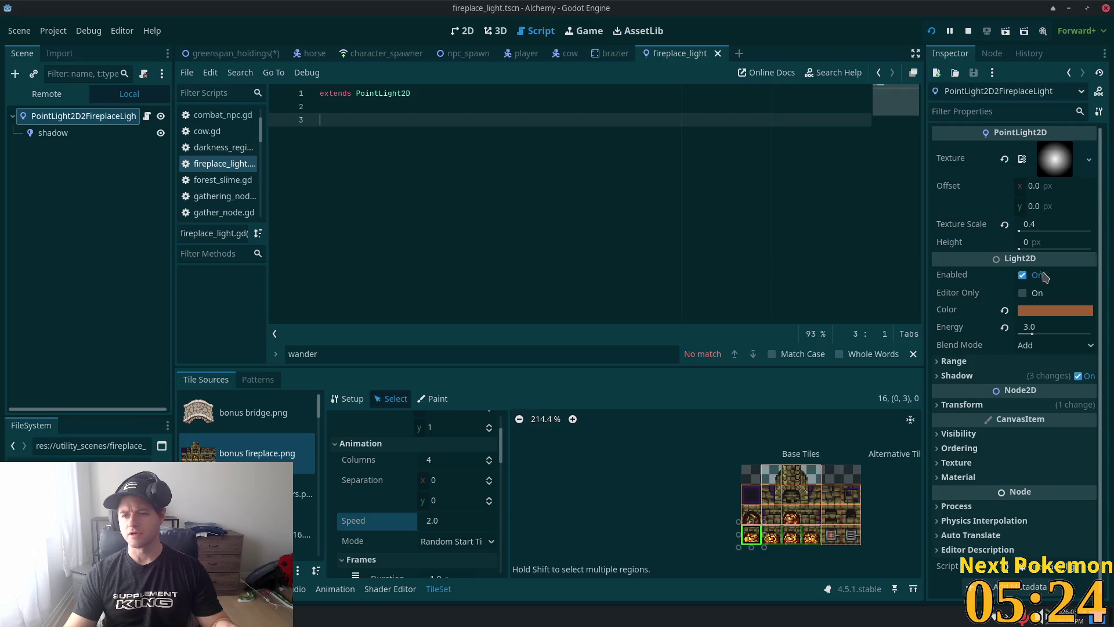
pyautogui.hotkey('alt', 'Tab')
pyautogui.write('ight')
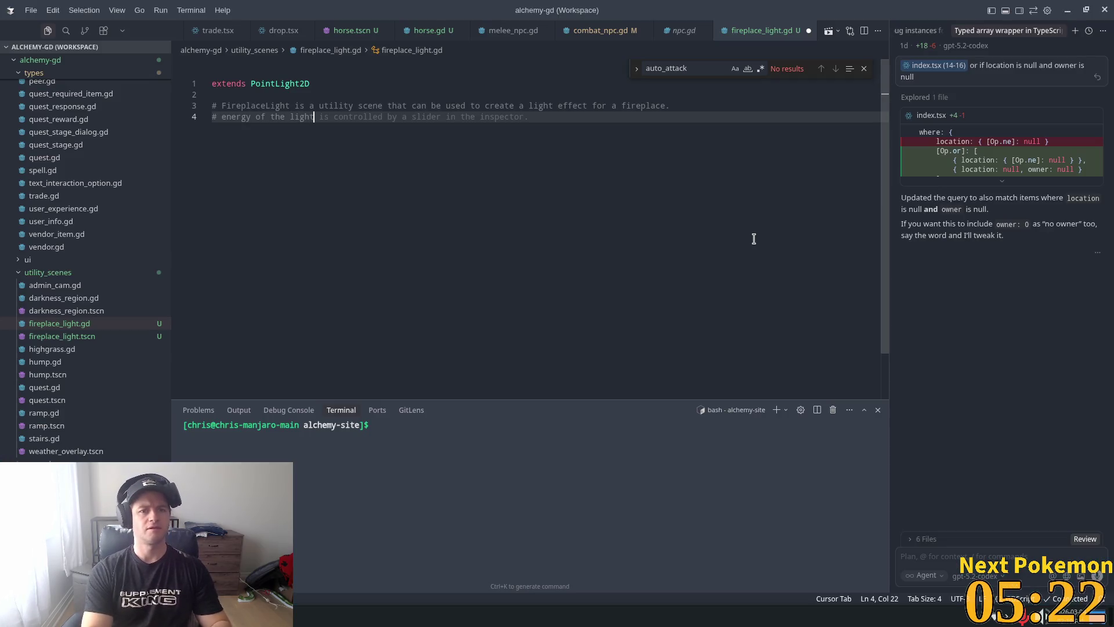
pyautogui.write('2d wi')
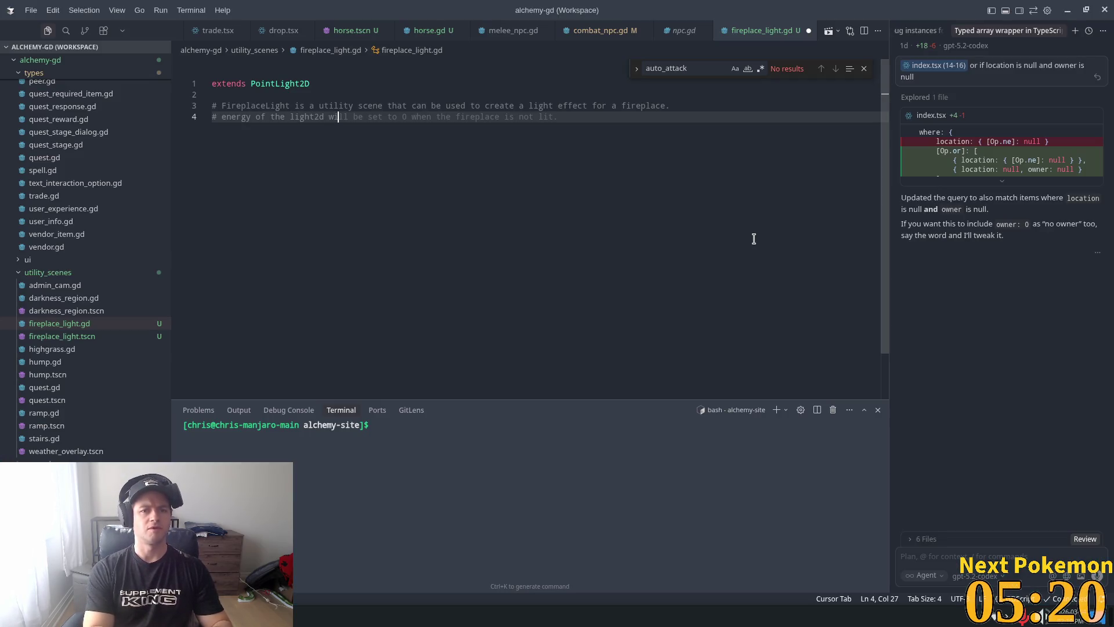
pyautogui.write('ll t')
pyautogui.write('ween ')
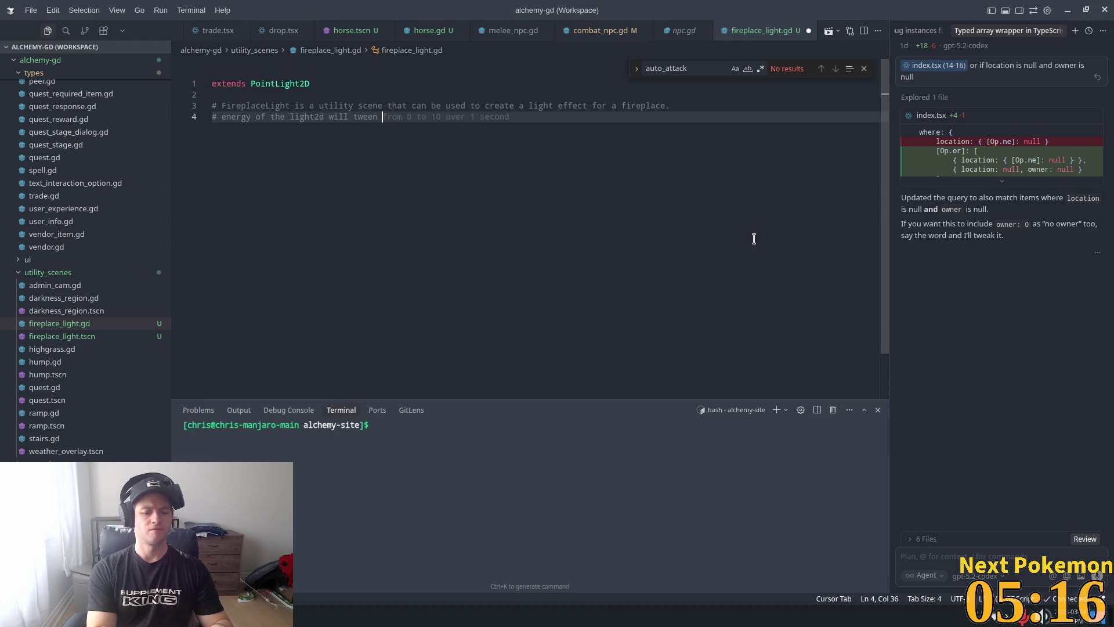
pyautogui.write('fro')
pyautogui.write('m 3')
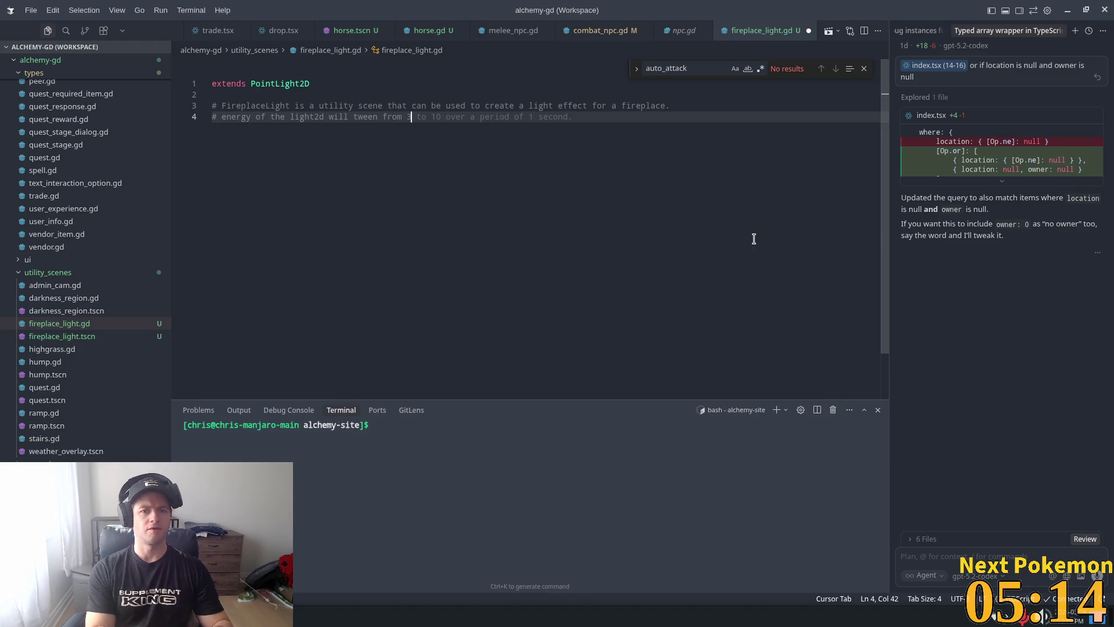
pyautogui.write(' to')
pyautogui.write('4')
pyautogui.write('5')
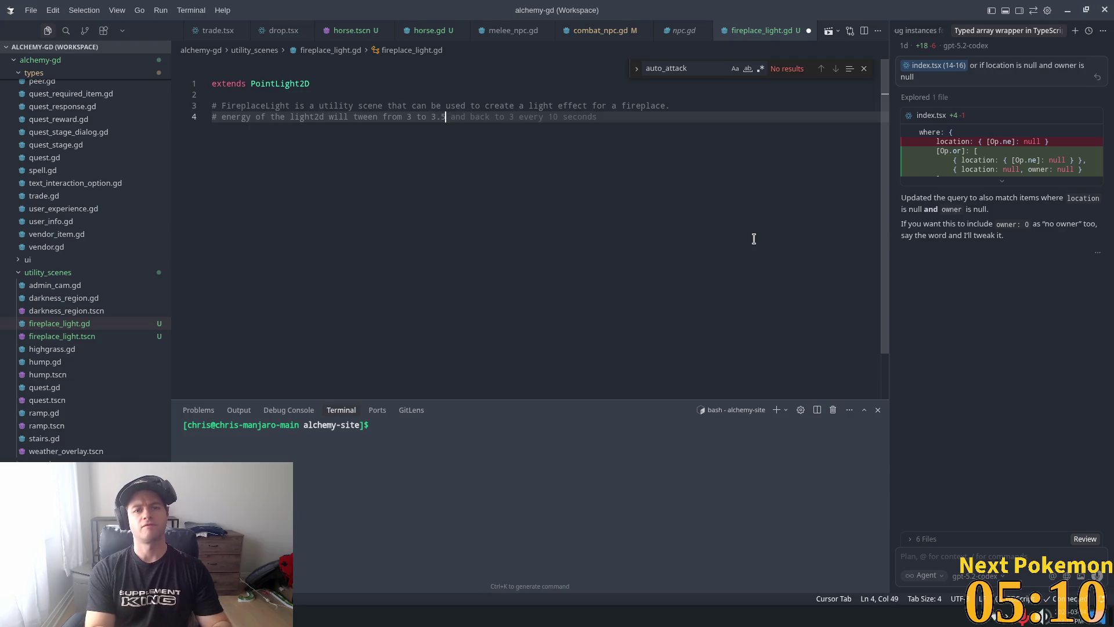
pyautogui.write(' a')
pyautogui.write('nd b')
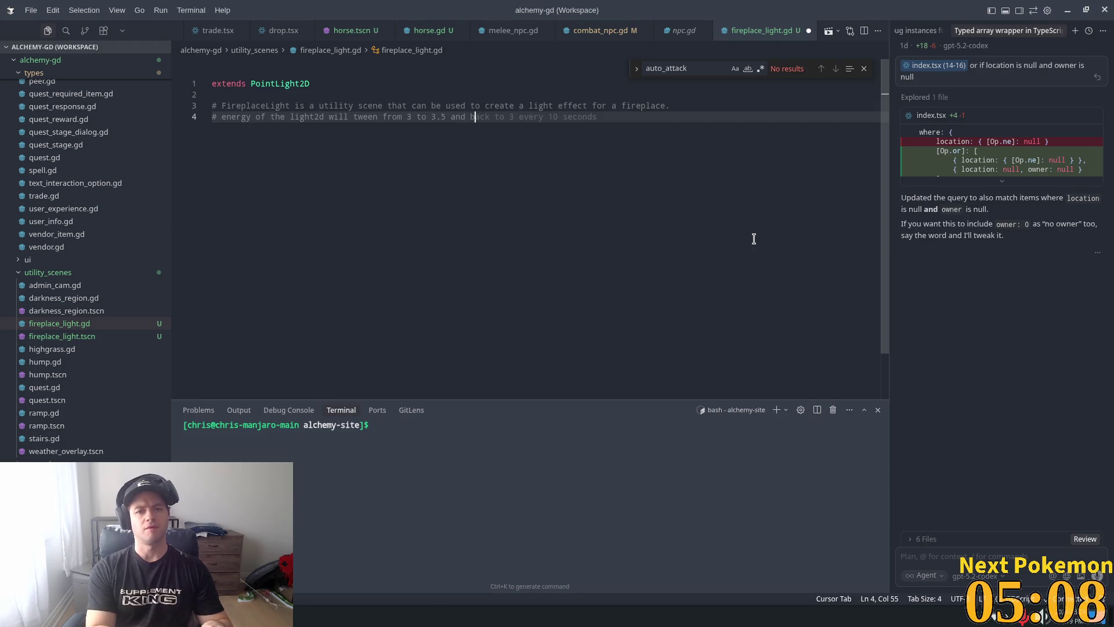
pyautogui.write('akc ck')
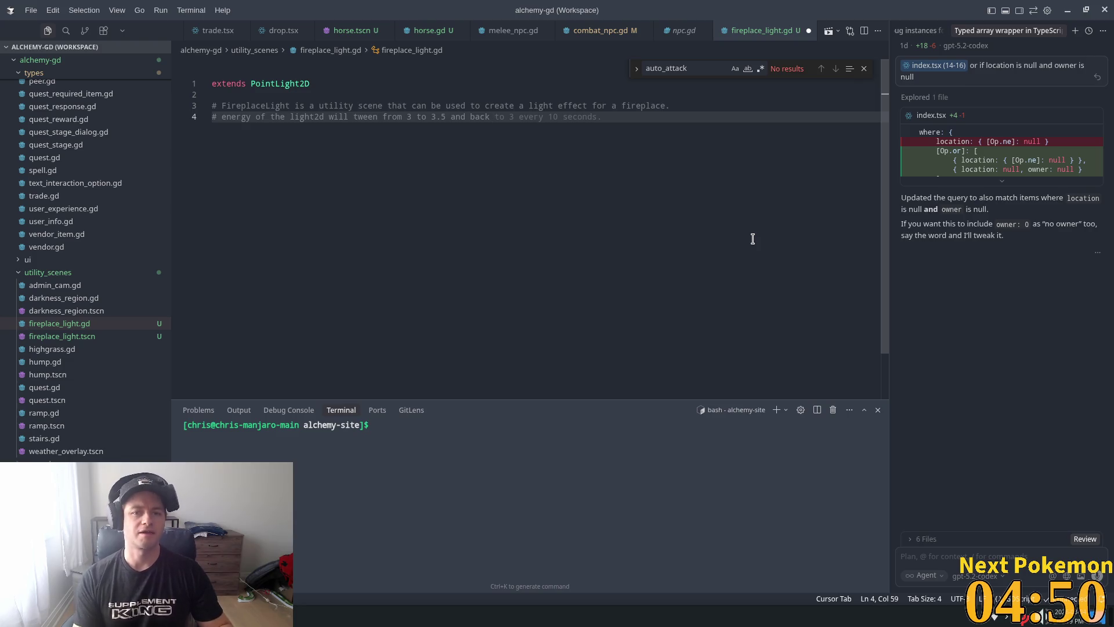
pyautogui.press('BackSpace')
pyautogui.write(', repre')
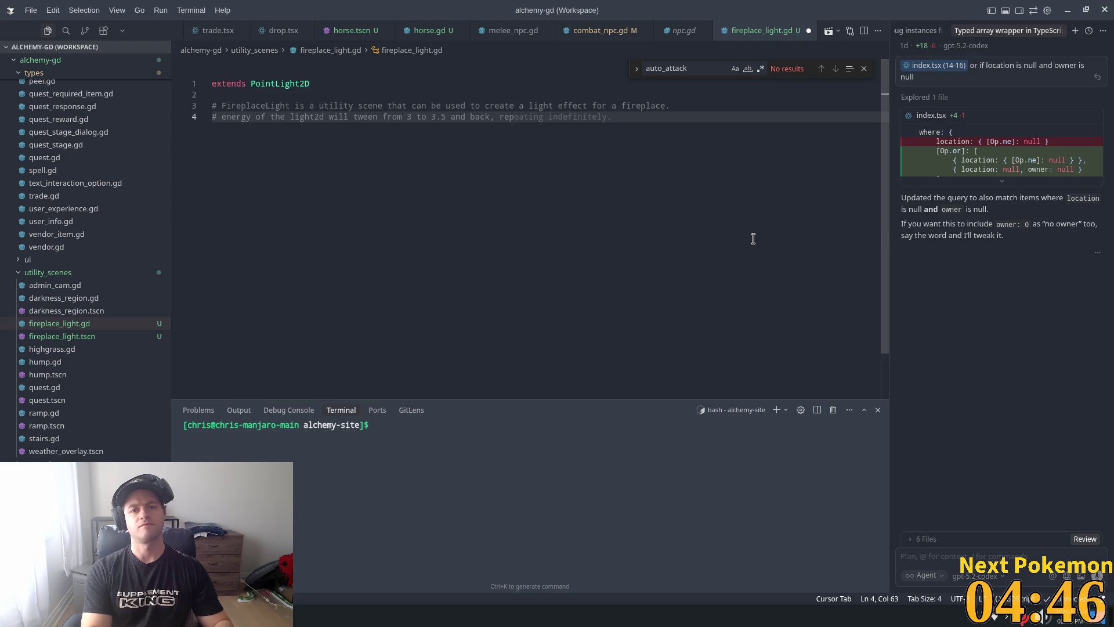
pyautogui.press('Tab')
pyautogui.press('Tab')
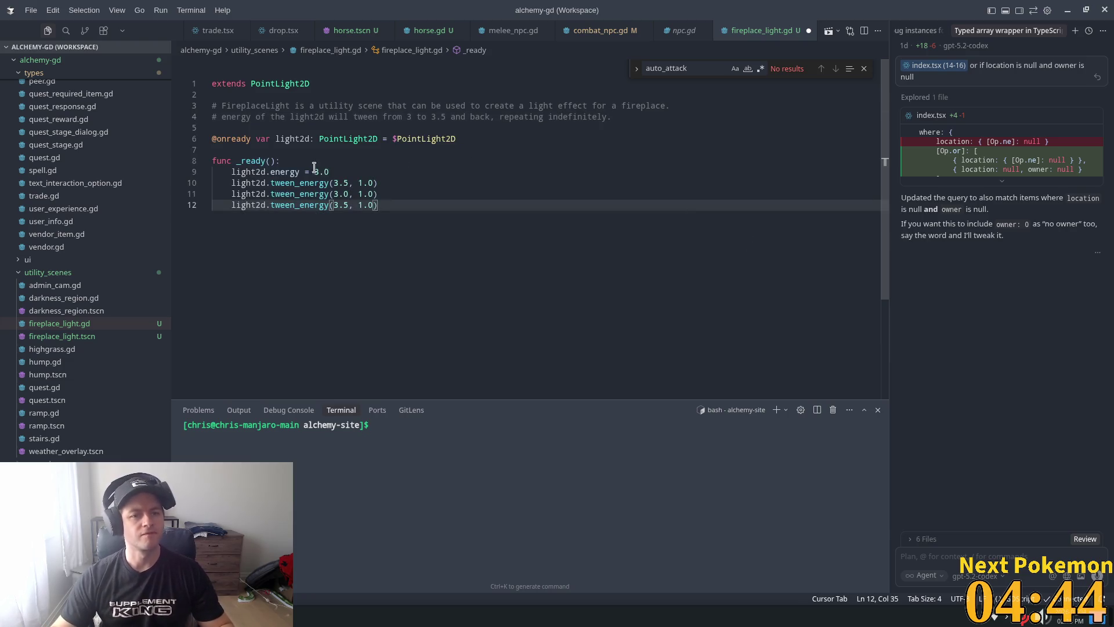
# Step: Accept the suggested _ready code looping an energy tween between 3.0 and 3.5, then run the project
pyautogui.click(304, 172)
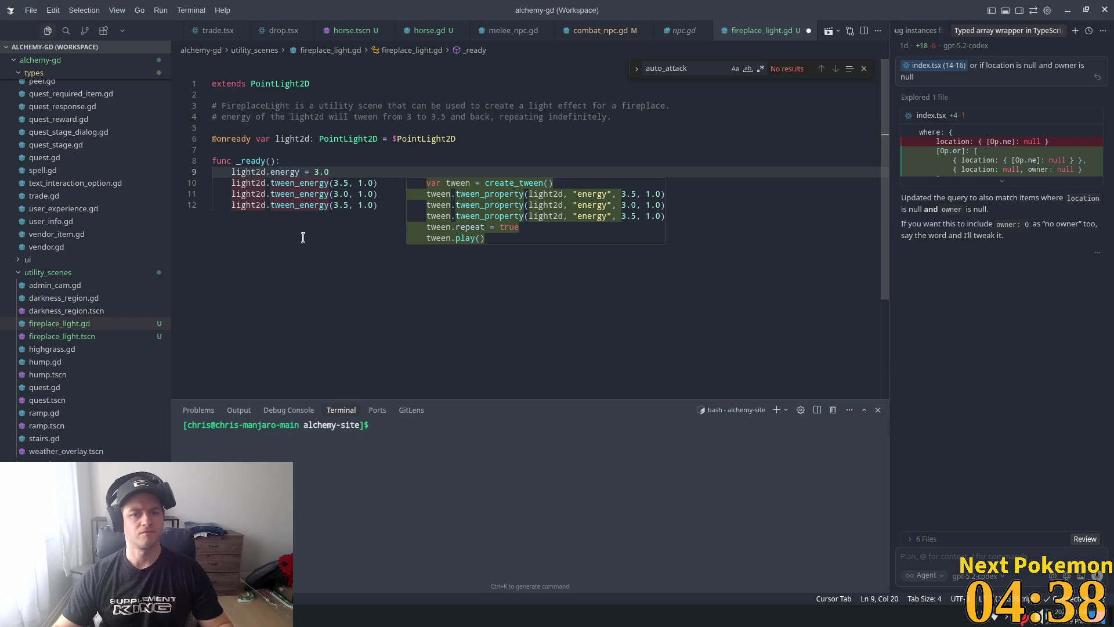
pyautogui.press('Tab')
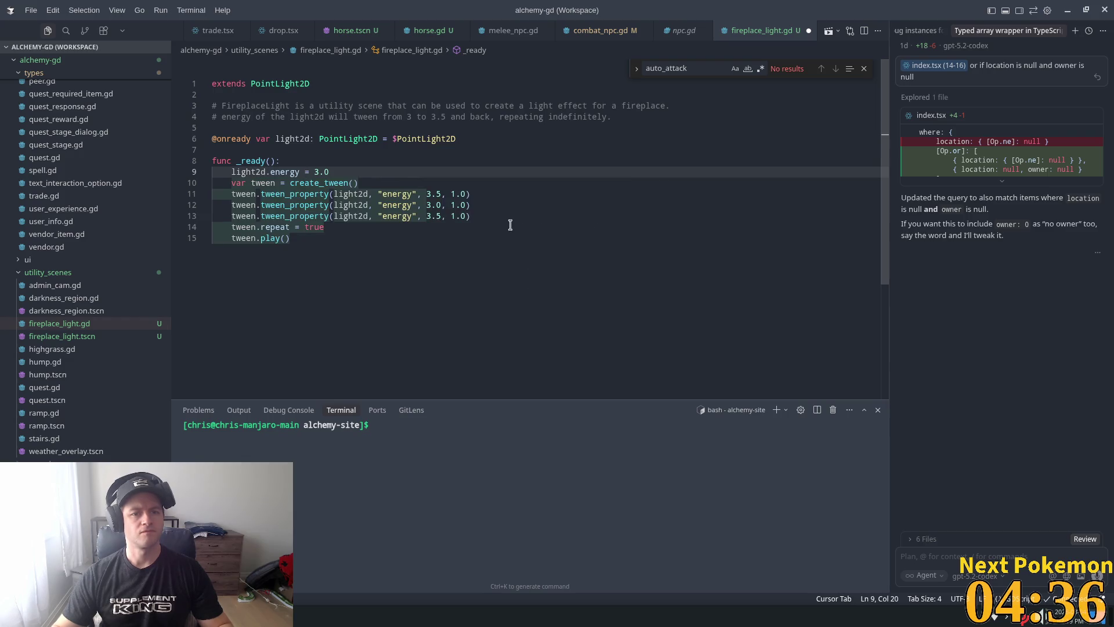
pyautogui.moveTo(295, 227); pyautogui.dragTo(290, 227)
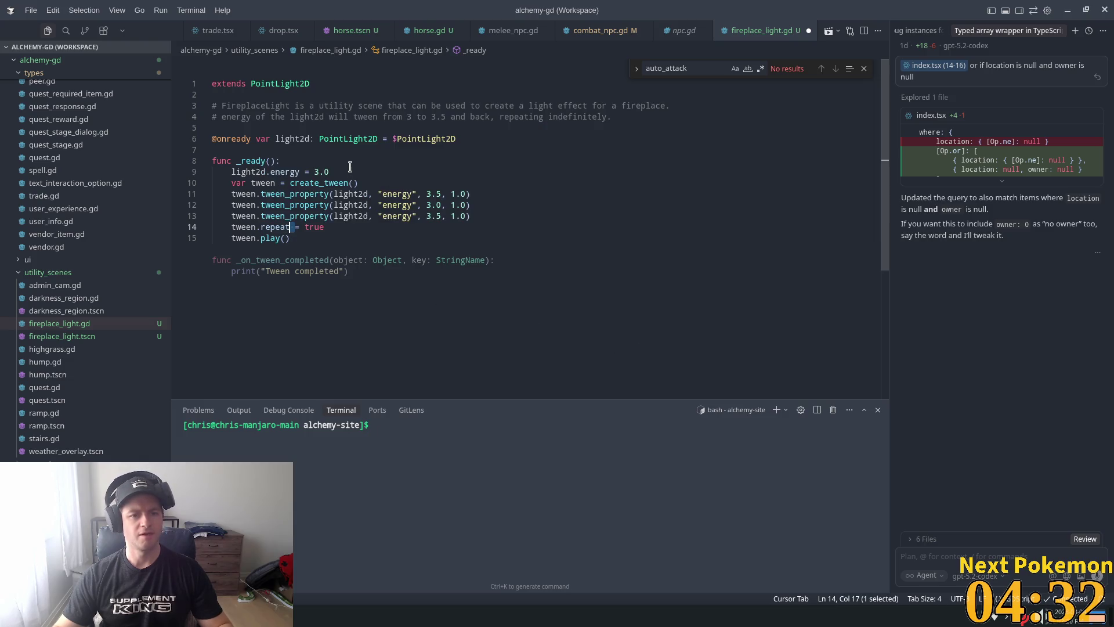
pyautogui.click(324, 237)
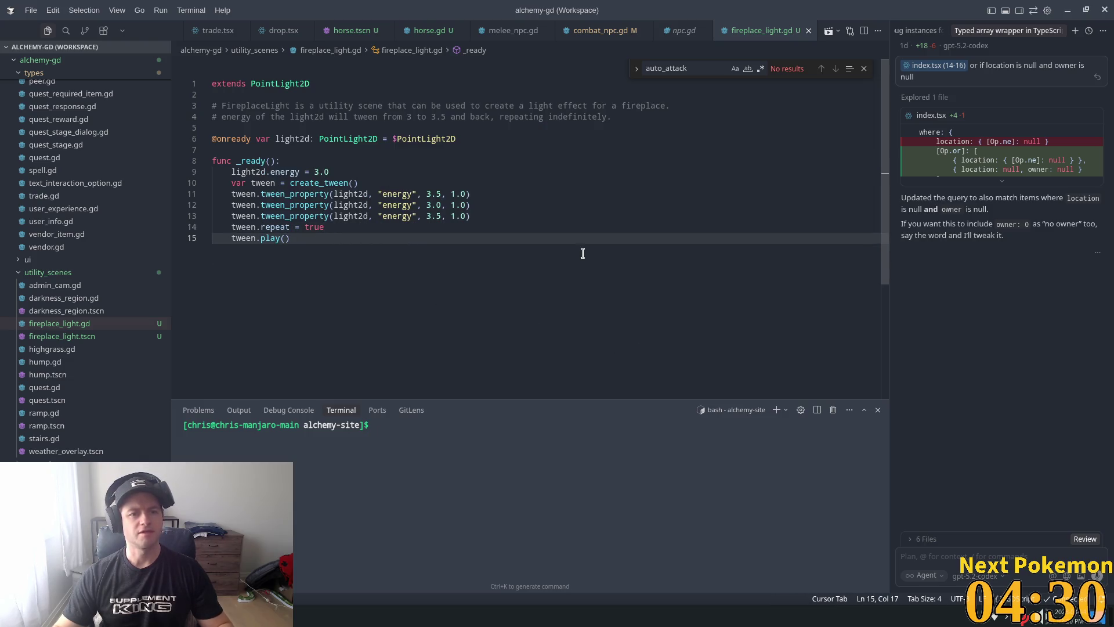
pyautogui.hotkey('alt', 'Tab')
pyautogui.click(931, 30)
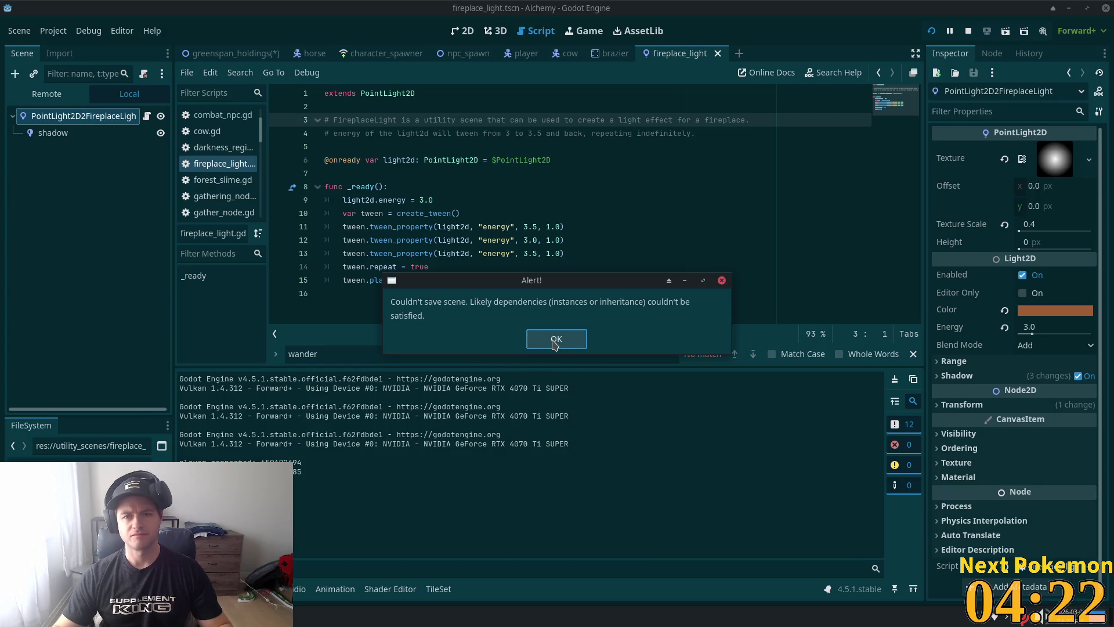
# Step: Dismiss the save error, switch to greenspan_holdings and try saving it
pyautogui.click(554, 343)
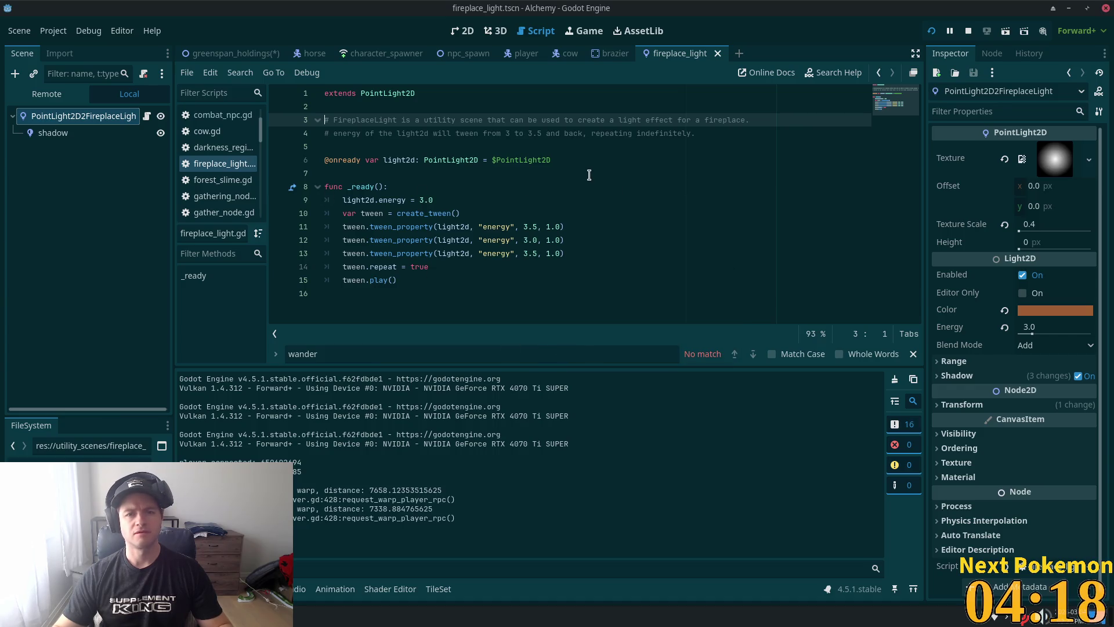
pyautogui.click(544, 196)
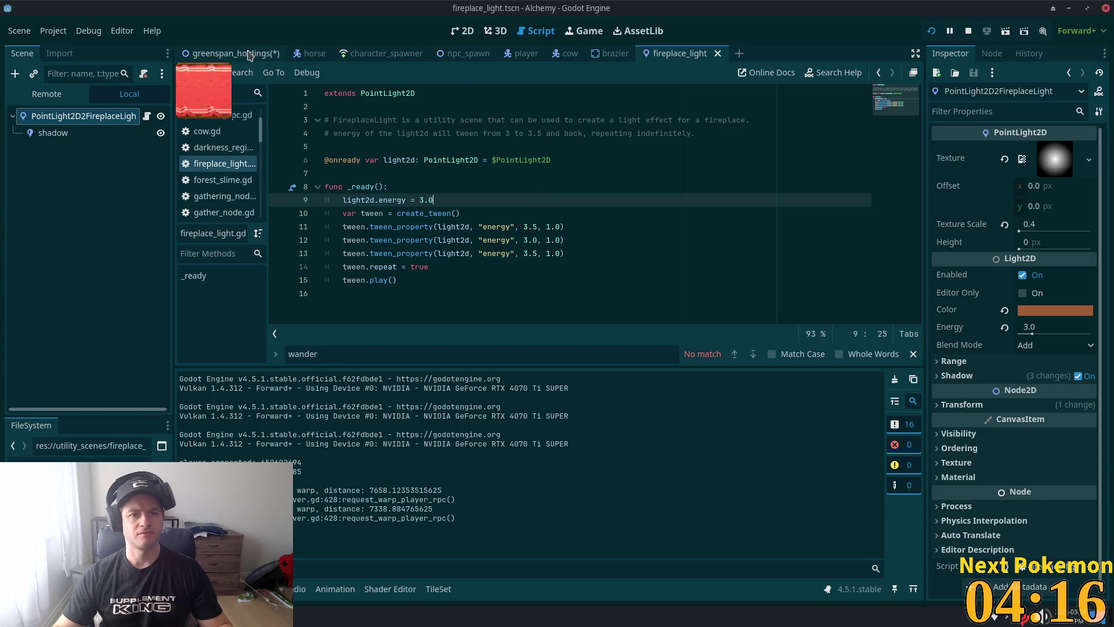
pyautogui.click(232, 52)
pyautogui.hotkey('ctrl', 's')
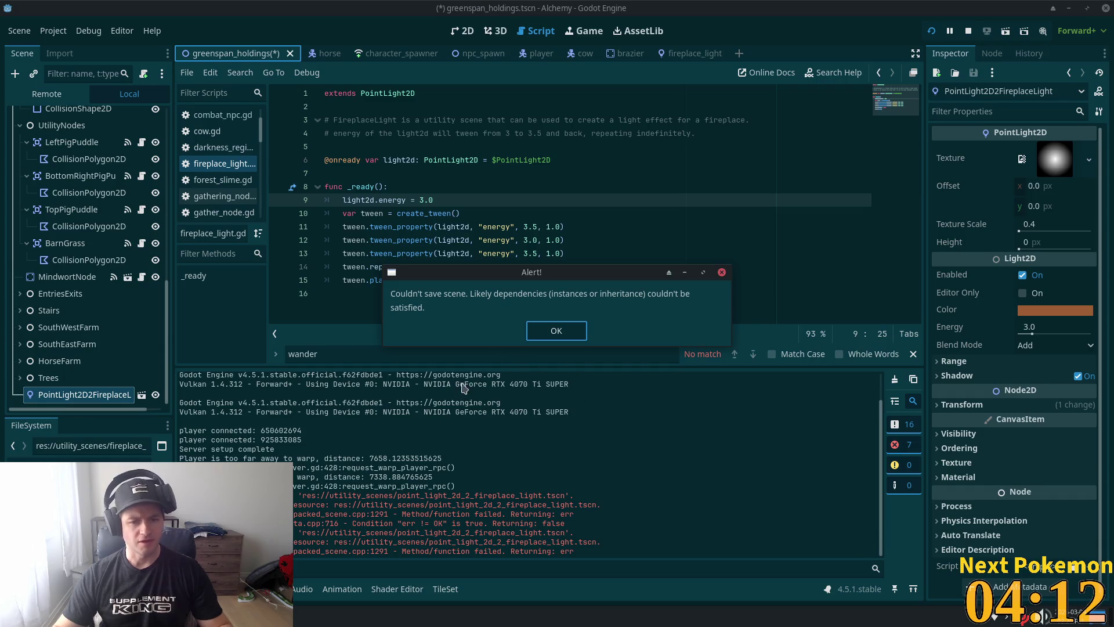
pyautogui.click(562, 331)
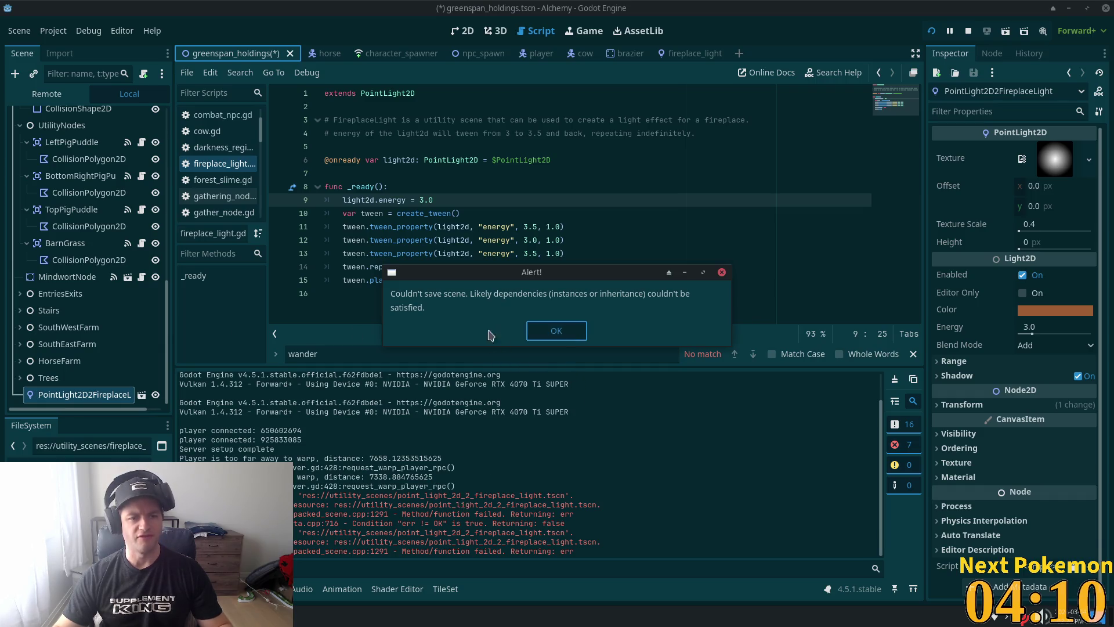
# Step: Delete the old PointLight2D2FireplaceLight node and show the map in the 2D view
pyautogui.click(58, 375)
pyautogui.click(81, 395)
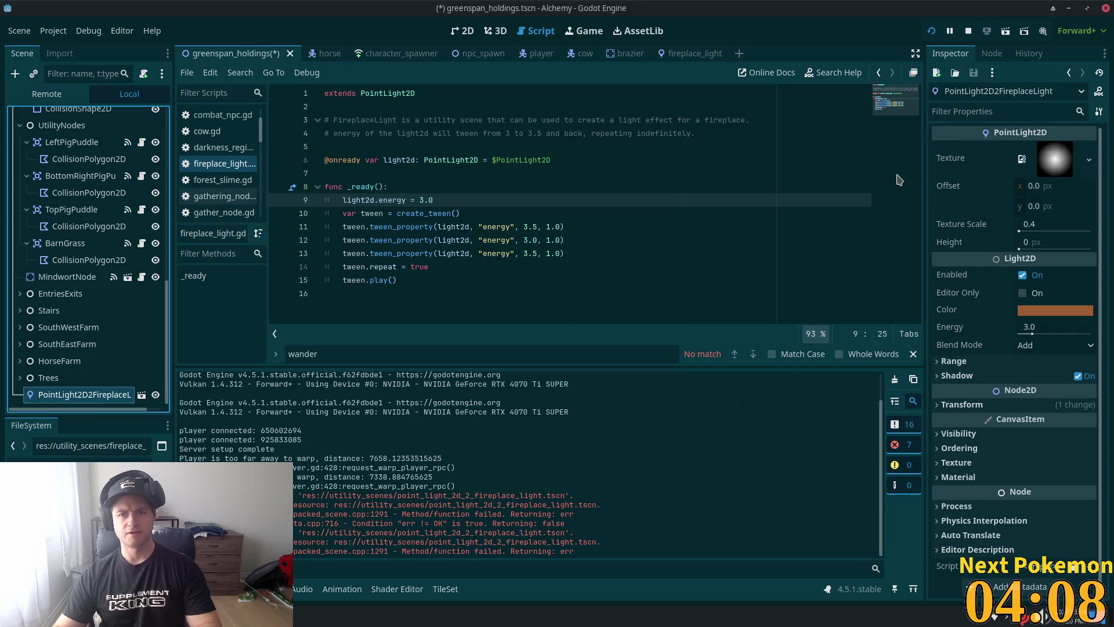
pyautogui.press('Delete')
pyautogui.click(594, 326)
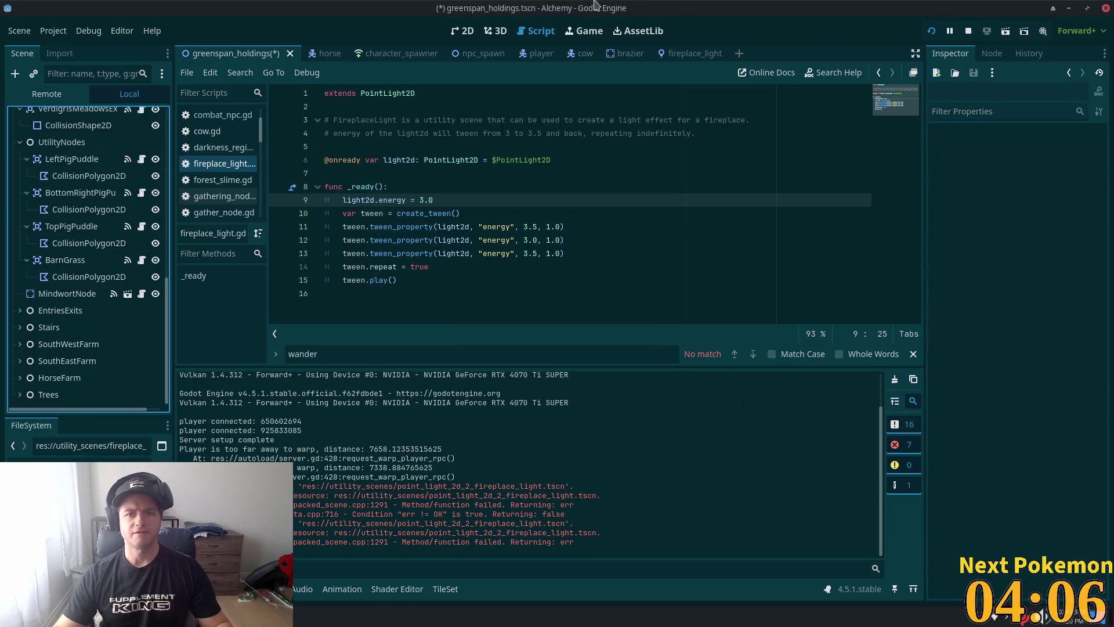
pyautogui.click(467, 32)
pyautogui.scroll(2, 511, 158)
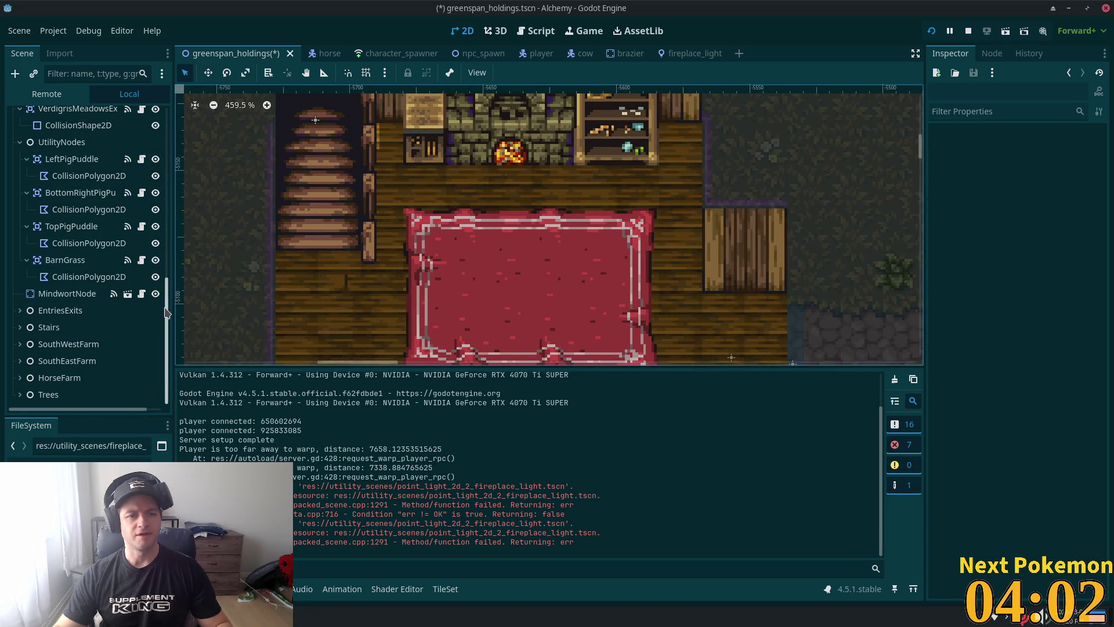
# Step: Instance fireplace_light.tscn at the fireplace spot using Instantiate Scene Here
pyautogui.scroll(3, 171, 199)
pyautogui.scroll(3, 171, 199)
pyautogui.click(513, 158)
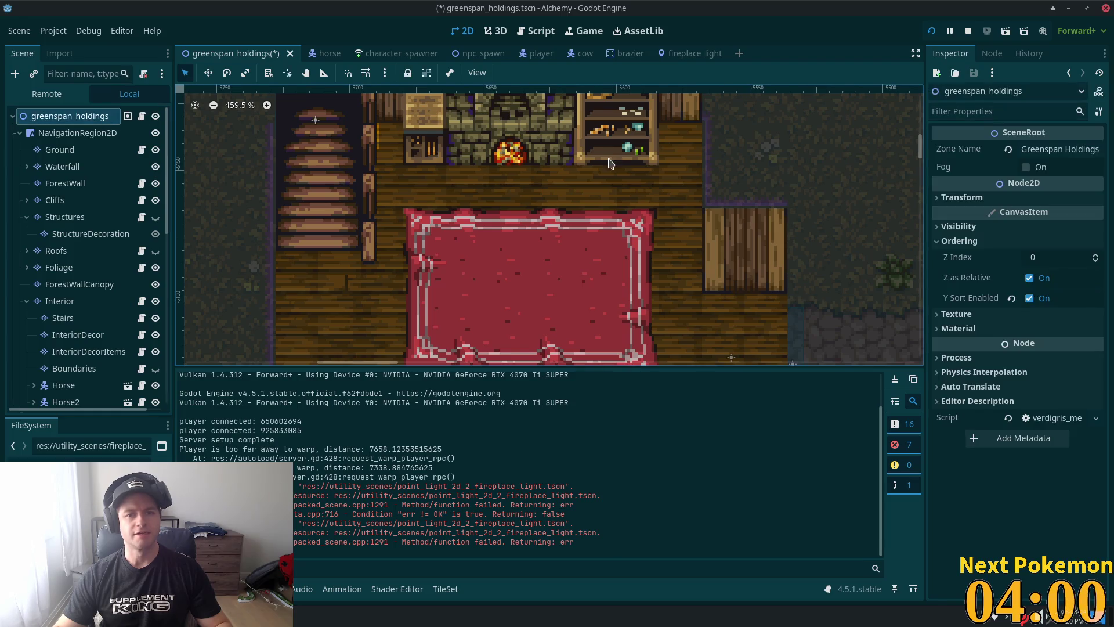
pyautogui.rightClick(514, 158)
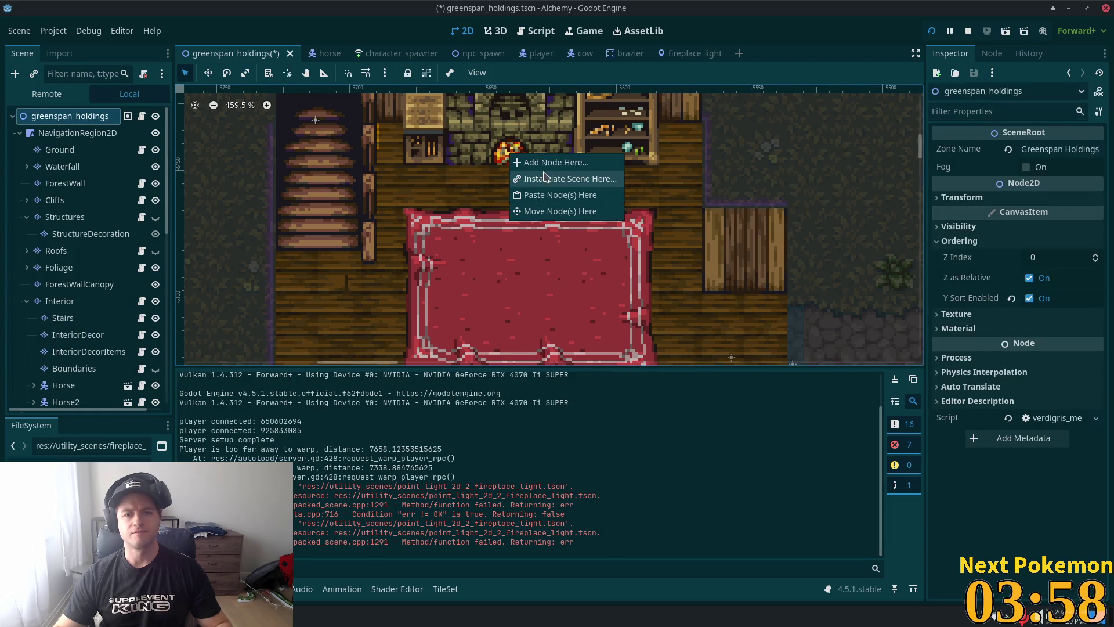
pyautogui.click(548, 177)
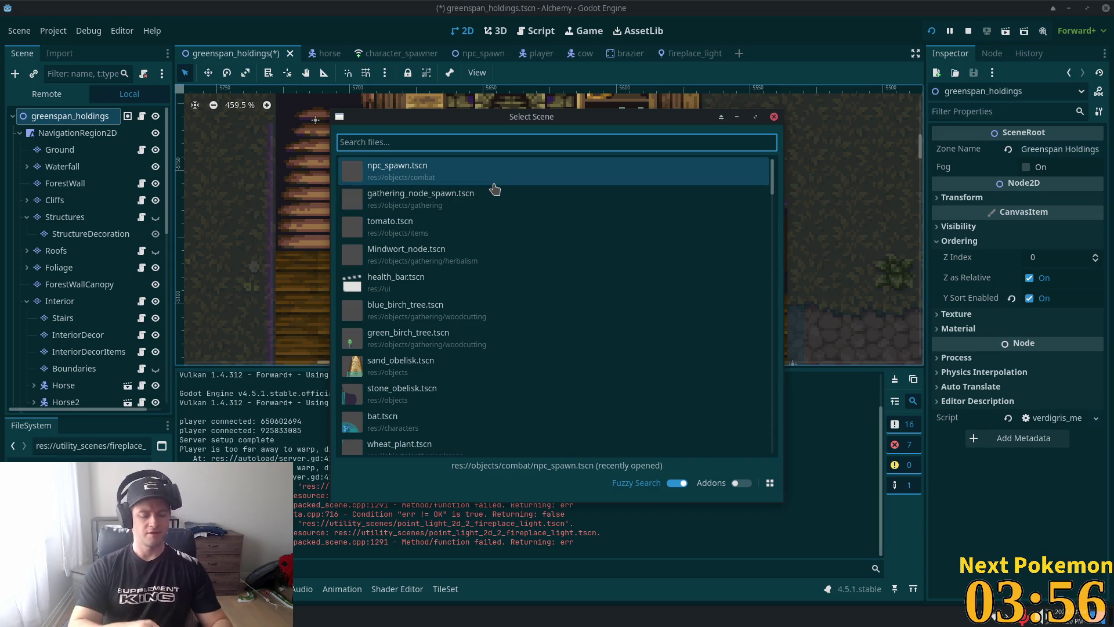
pyautogui.write('fire')
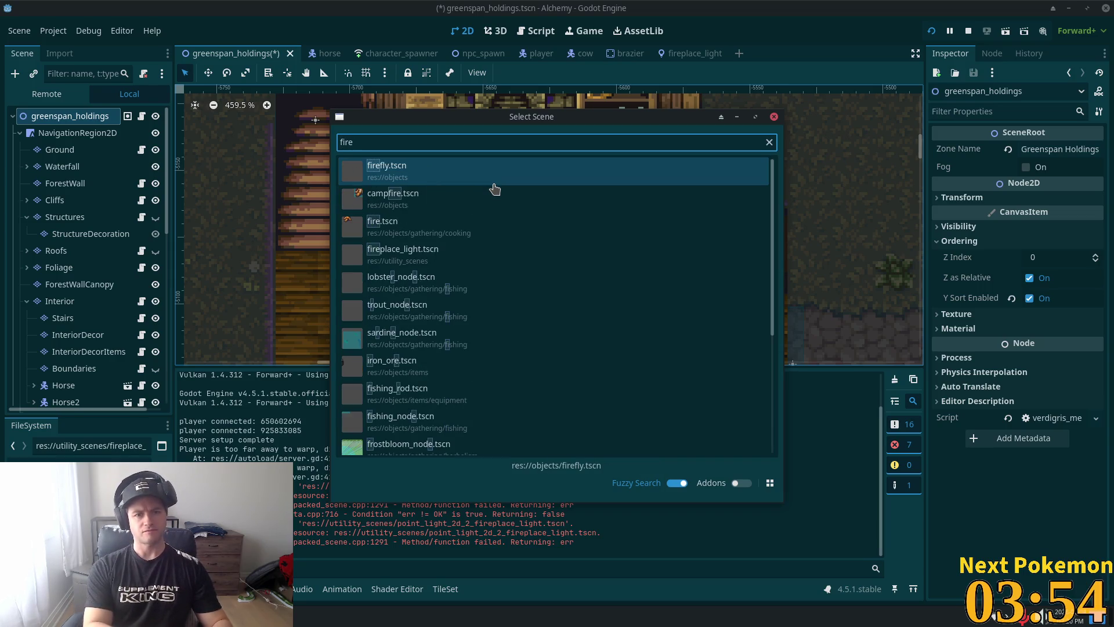
pyautogui.write('place')
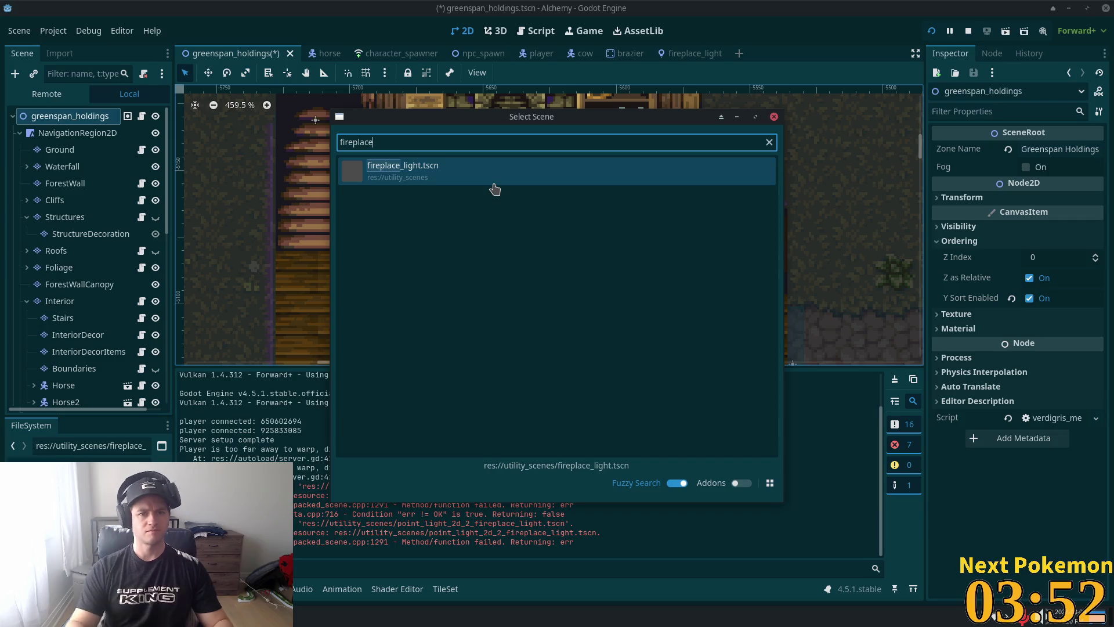
pyautogui.doubleClick(457, 177)
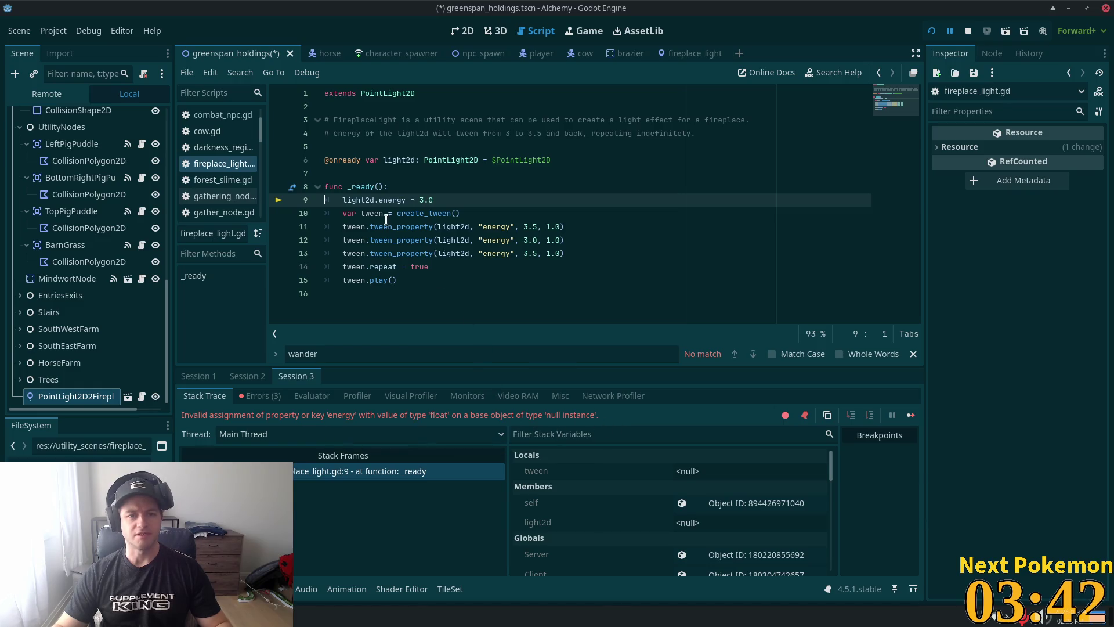
# Step: Delete the light2d variable declaration and strip the light2d prefix from the energy line
pyautogui.click(357, 199)
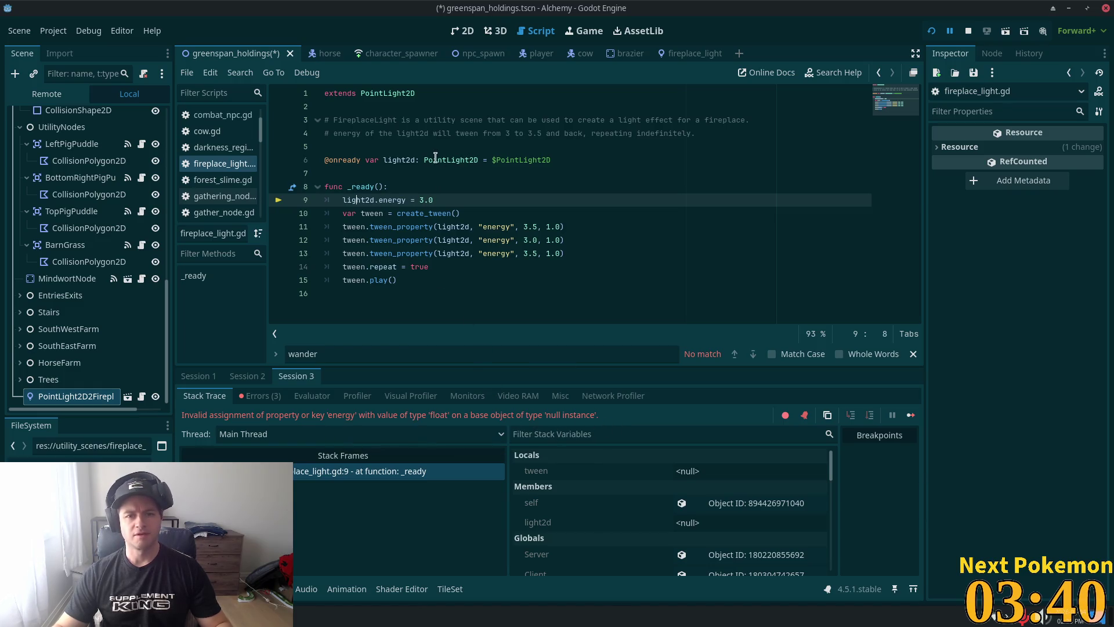
pyautogui.click(447, 159)
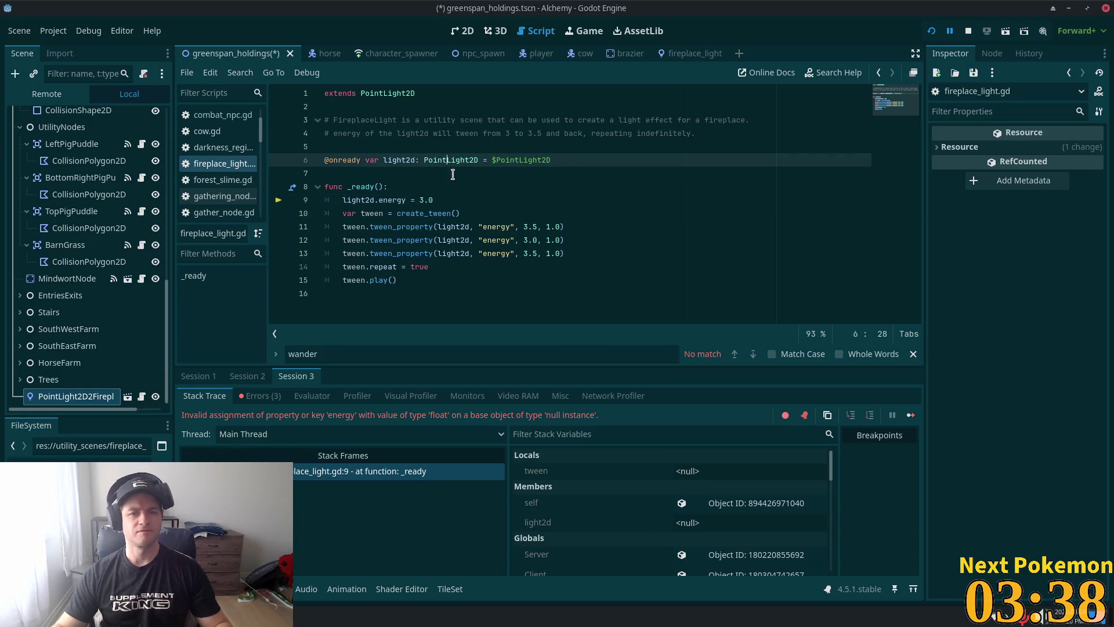
pyautogui.hotkey('shift', 'Home')
pyautogui.press('BackSpace')
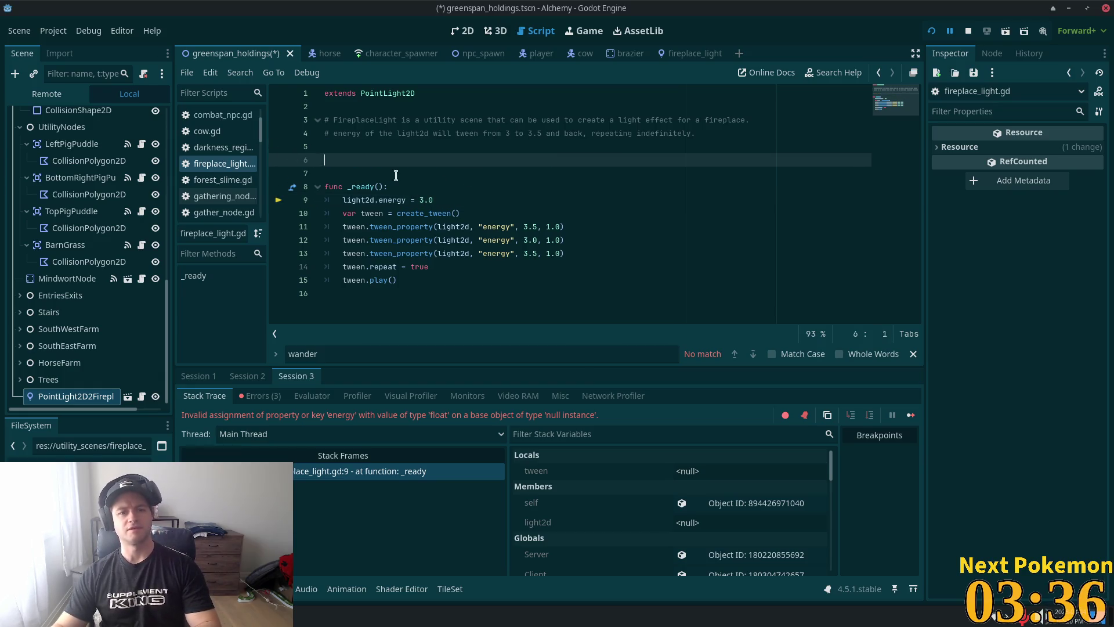
pyautogui.press('BackSpace')
pyautogui.moveTo(379, 187); pyautogui.dragTo(344, 186)
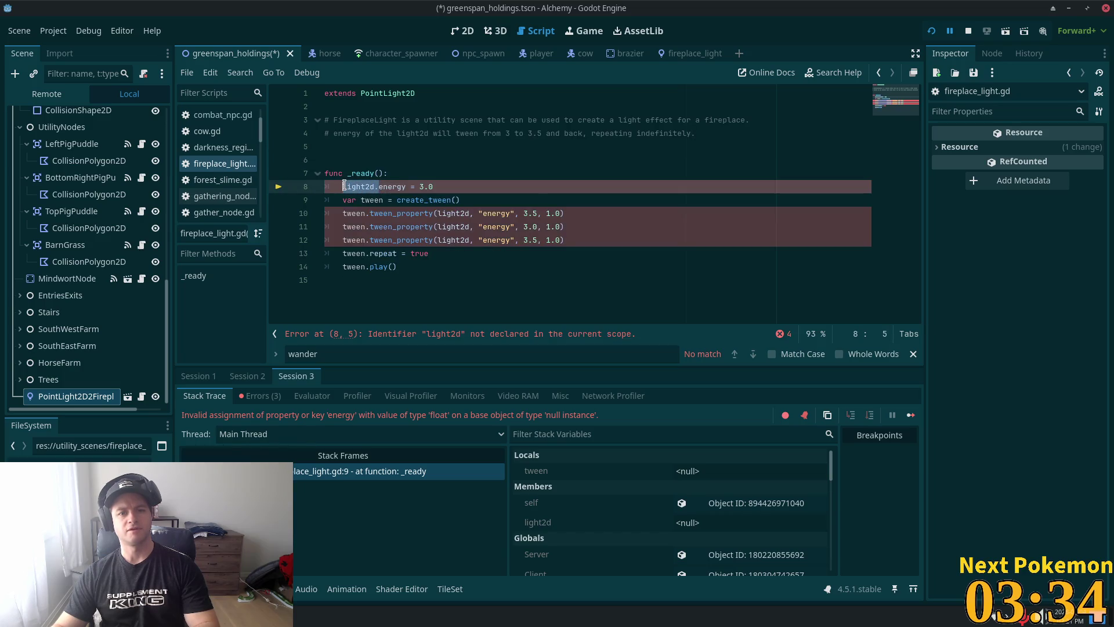
pyautogui.press('BackSpace')
pyautogui.press('End')
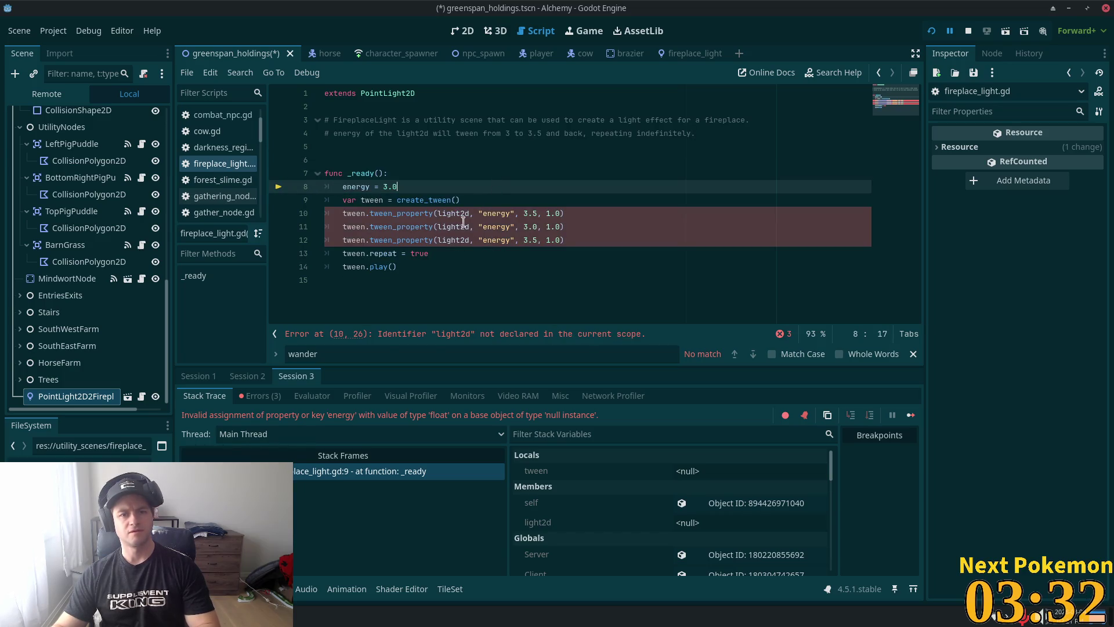
# Step: Replace light2d with self in the three tween_property calls on lines 10–12
pyautogui.doubleClick(452, 214)
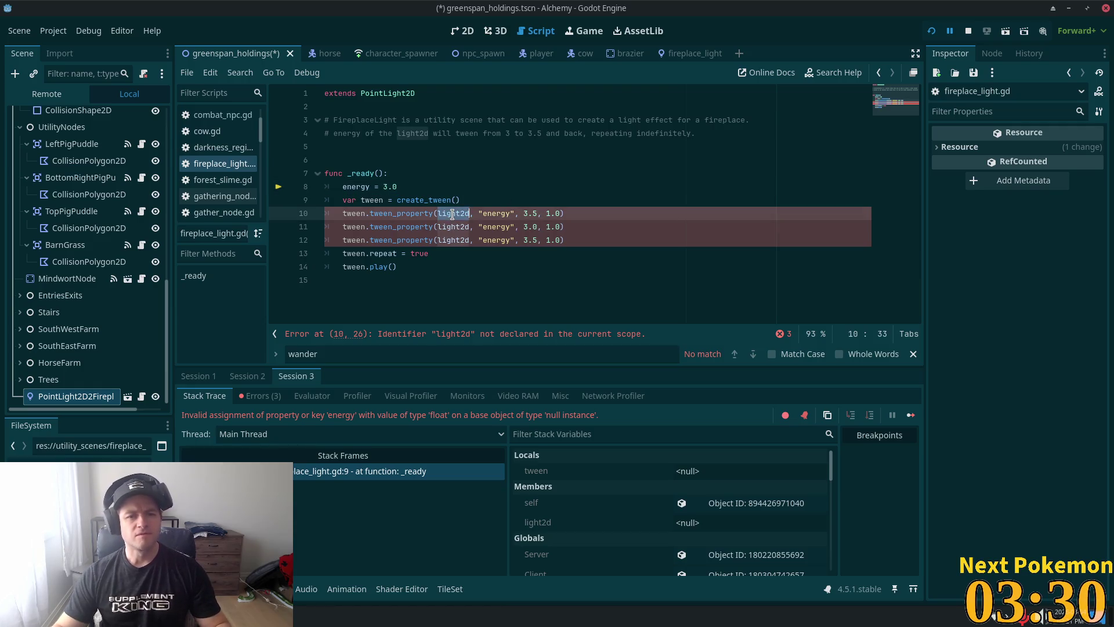
pyautogui.write('self')
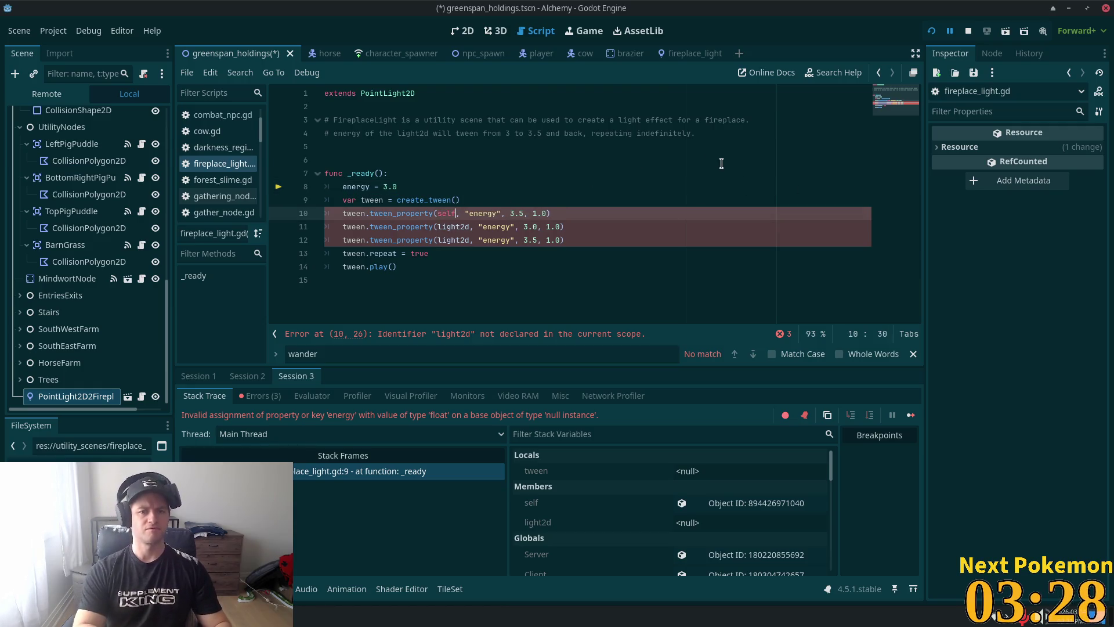
pyautogui.click(341, 134)
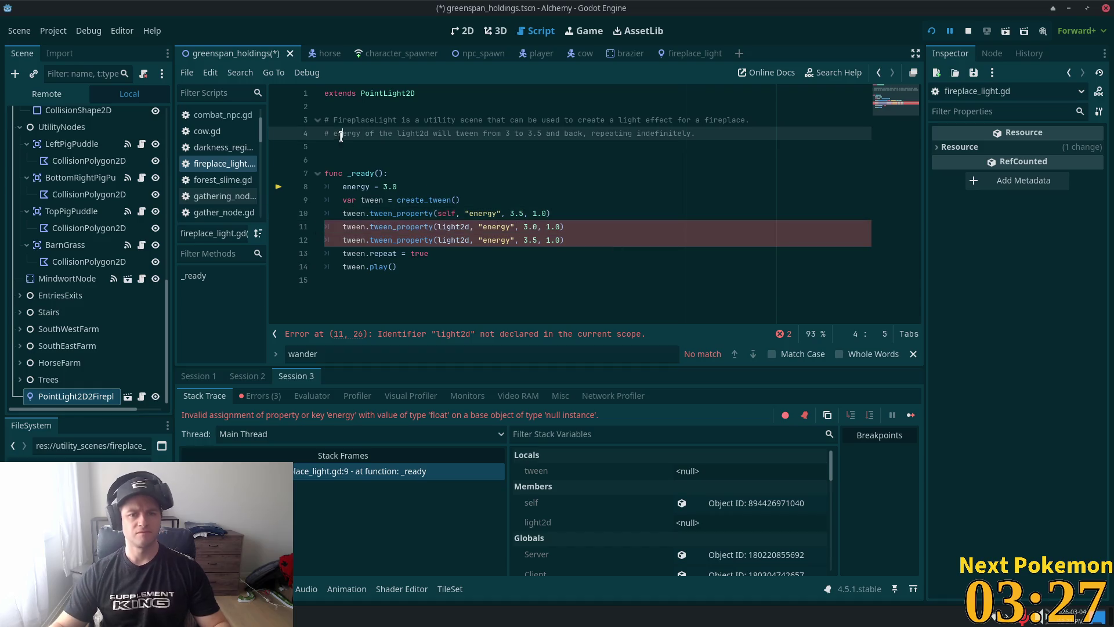
pyautogui.doubleClick(450, 226)
pyautogui.write('self')
pyautogui.doubleClick(450, 240)
pyautogui.write('self')
# Step: Save, rerun the game, and select 'repeat' on line 13 where the debugger halts
pyautogui.hotkey('ctrl', 's')
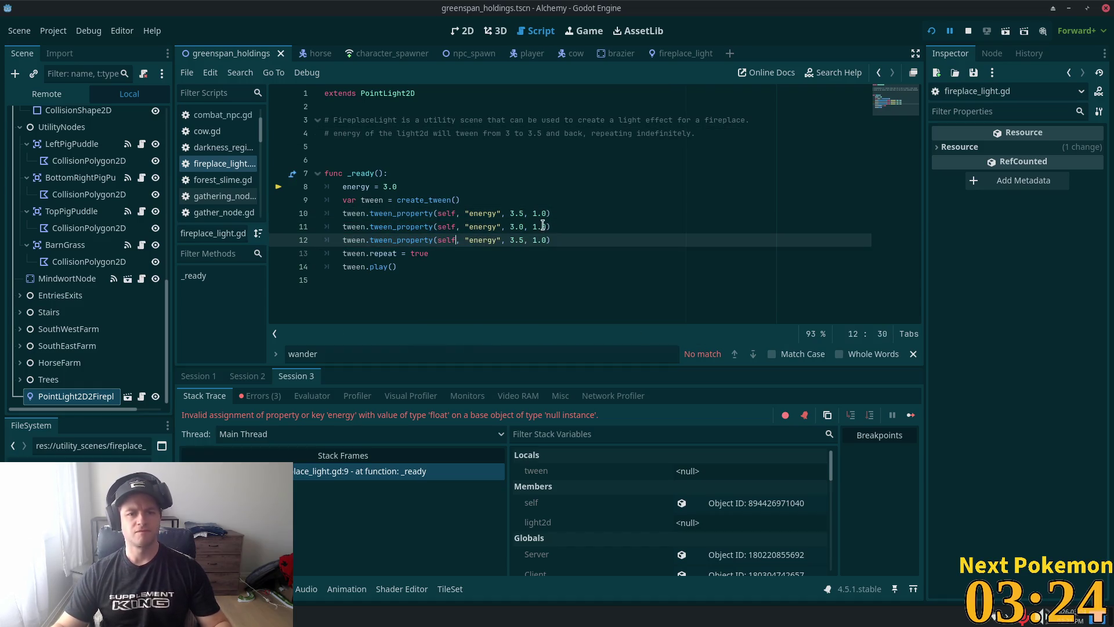
pyautogui.click(932, 31)
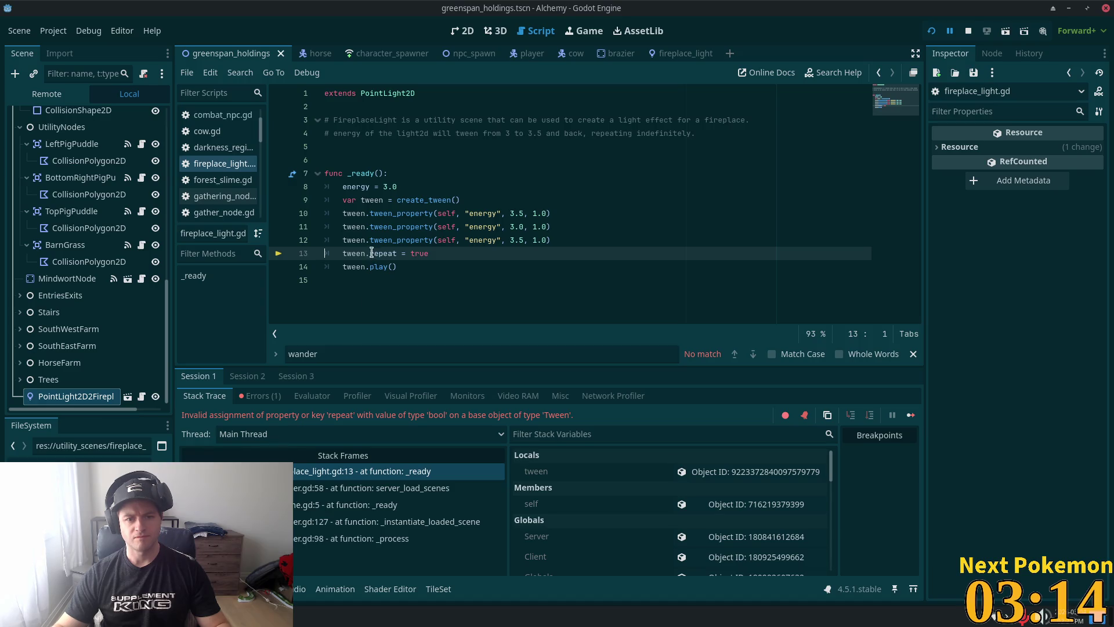
pyautogui.press('F5')
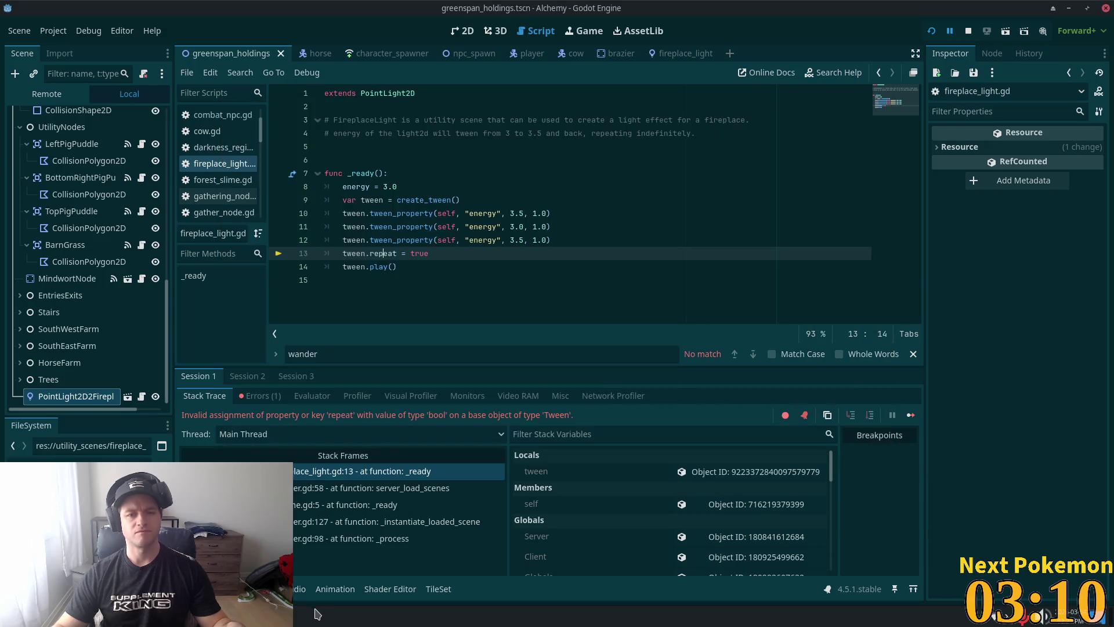
pyautogui.click(381, 252)
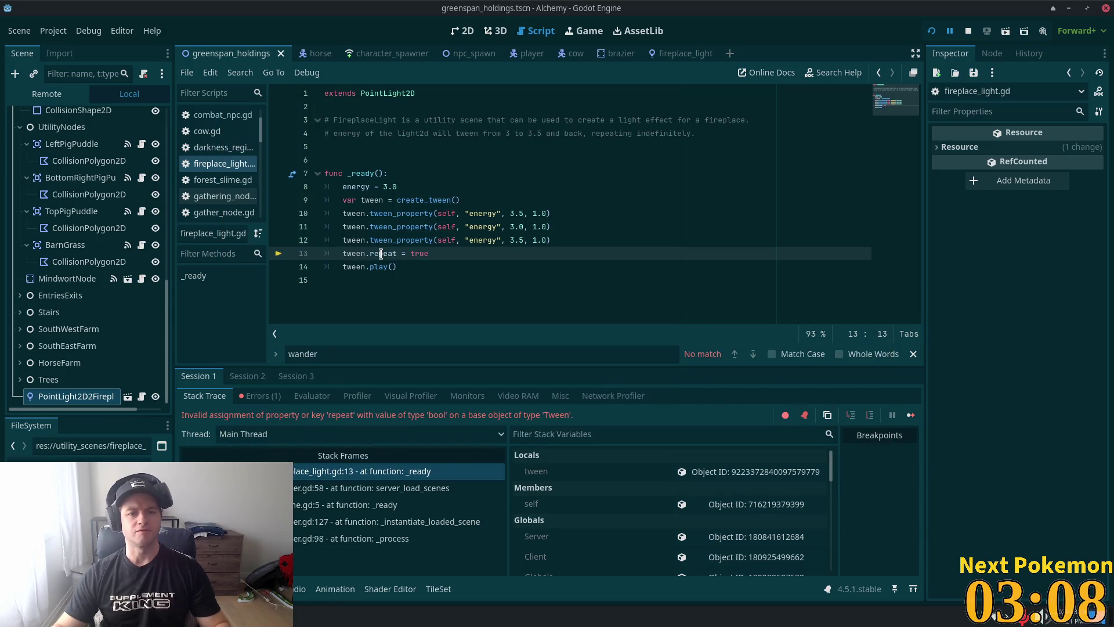
pyautogui.press('Up')
pyautogui.press('Up')
pyautogui.press('Up')
pyautogui.press('Home')
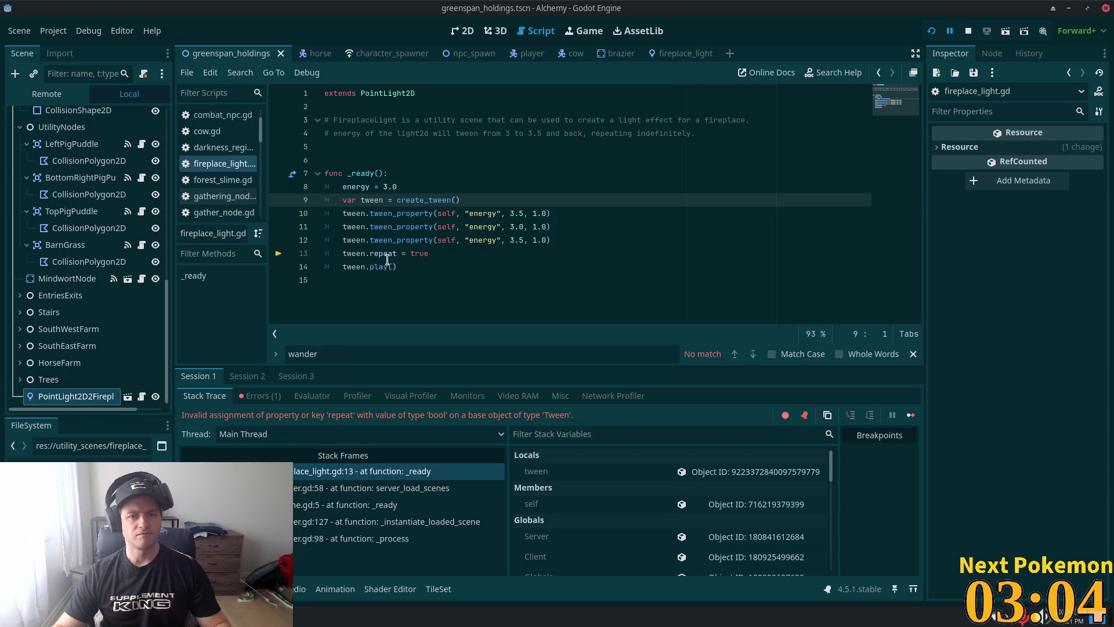
pyautogui.doubleClick(379, 253)
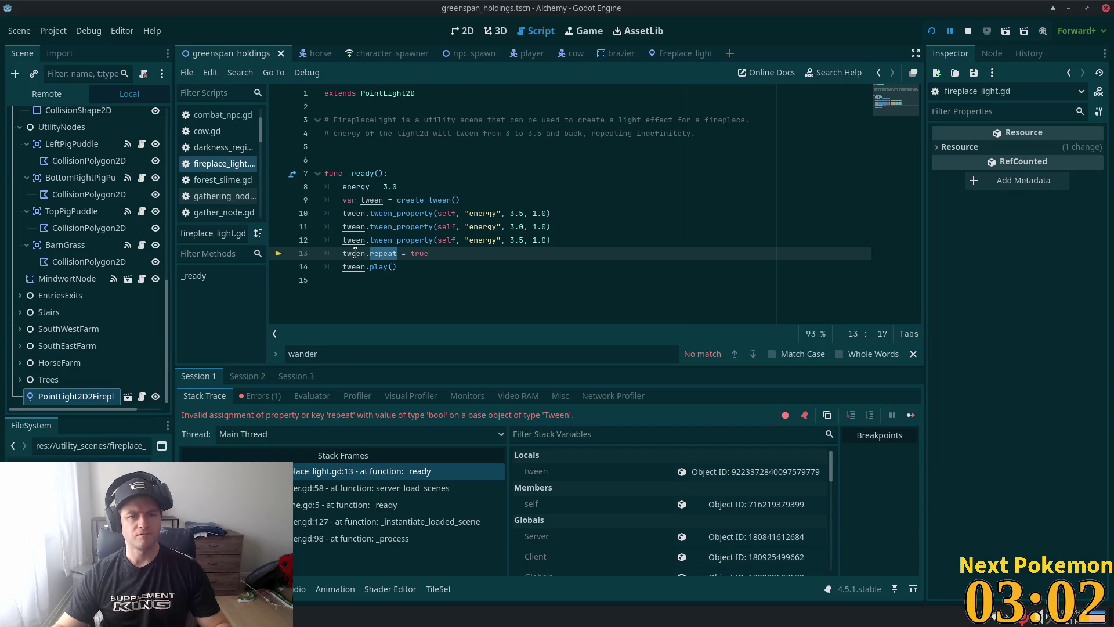
# Step: Read the Node documentation for create_tween, then switch to the fireplace_light scene
pyautogui.keyDown('ctrl'); pyautogui.click(416, 201); pyautogui.keyUp('ctrl')
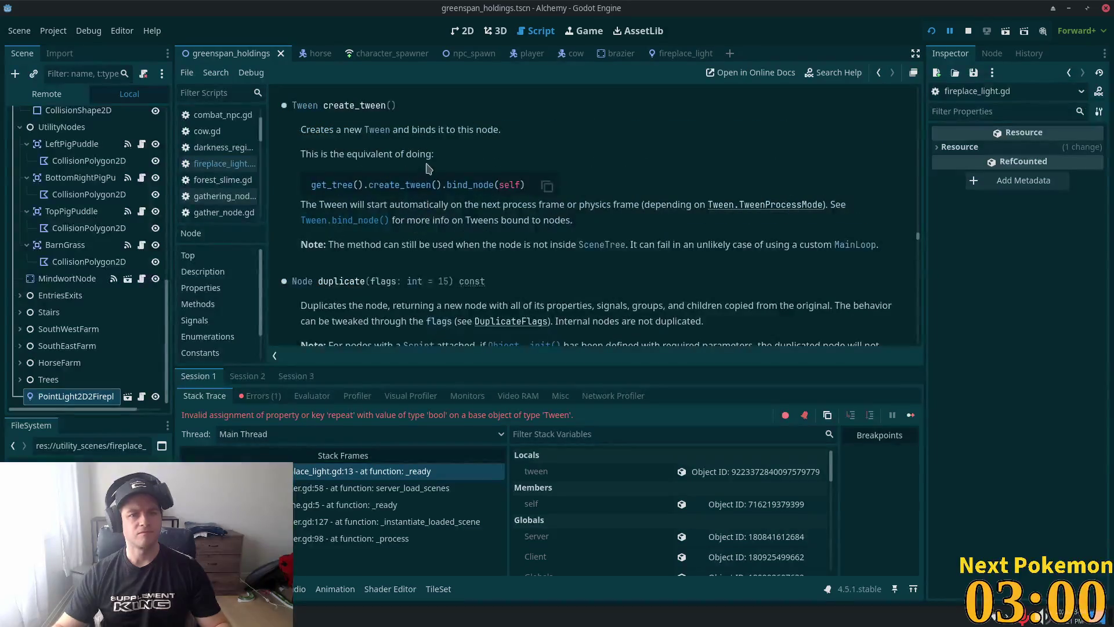
pyautogui.scroll(5, 427, 148)
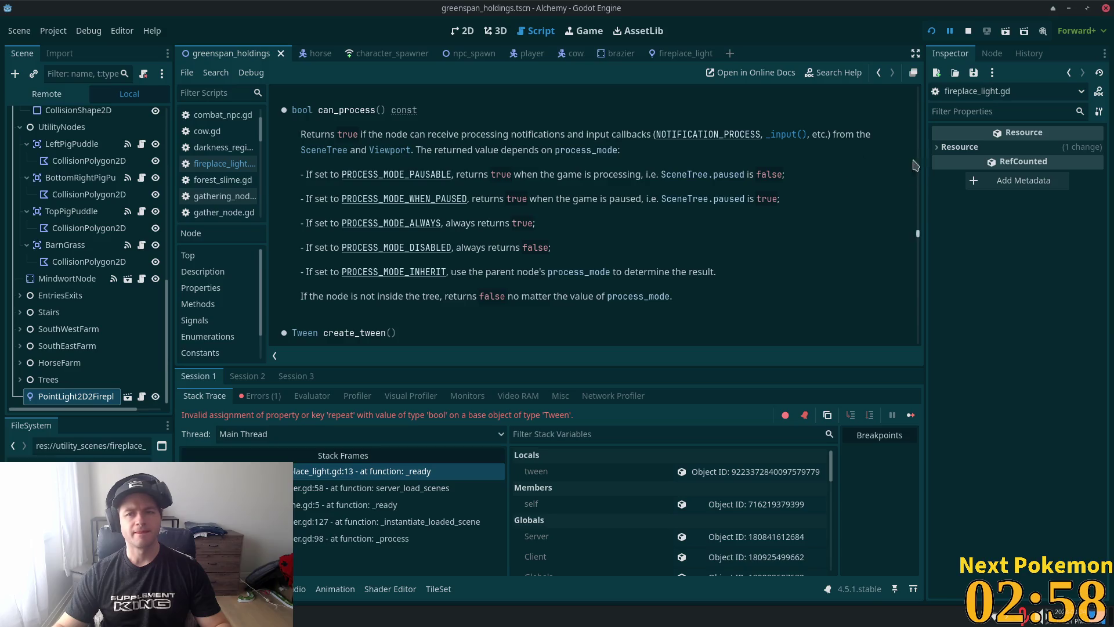
pyautogui.moveTo(918, 238)
pyautogui.mouseDown()
pyautogui.moveTo(927, 77)
pyautogui.moveTo(919, 181)
pyautogui.mouseUp()
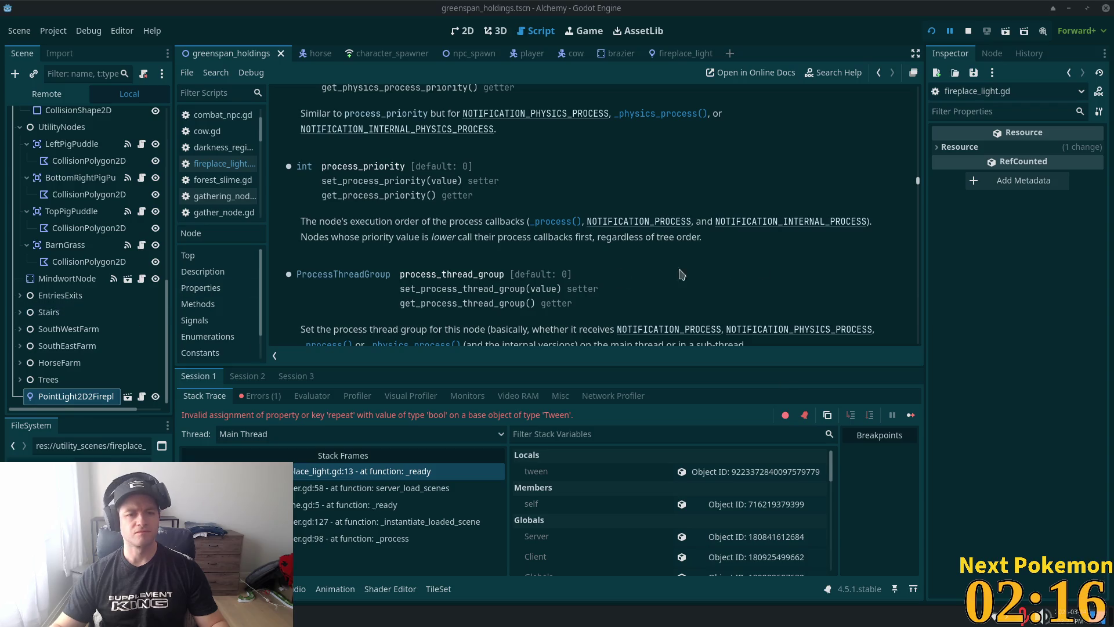
pyautogui.click(676, 53)
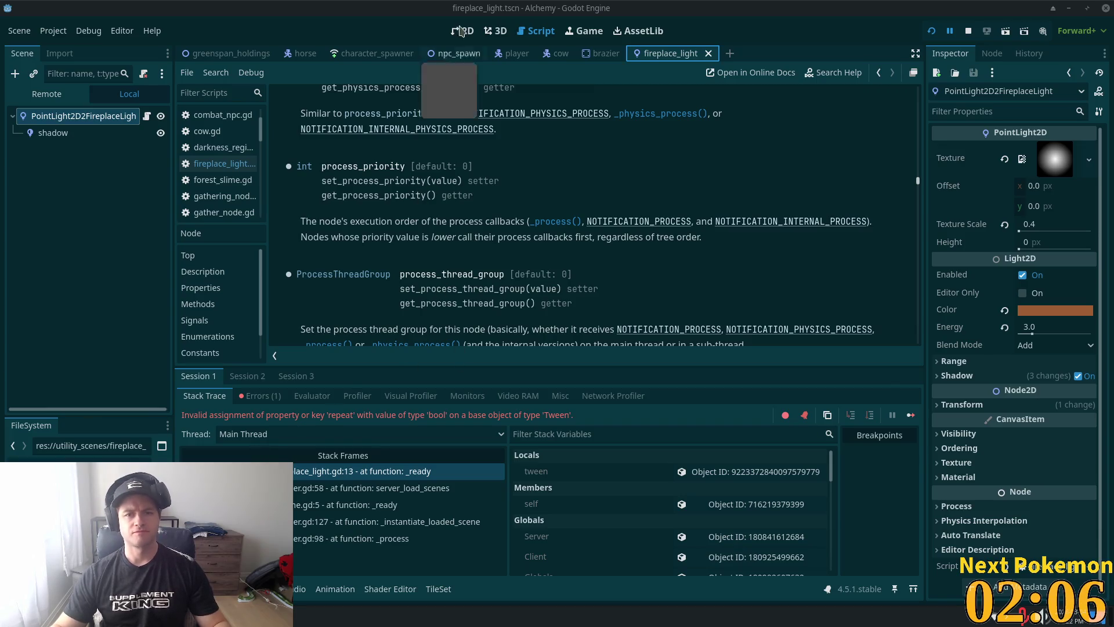
# Step: Replace 'tween.repeat = true' on line 13 with tween.set_loops() and relaunch the game
pyautogui.click(879, 72)
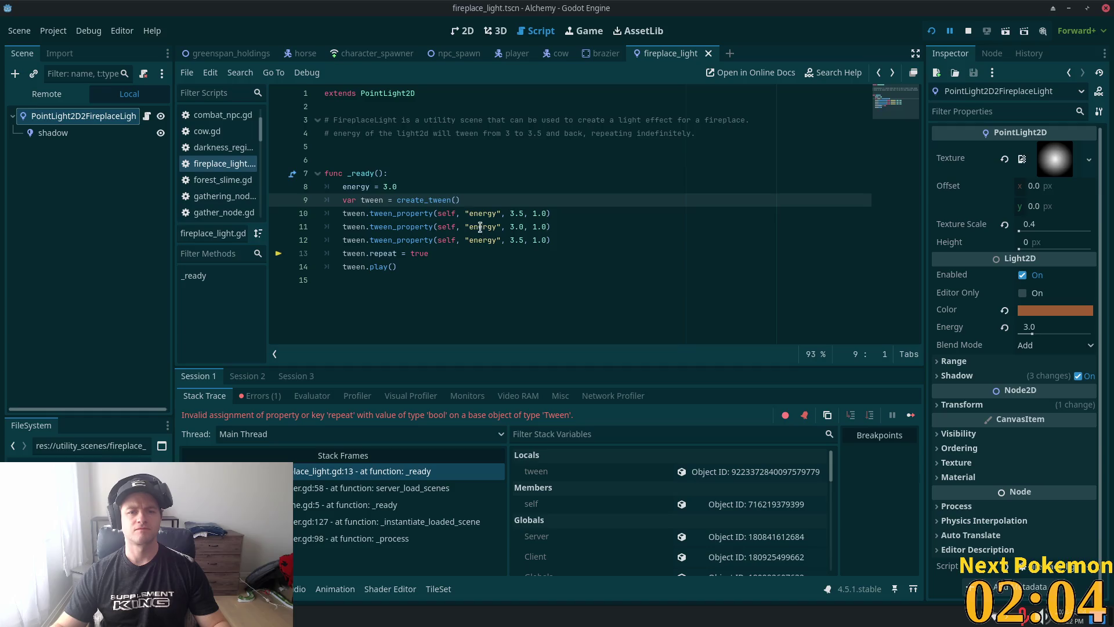
pyautogui.moveTo(430, 254); pyautogui.dragTo(342, 253)
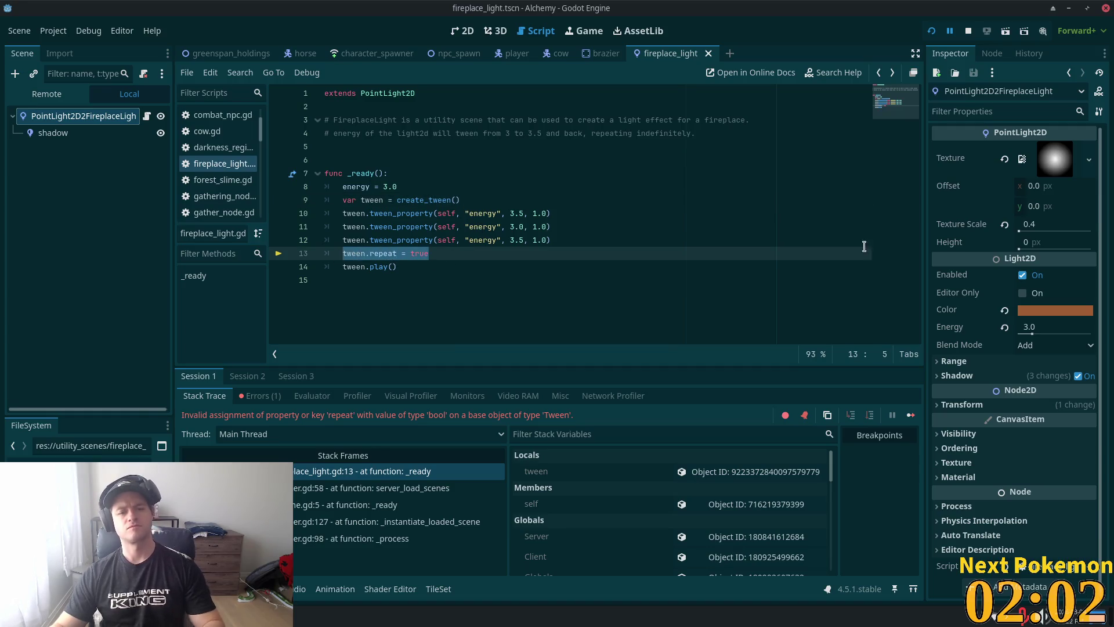
pyautogui.write('tween')
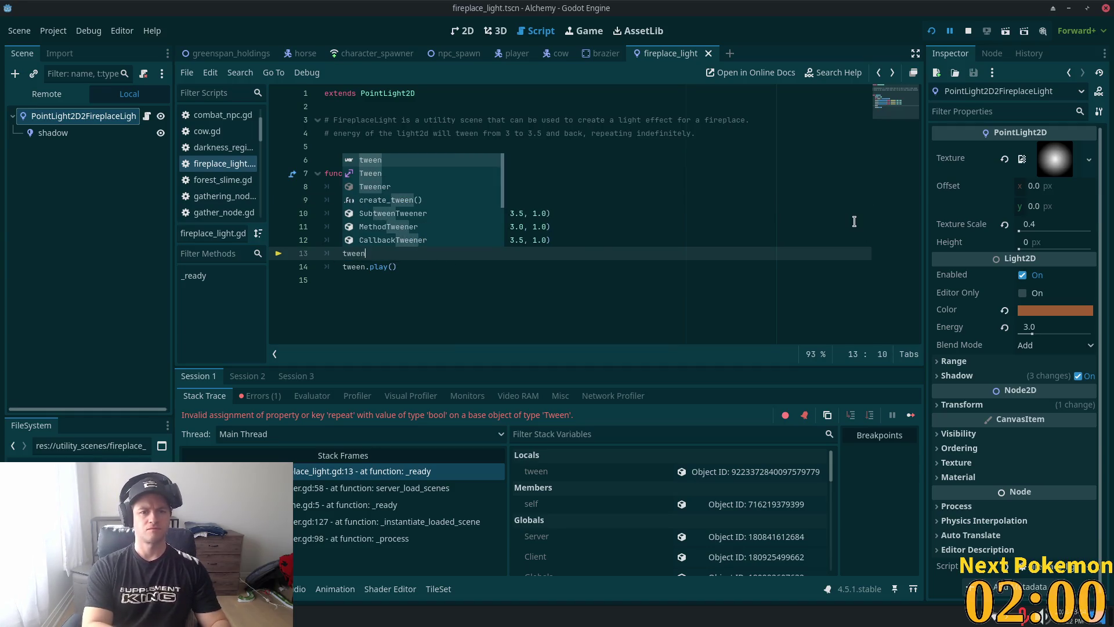
pyautogui.write('.set_')
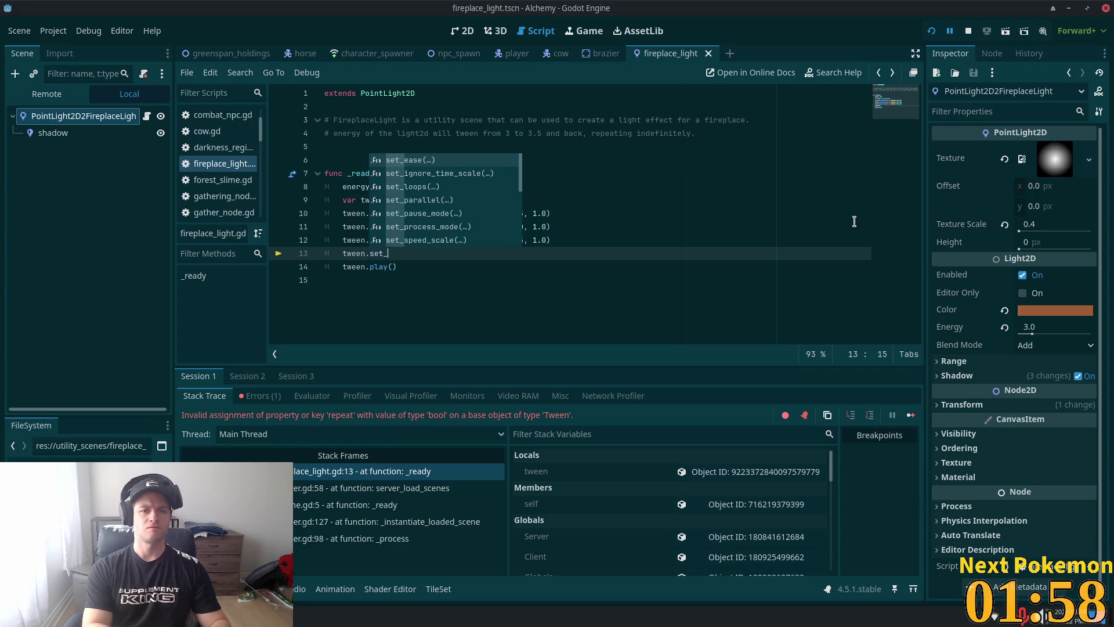
pyautogui.write('lo')
pyautogui.press('Return')
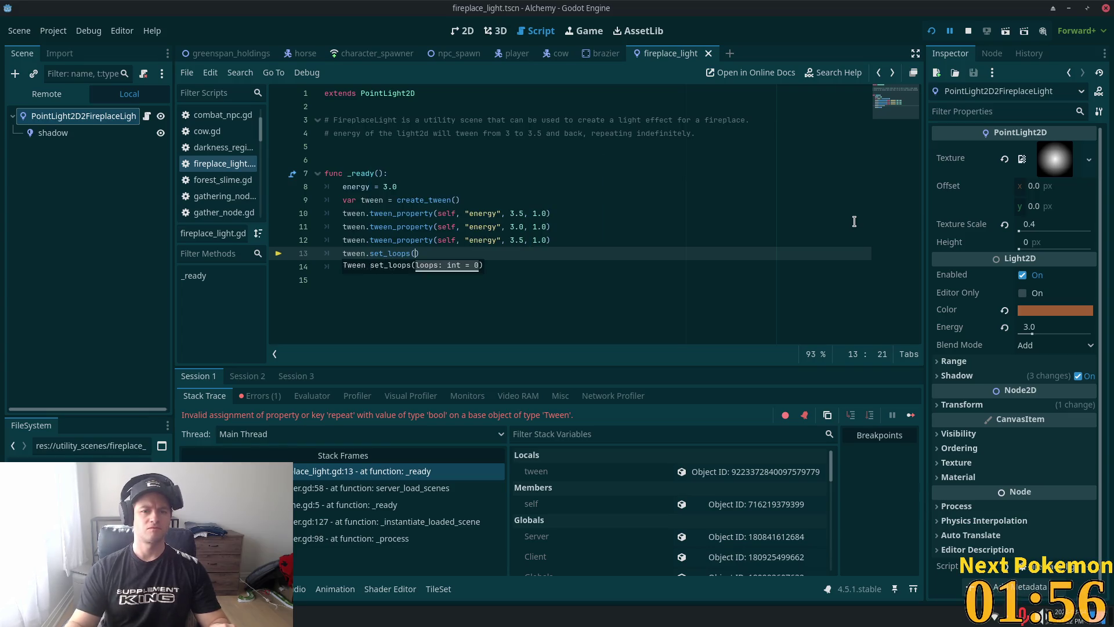
pyautogui.click(932, 30)
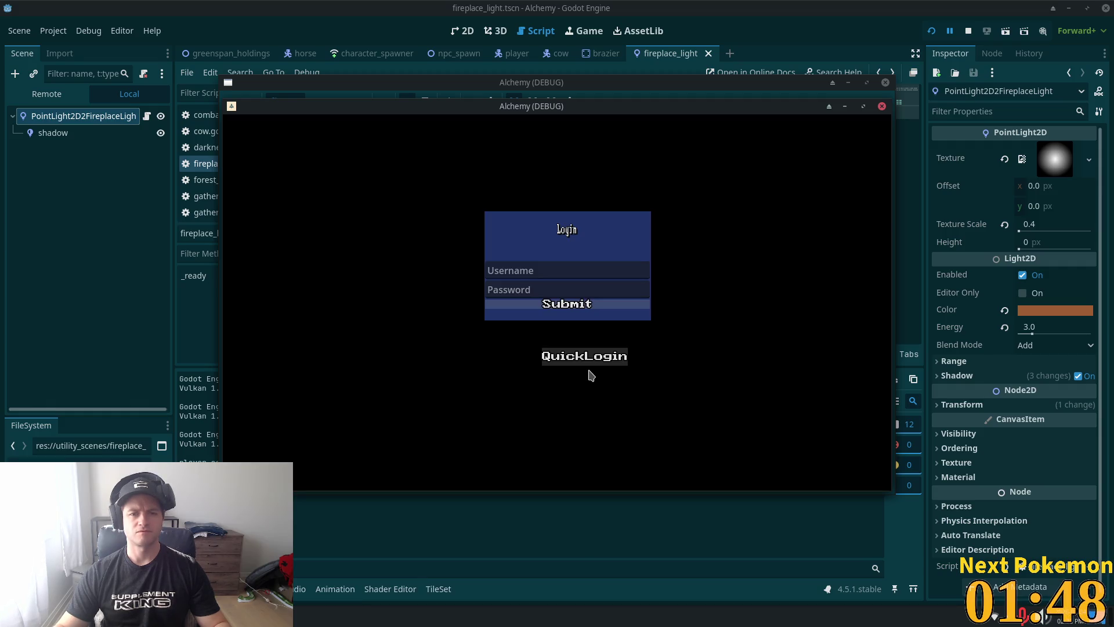
# Step: Log in with QuickLogin, review the script's self, energy and set_loops lines, then switch to Cursor
pyautogui.click(589, 371)
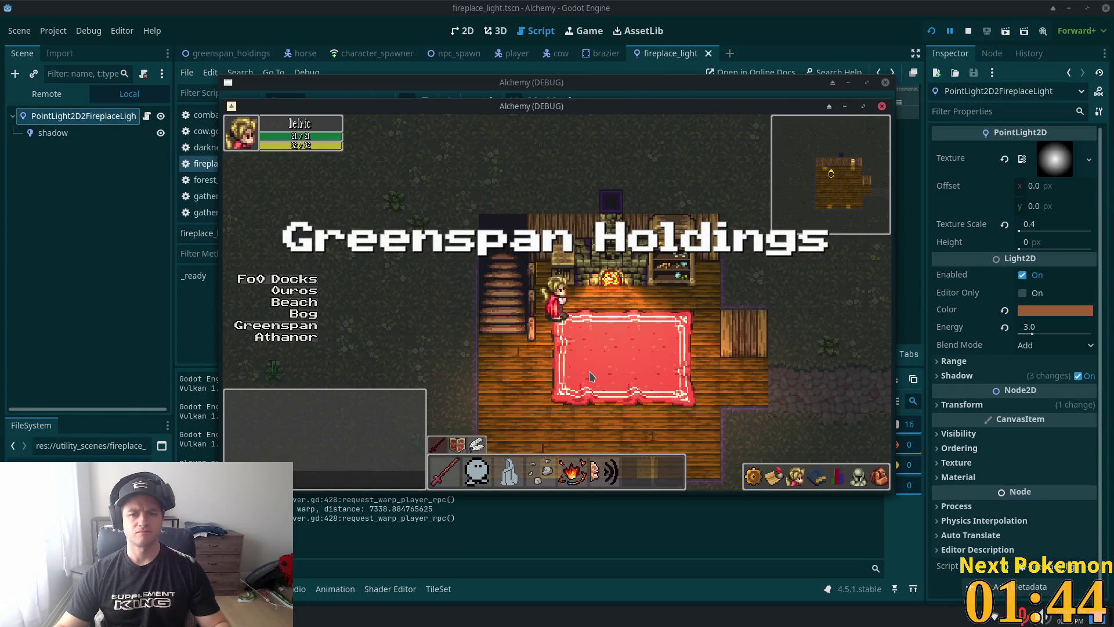
pyautogui.click(801, 11)
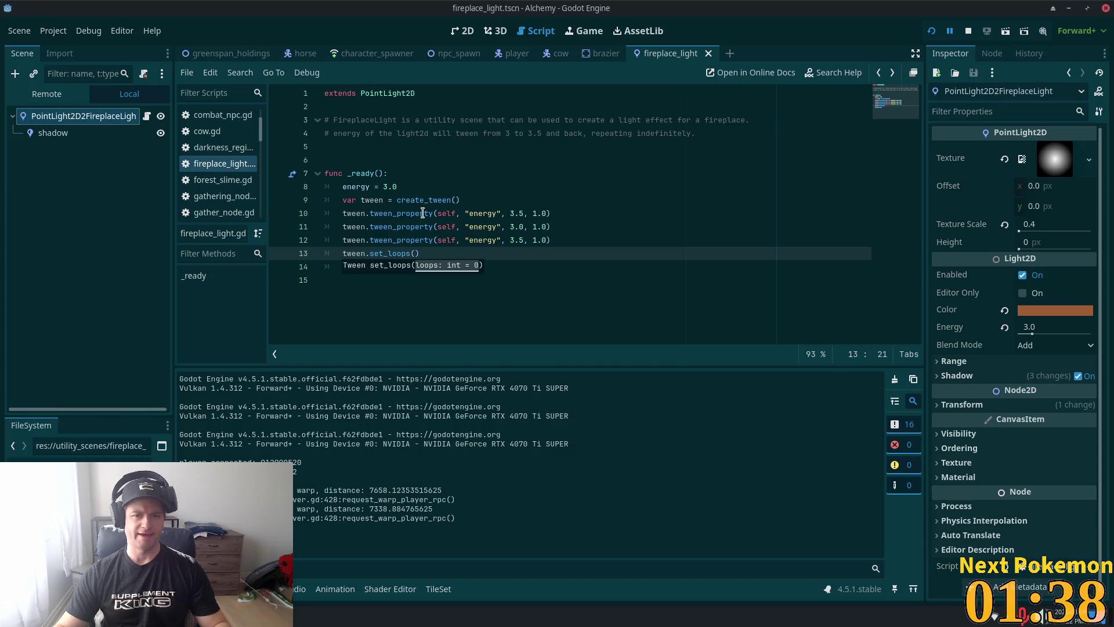
pyautogui.click(440, 213)
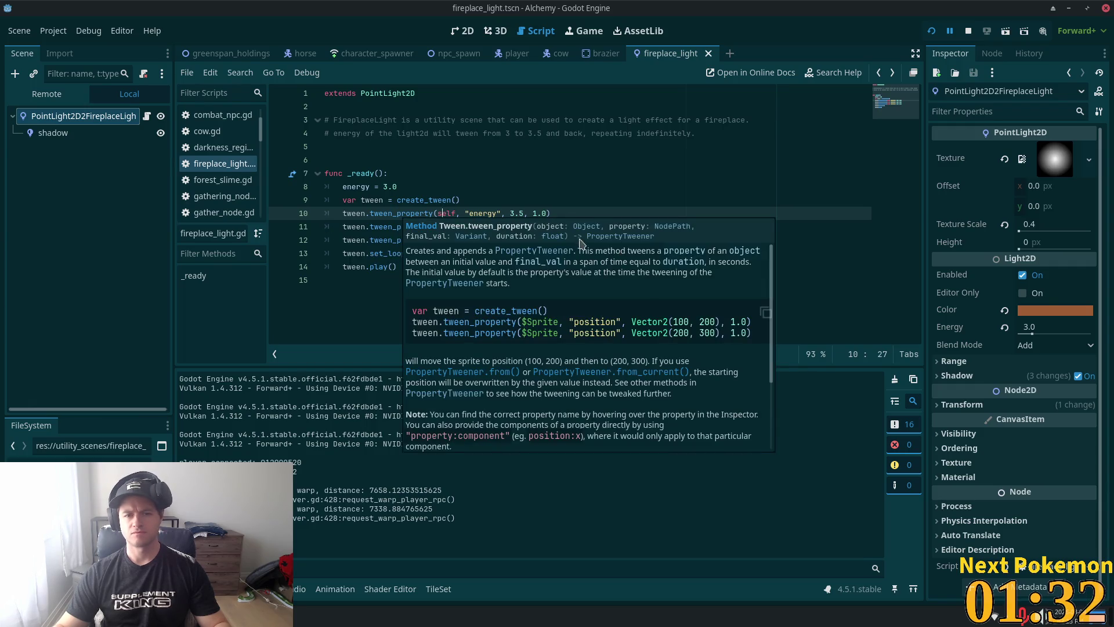
pyautogui.click(578, 183)
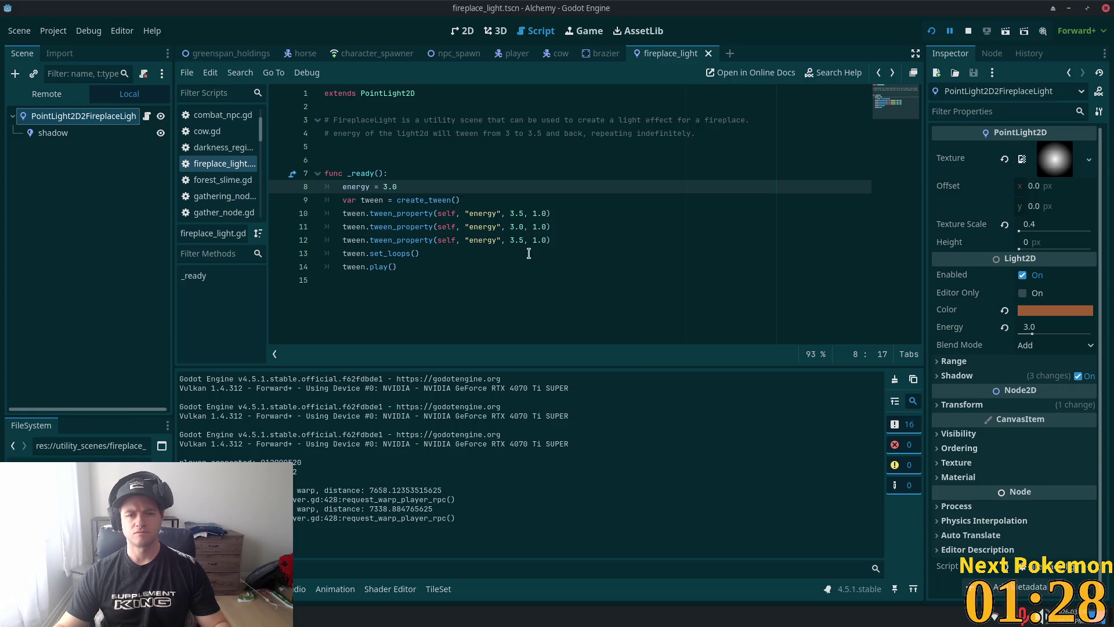
pyautogui.click(398, 256)
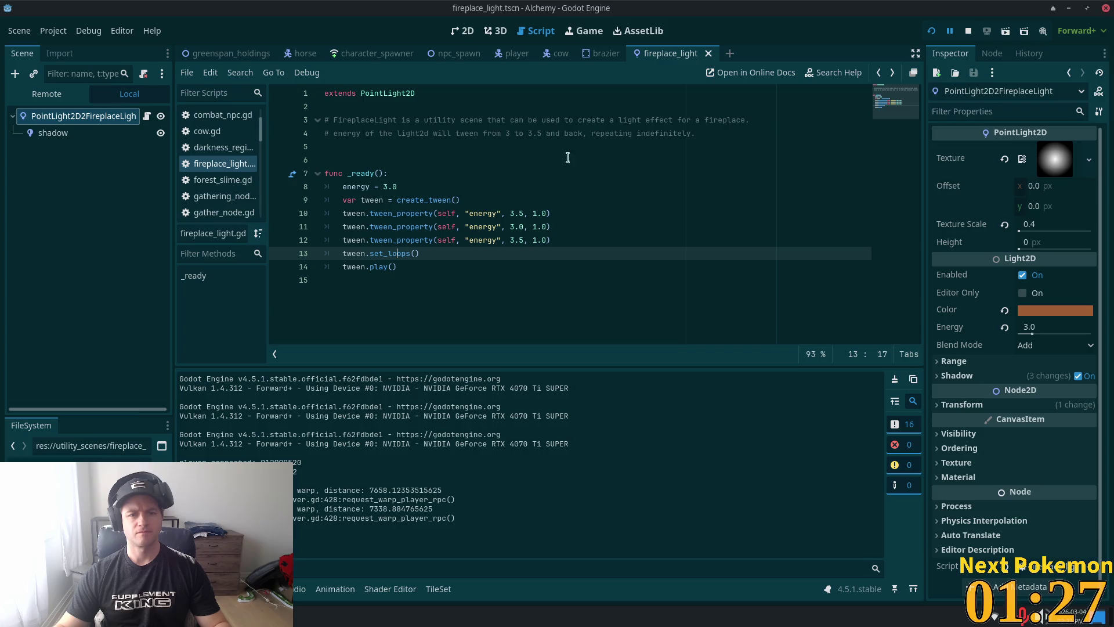
pyautogui.click(462, 201)
pyautogui.hotkey('alt', 'Tab')
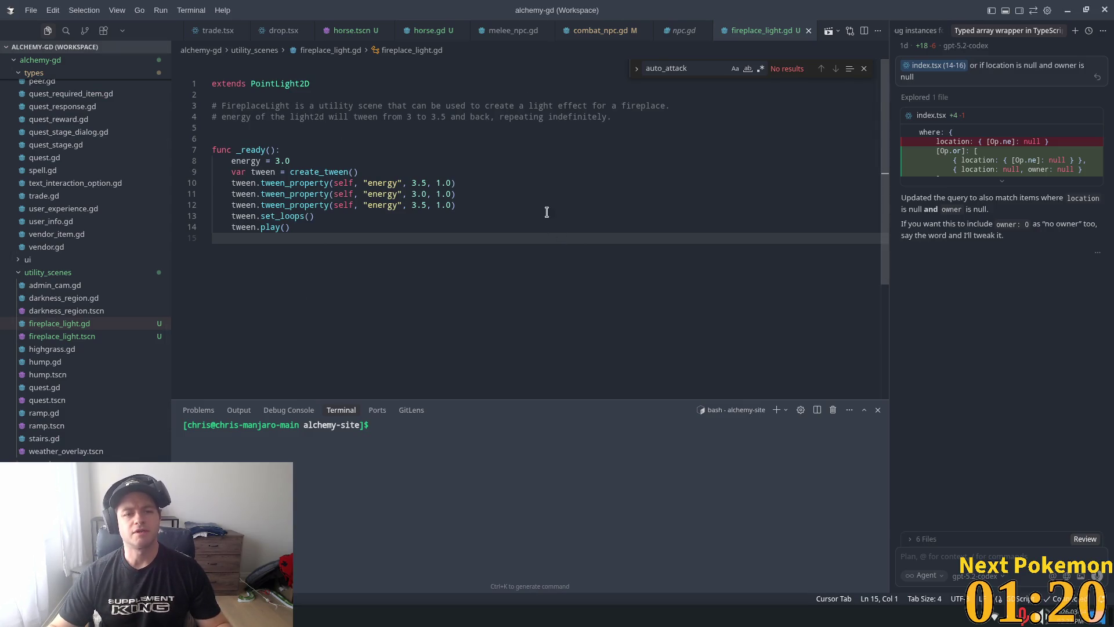
# Step: Delete the second comment line and the whole body of _ready
pyautogui.moveTo(293, 174)
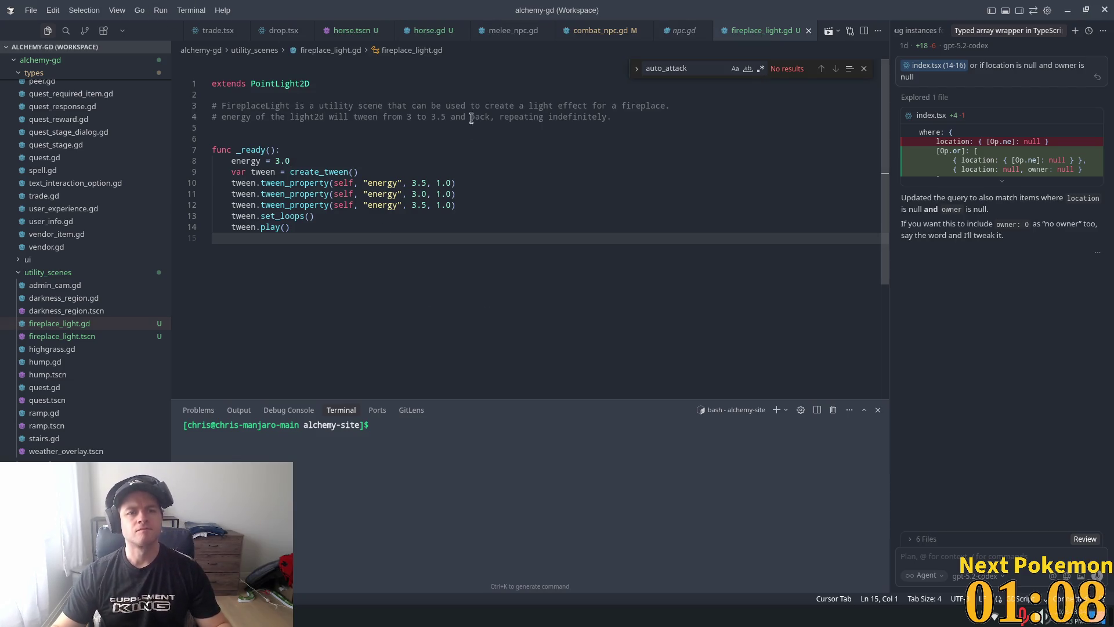
pyautogui.moveTo(653, 113)
pyautogui.mouseDown()
pyautogui.moveTo(406, 123)
pyautogui.moveTo(126, 112)
pyautogui.mouseUp()
pyautogui.press('BackSpace')
pyautogui.press('BackSpace')
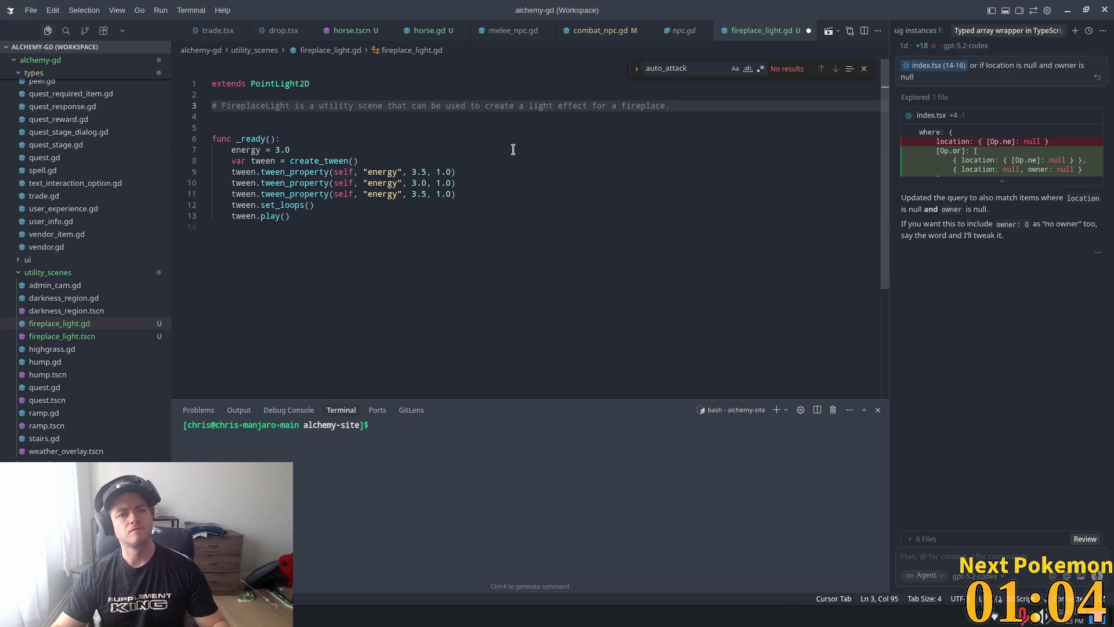
pyautogui.moveTo(322, 216)
pyautogui.mouseDown()
pyautogui.moveTo(210, 119)
pyautogui.moveTo(232, 150)
pyautogui.mouseUp()
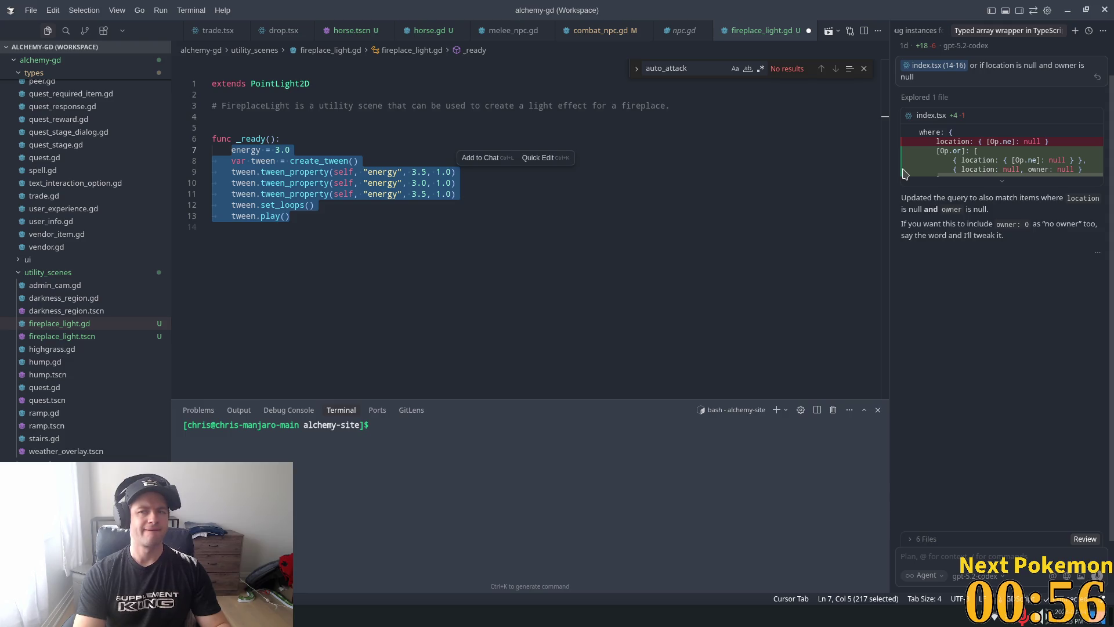
pyautogui.press('BackSpace')
pyautogui.press('BackSpace')
pyautogui.press('BackSpace')
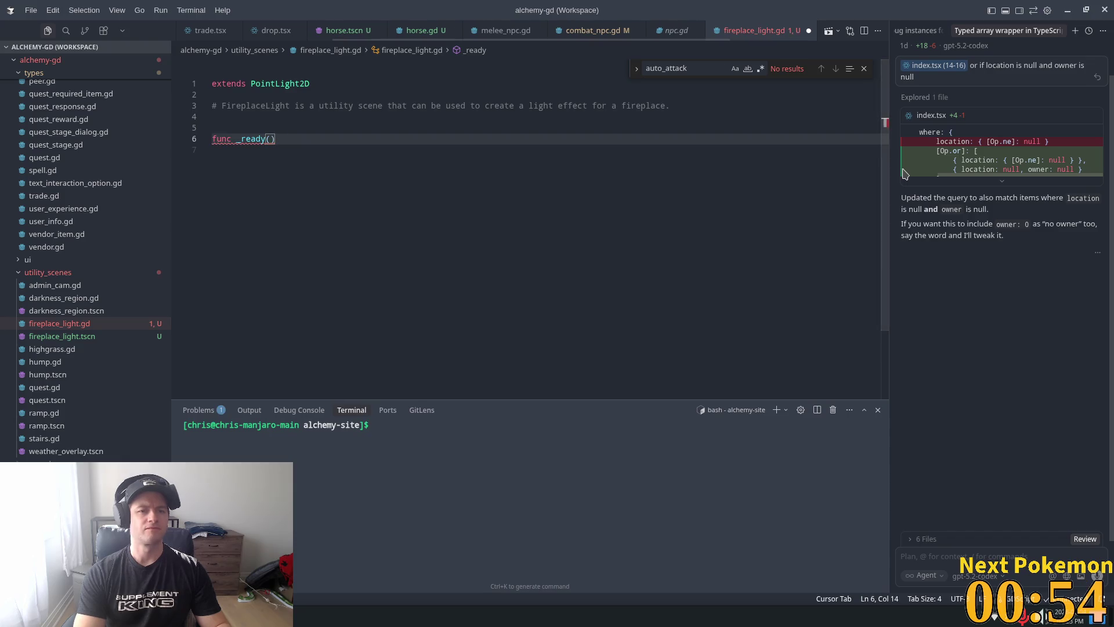
pyautogui.press('BackSpace')
pyautogui.press('BackSpace')
pyautogui.press('BackSpace')
# Step: Write _process(delta) and accept the suggested energy = 3.0 + sin(...) * 0.5 line
pyautogui.write('proc')
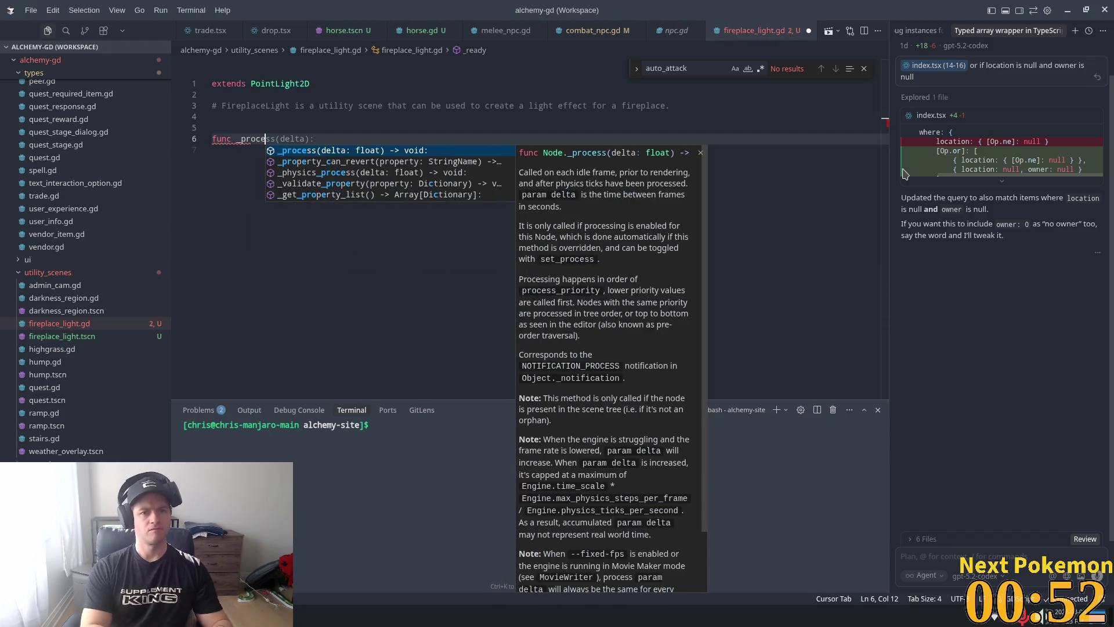
pyautogui.press('Return')
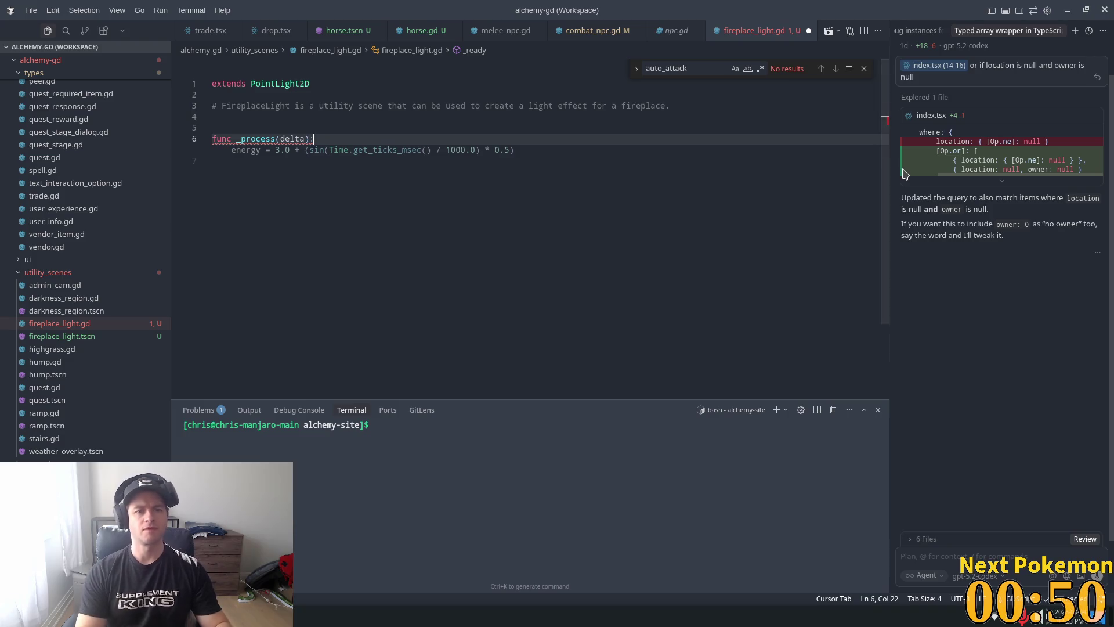
pyautogui.press('Tab')
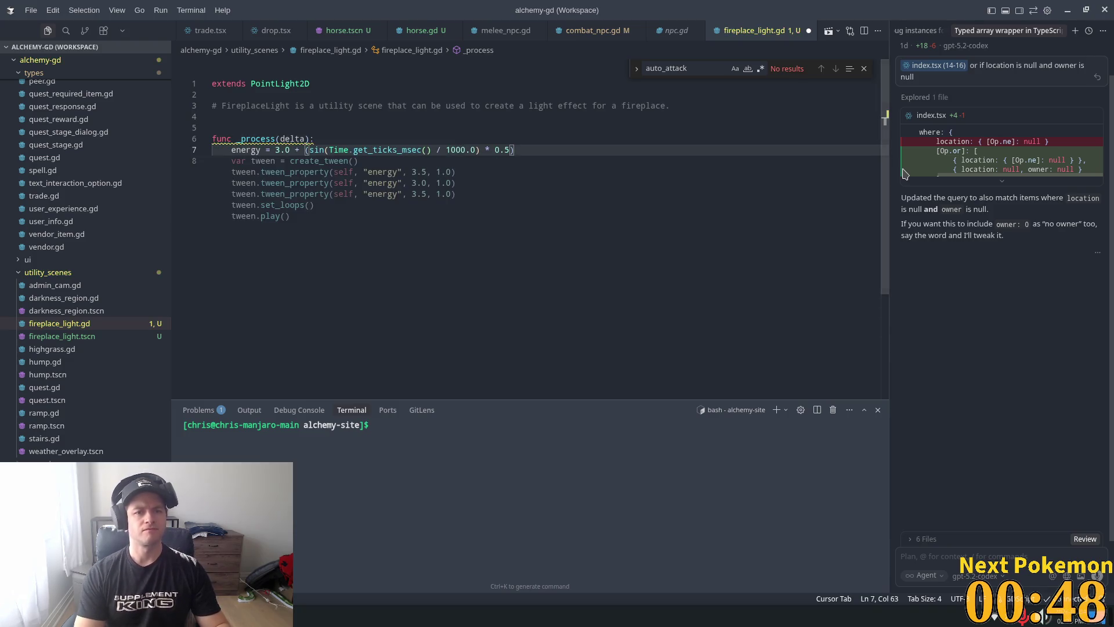
pyautogui.click(357, 129)
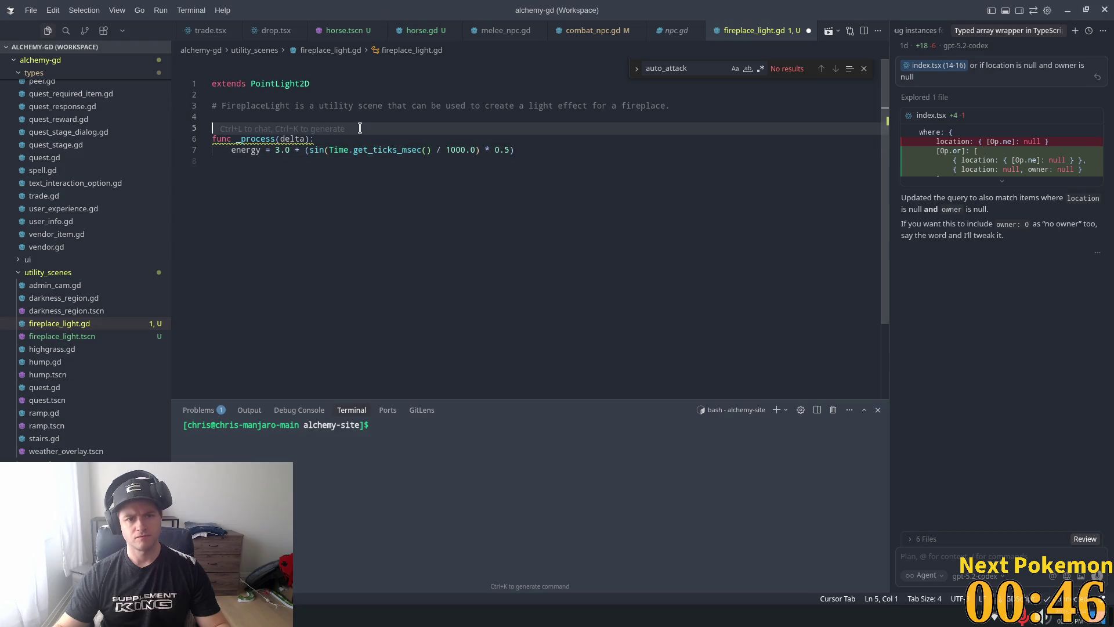
pyautogui.click(326, 172)
pyautogui.click(394, 118)
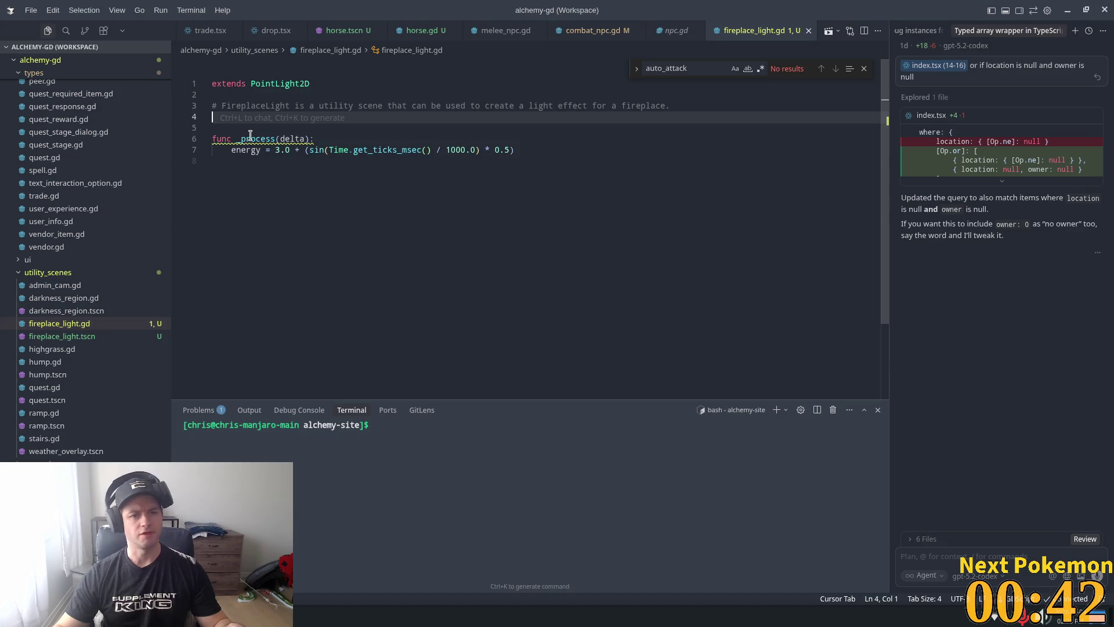
pyautogui.click(280, 139)
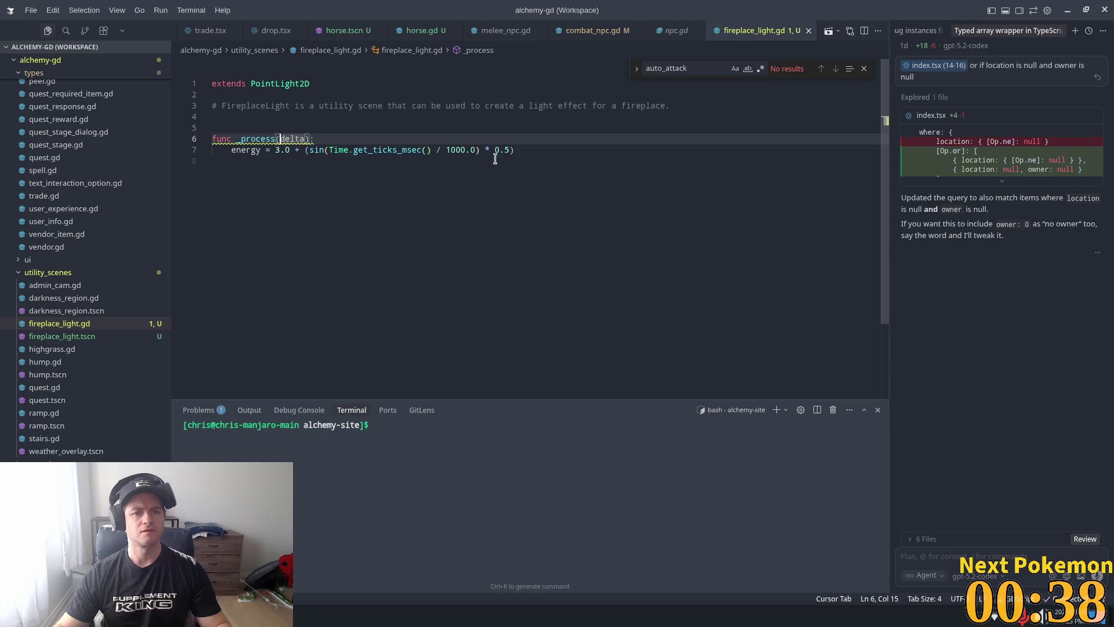
pyautogui.hotkey('alt', 'Tab')
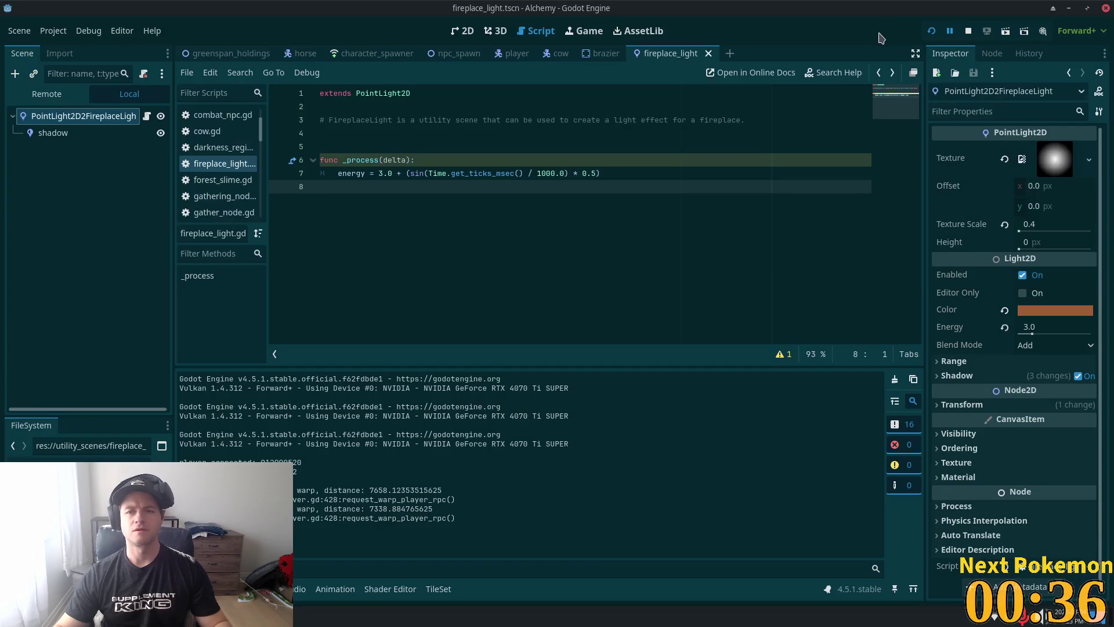
pyautogui.click(931, 30)
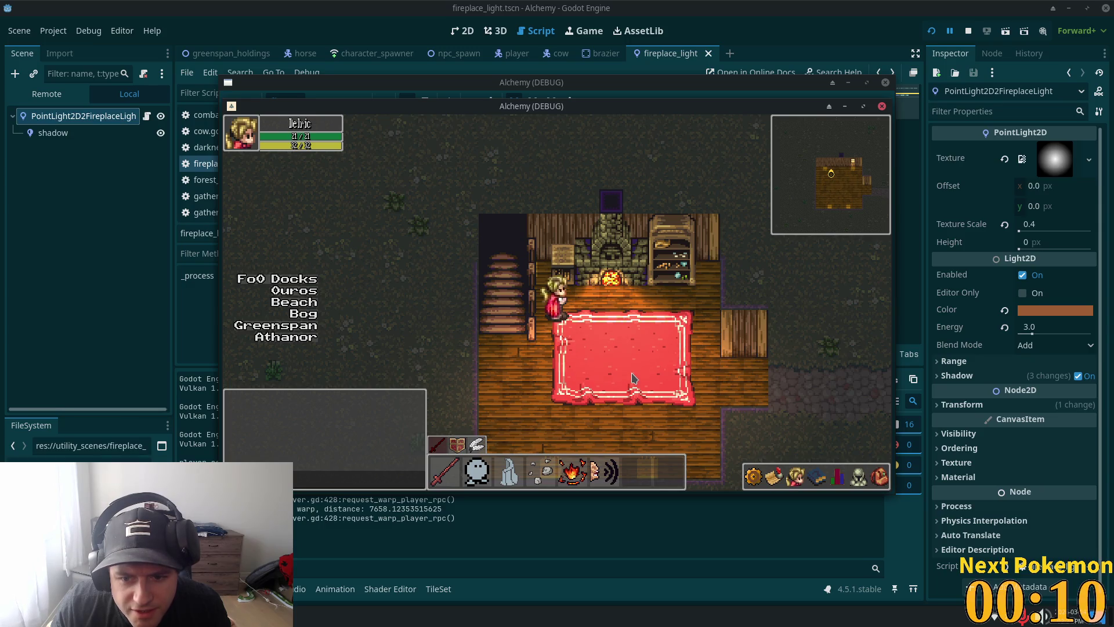
pyautogui.hotkey('alt', 'Tab')
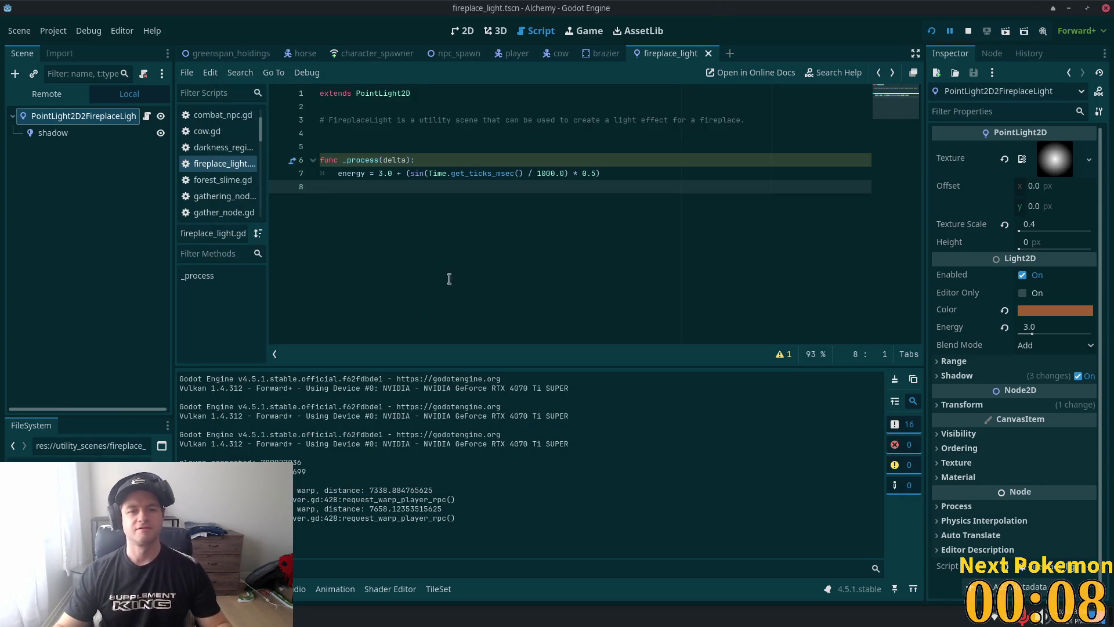
# Step: Delete line 7's energy code and begin a comment: increase energy from 3 and back over
pyautogui.moveTo(602, 173); pyautogui.dragTo(338, 172)
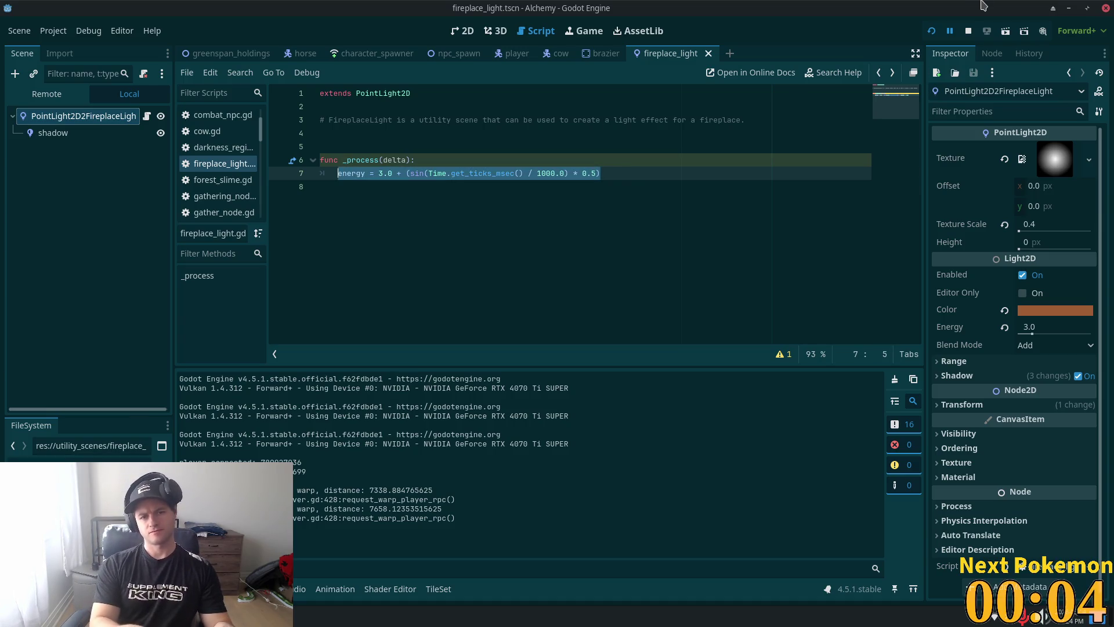
pyautogui.press('BackSpace')
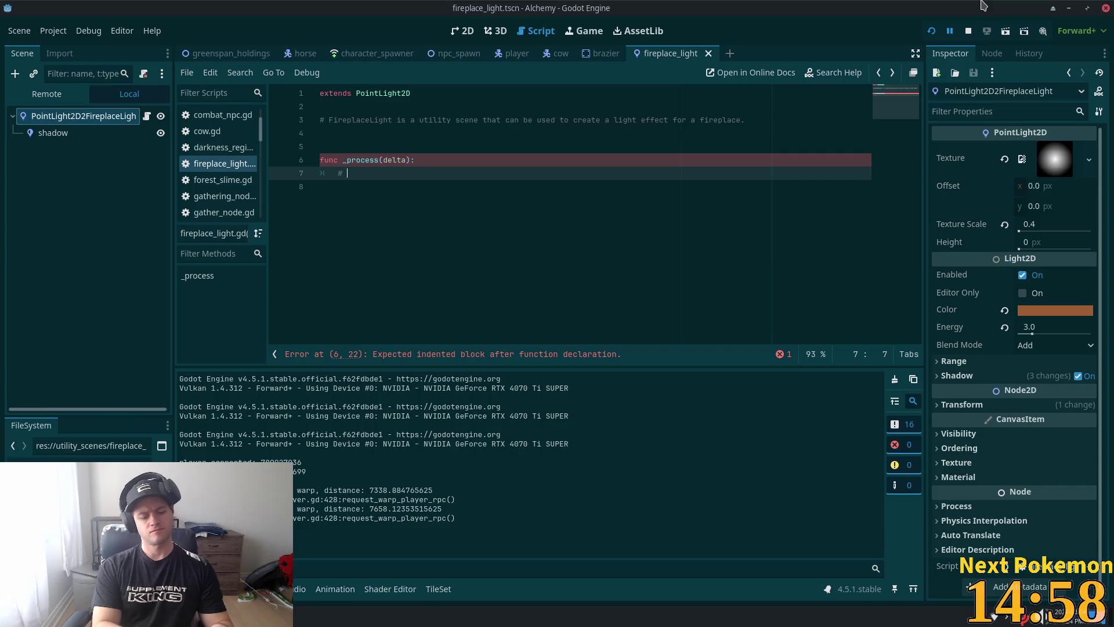
pyautogui.write('inc')
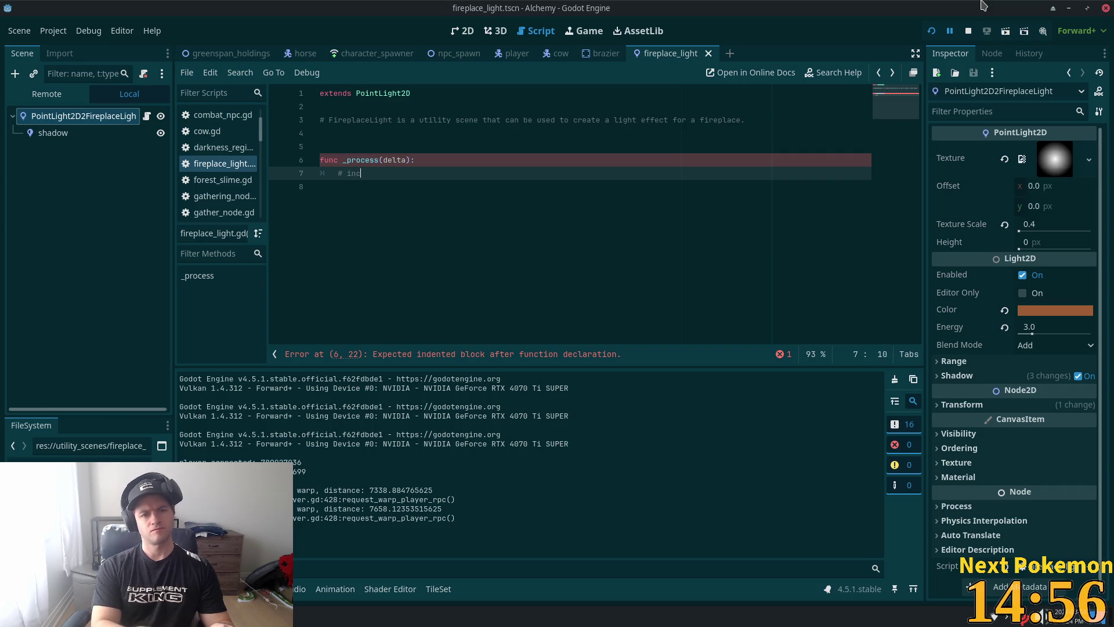
pyautogui.write('rease enery t')
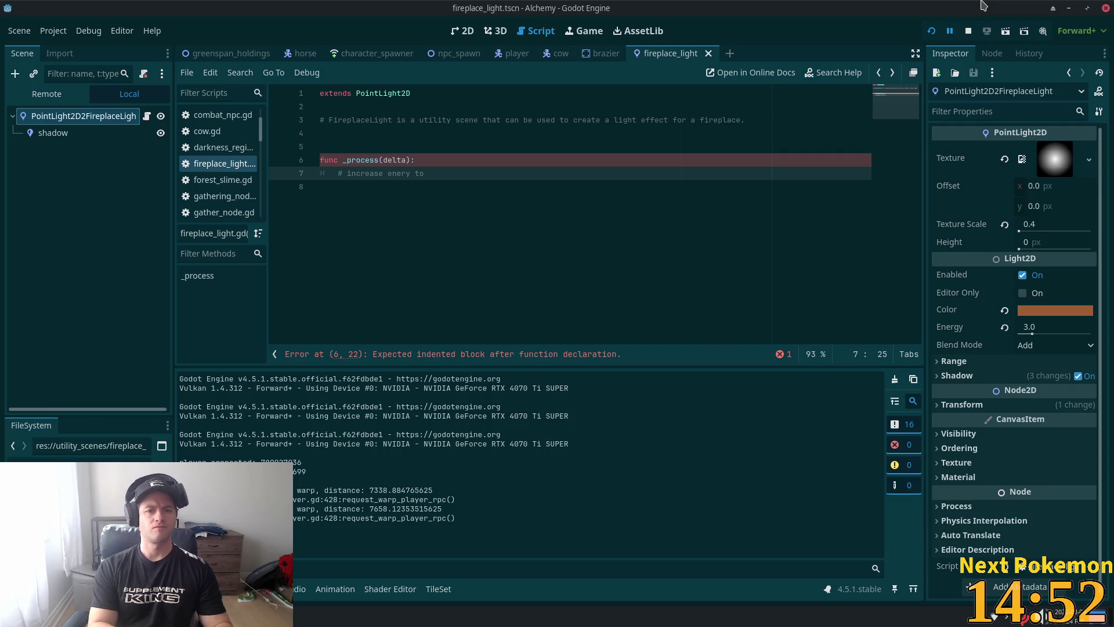
pyautogui.press('BackSpace')
pyautogui.write('fro')
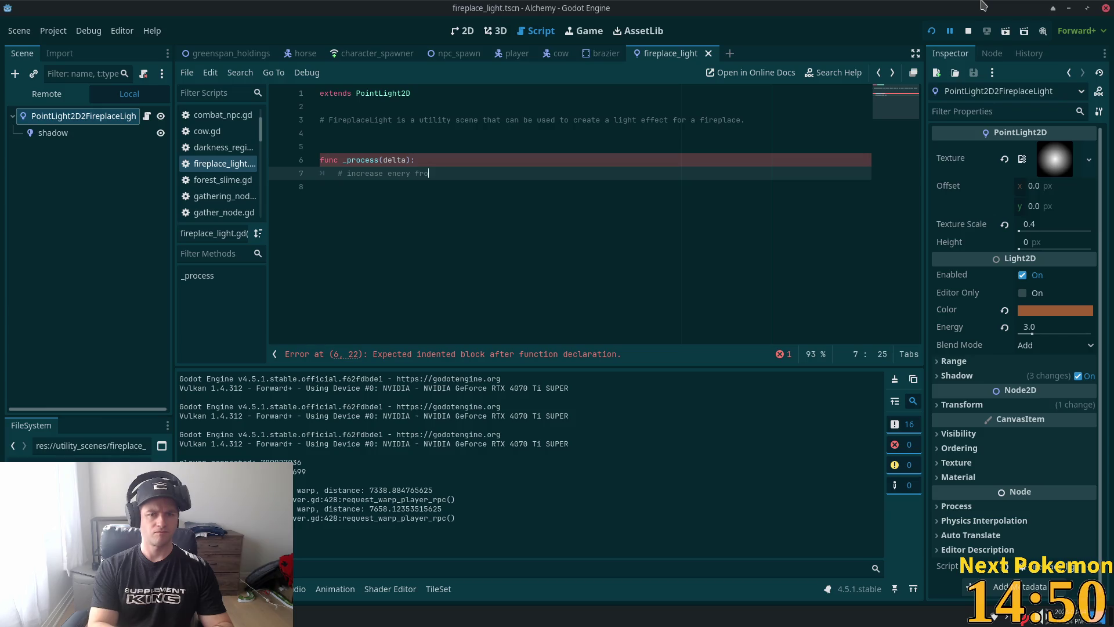
pyautogui.press('BackSpace')
pyautogui.press('BackSpace')
pyautogui.write('3')
pyautogui.press('BackSpace')
pyautogui.write('a')
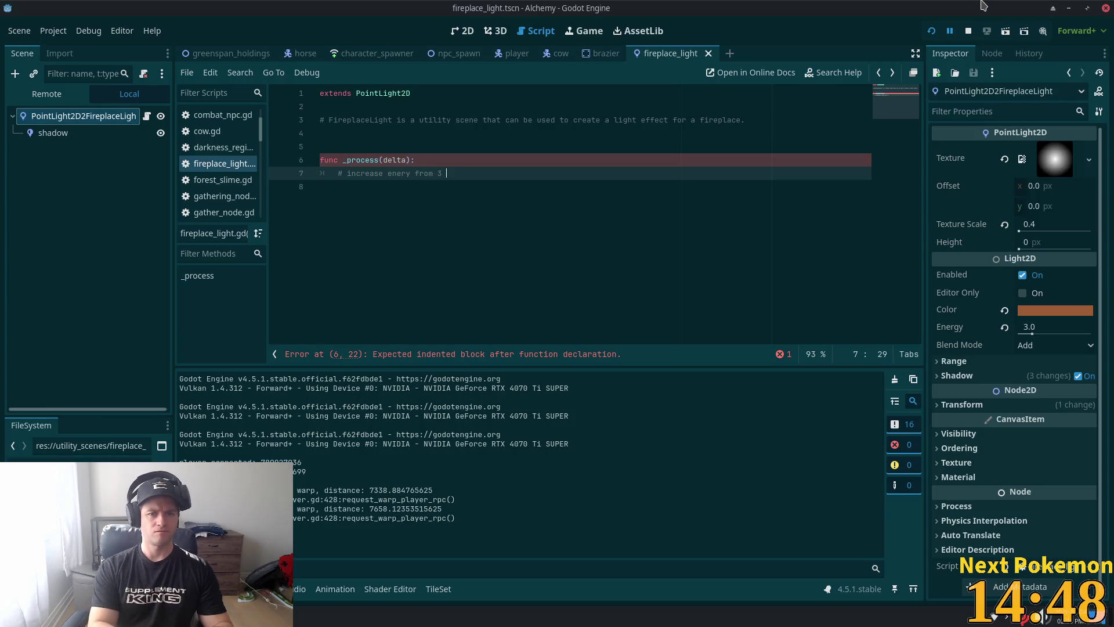
pyautogui.write('nd ')
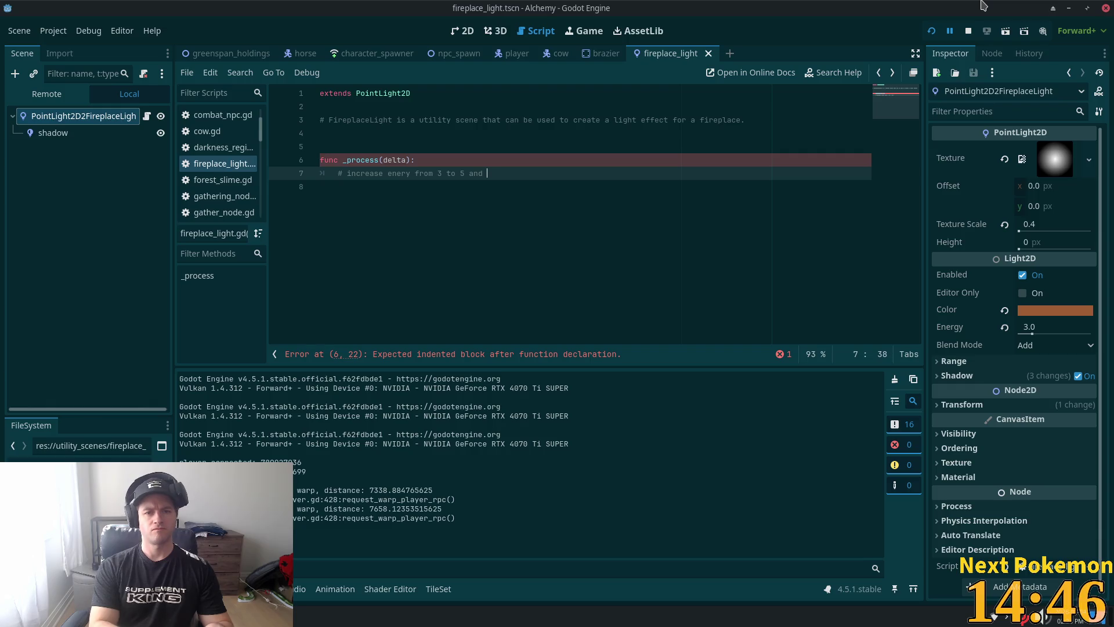
pyautogui.write('black')
pyautogui.press('BackSpace')
pyautogui.press('BackSpace')
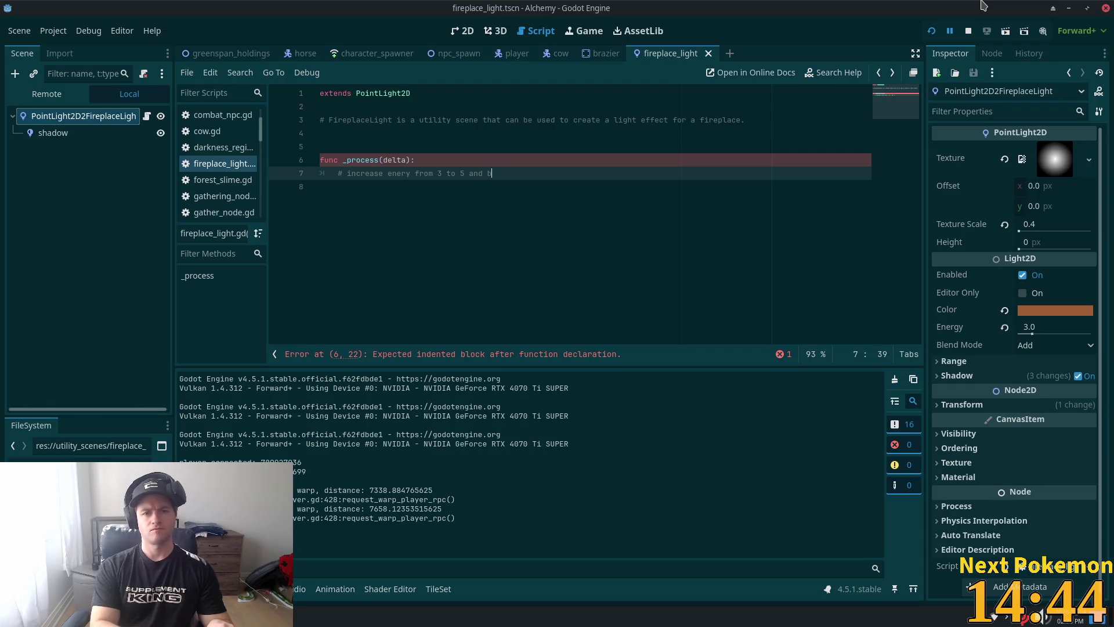
pyautogui.write('k over')
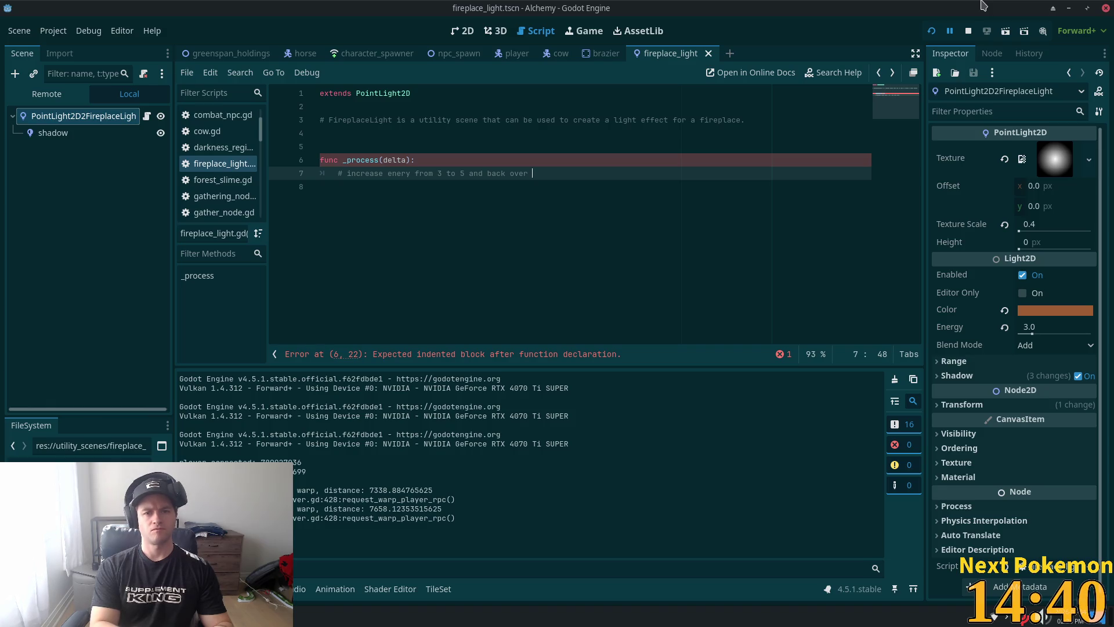
# Step: Add the 3.5 upper value and finish the comment with '2 seconds'
pyautogui.hotkey('ctrl', 'Left')
pyautogui.hotkey('ctrl', 'Left')
pyautogui.write('3.')
pyautogui.press('End')
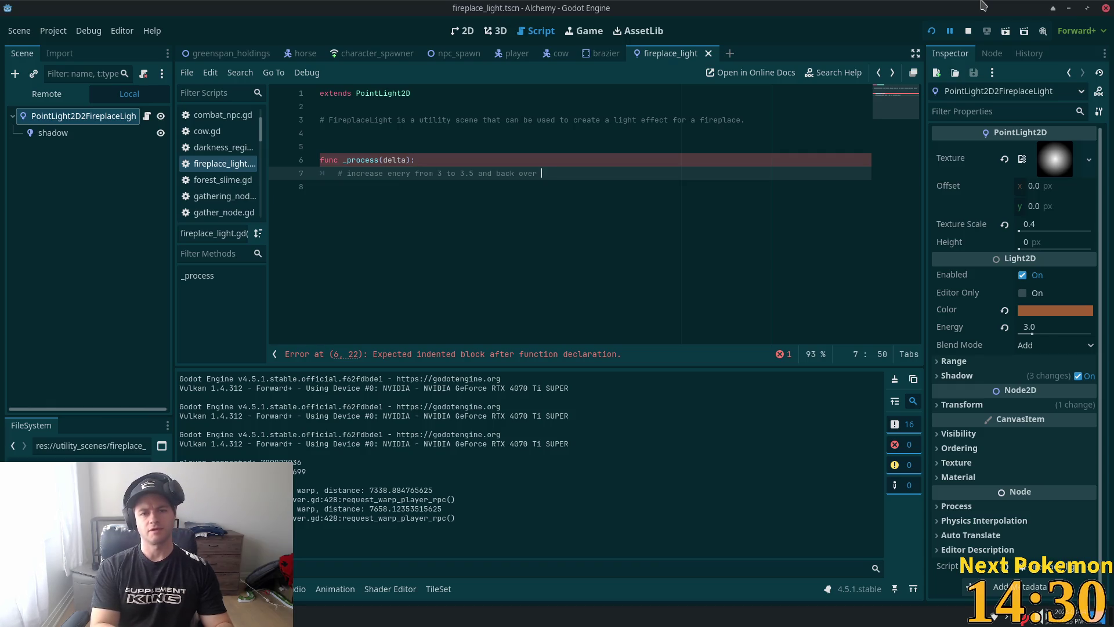
pyautogui.write('2 seconds')
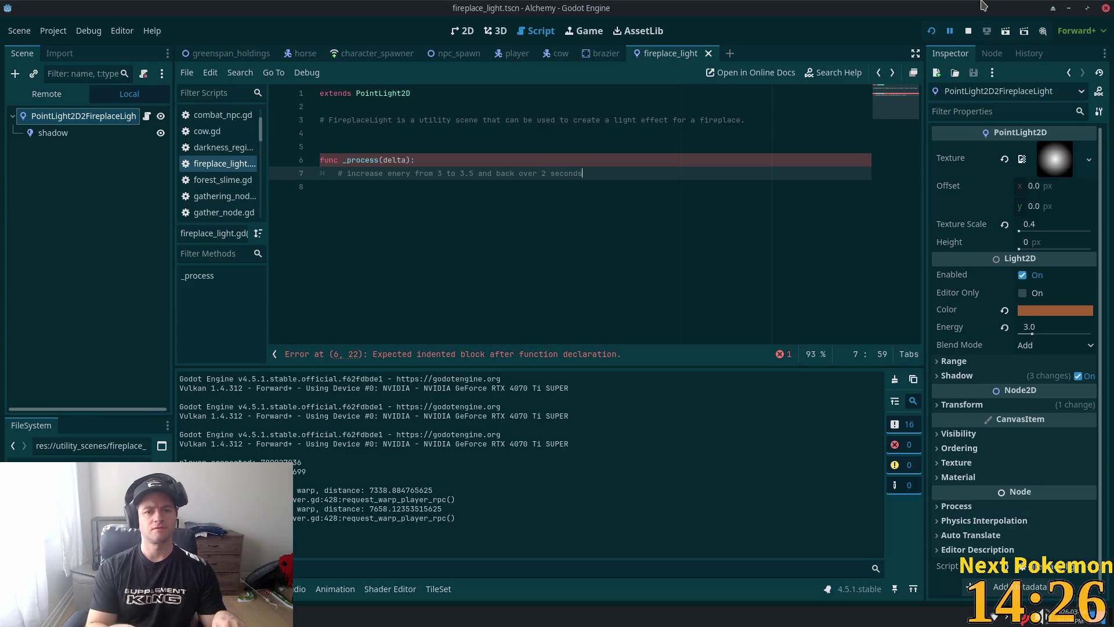
pyautogui.hotkey('shift', 'Home')
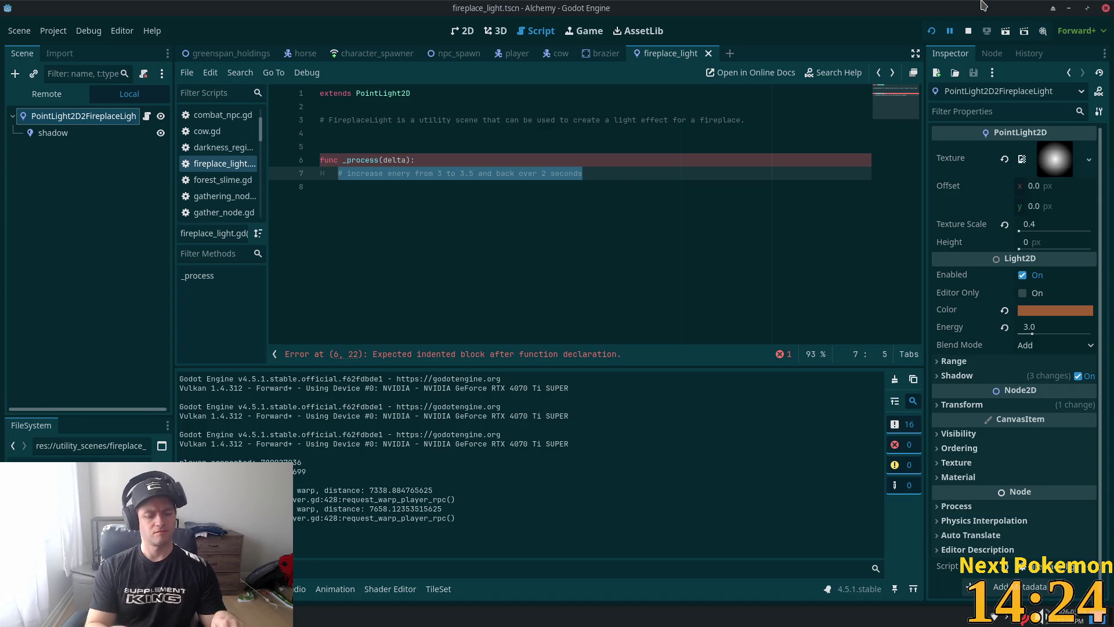
pyautogui.hotkey('alt', 'Tab')
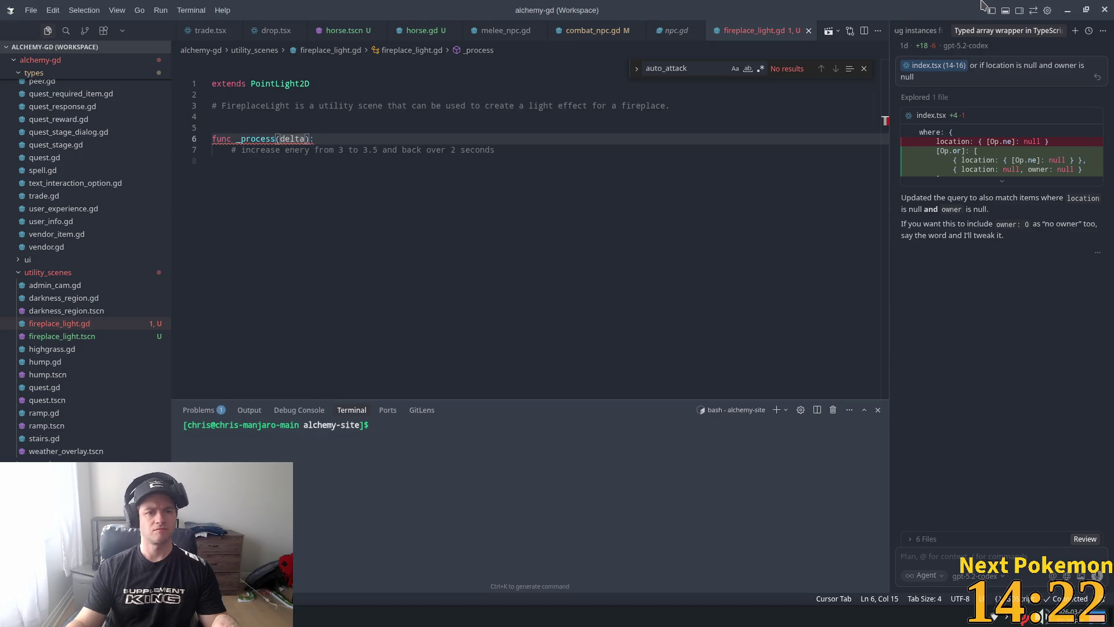
# Step: Accept Cursor's looping tween code: energy to 3.5 and back to 3.0, two seconds each
pyautogui.click(501, 140)
pyautogui.click(510, 155)
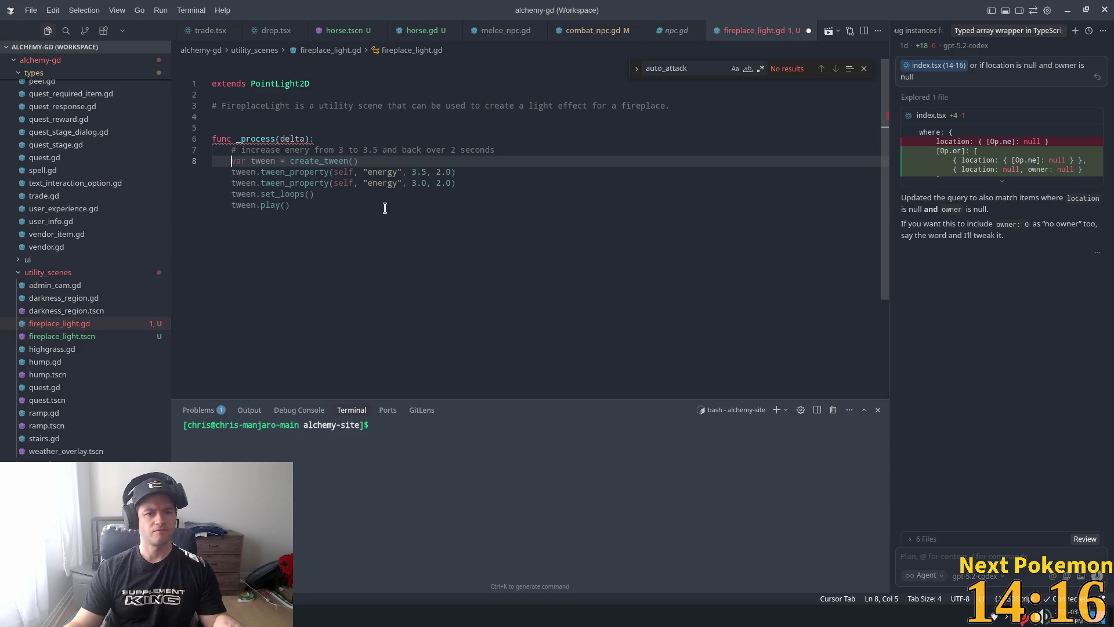
pyautogui.press('Tab')
pyautogui.click(386, 119)
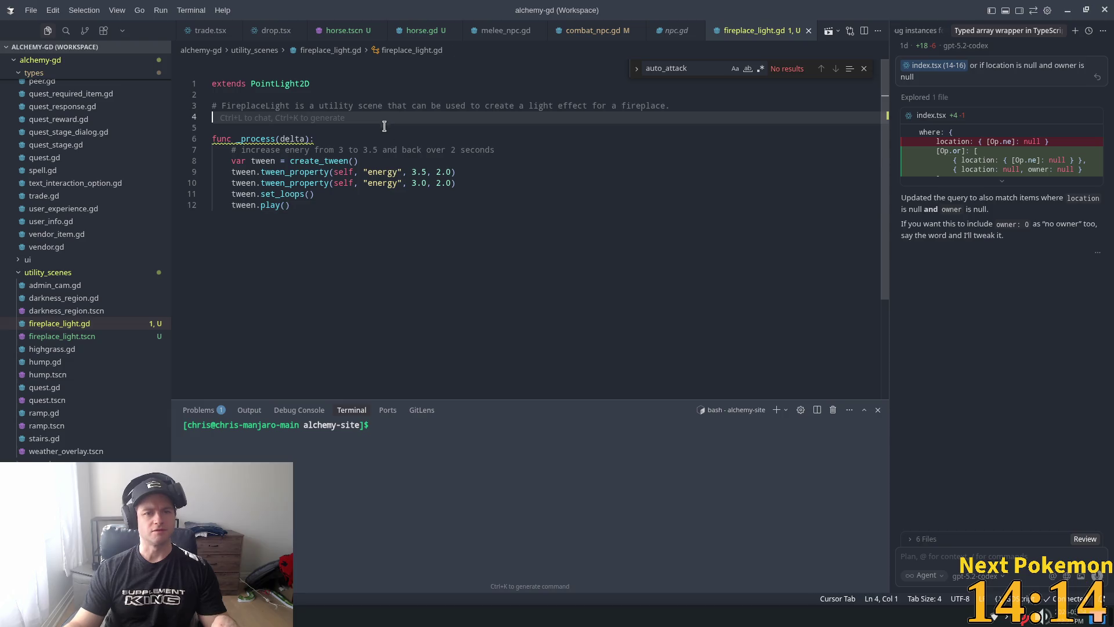
pyautogui.click(274, 139)
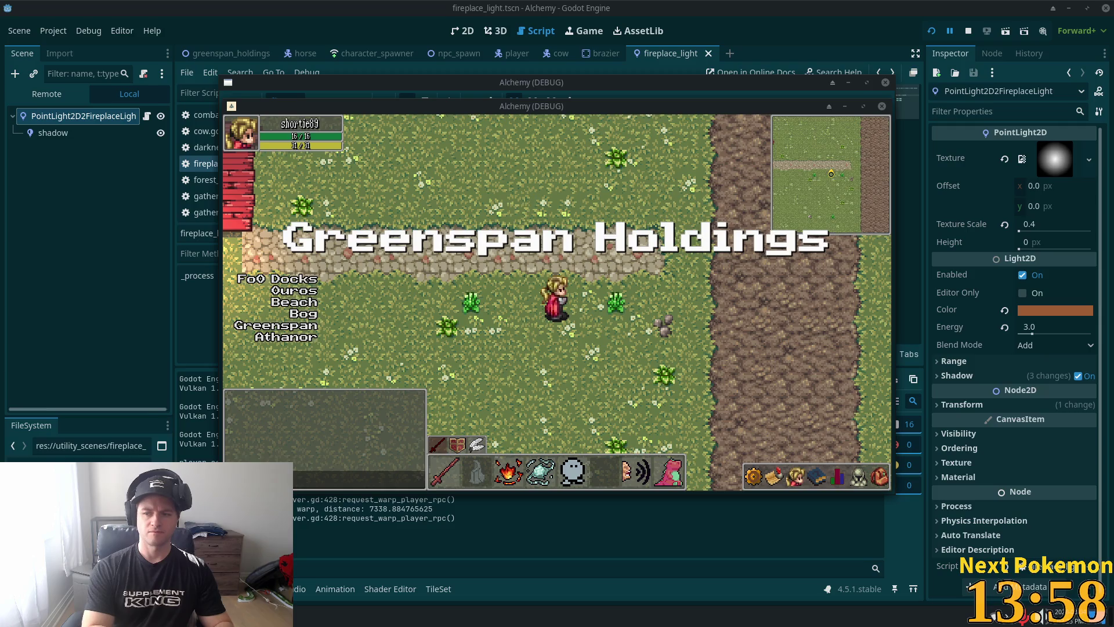
# Step: Walk the character across the red rug to the fireplace, then return to the editor
pyautogui.press('i')
pyautogui.press('i')
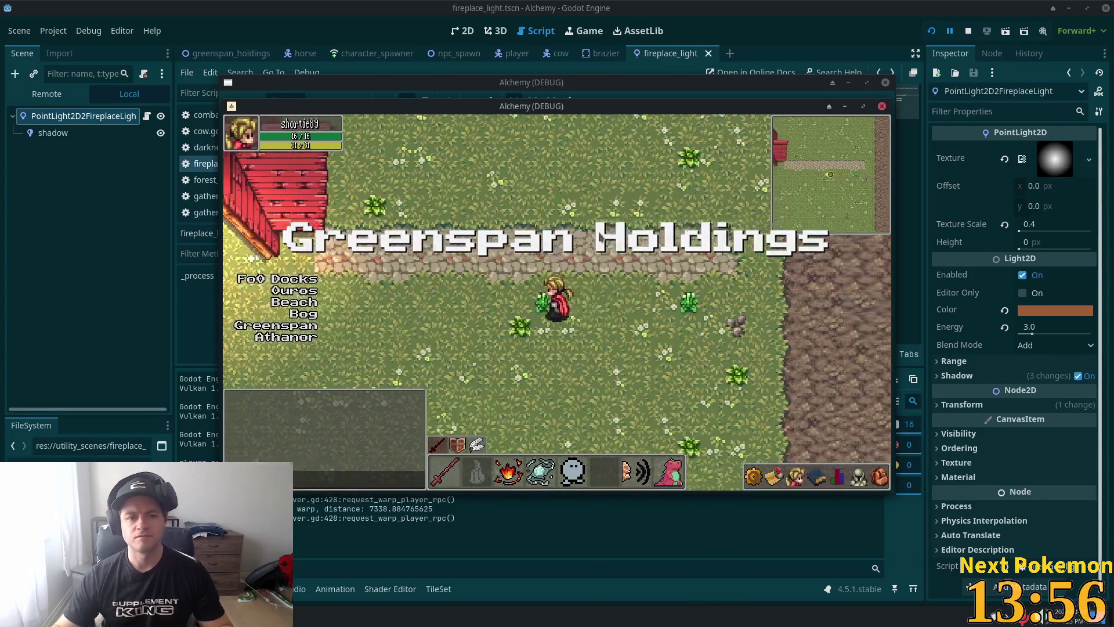
pyautogui.click(530, 234)
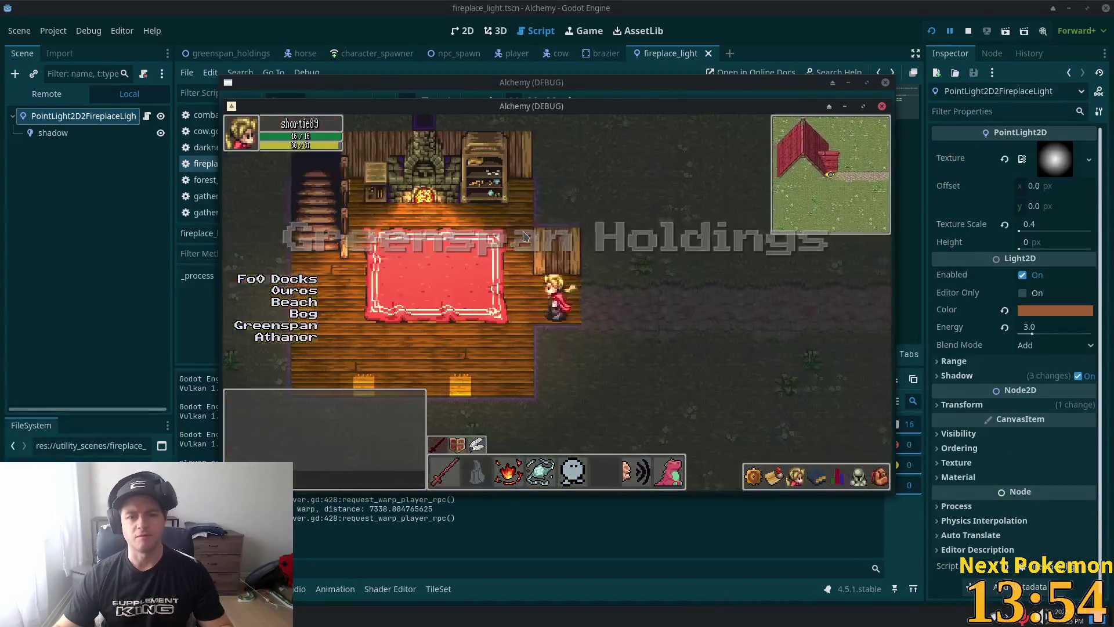
pyautogui.click(518, 245)
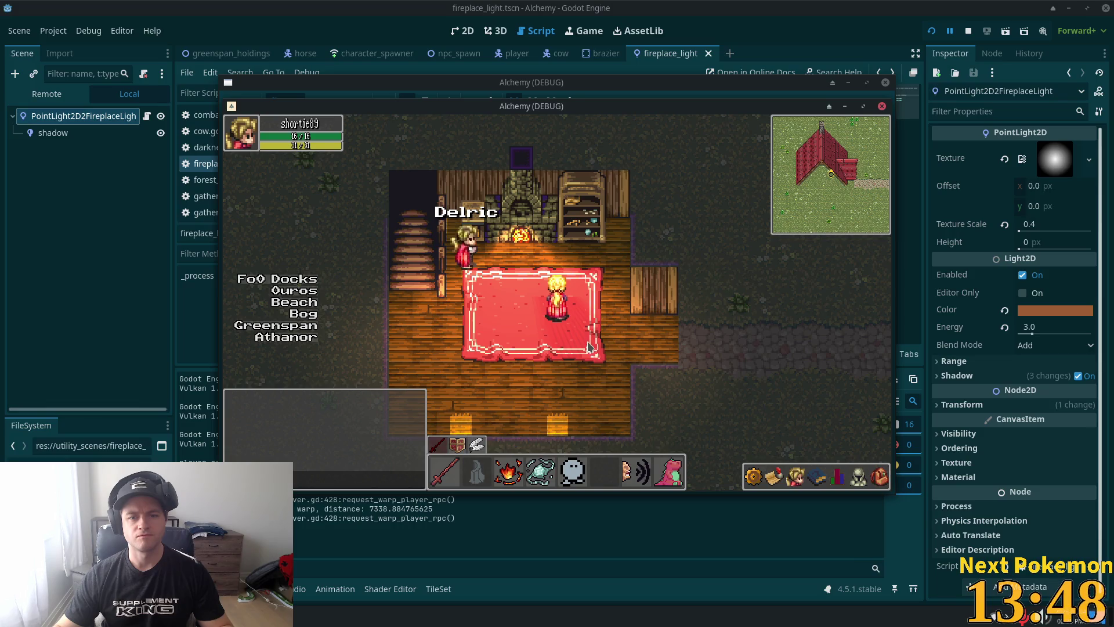
pyautogui.click(787, 21)
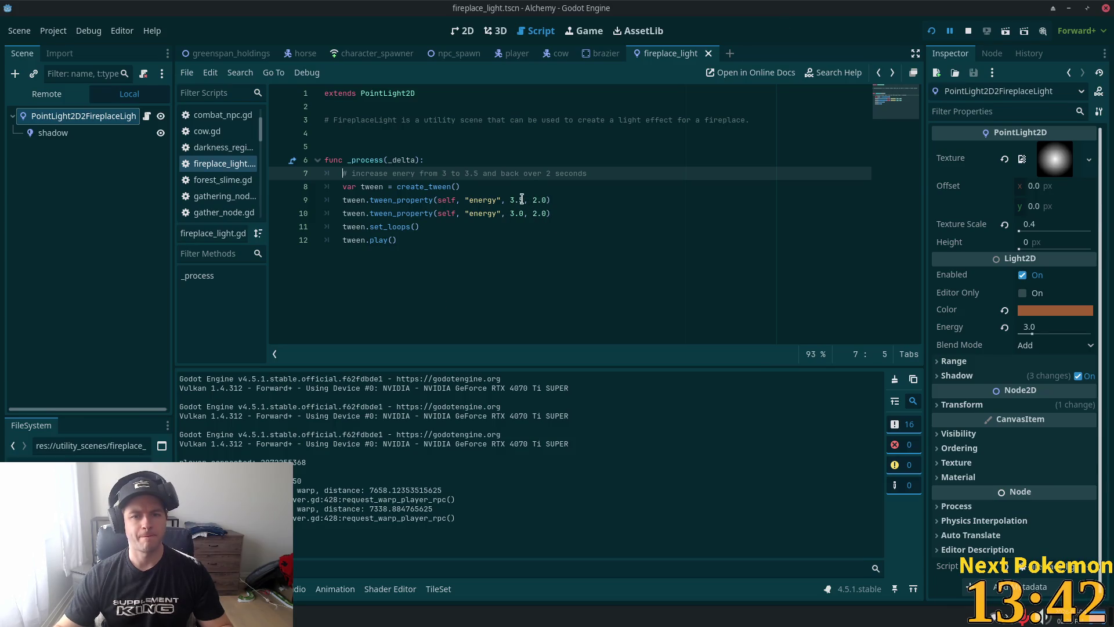
pyautogui.click(523, 200)
pyautogui.moveTo(524, 200); pyautogui.dragTo(509, 201)
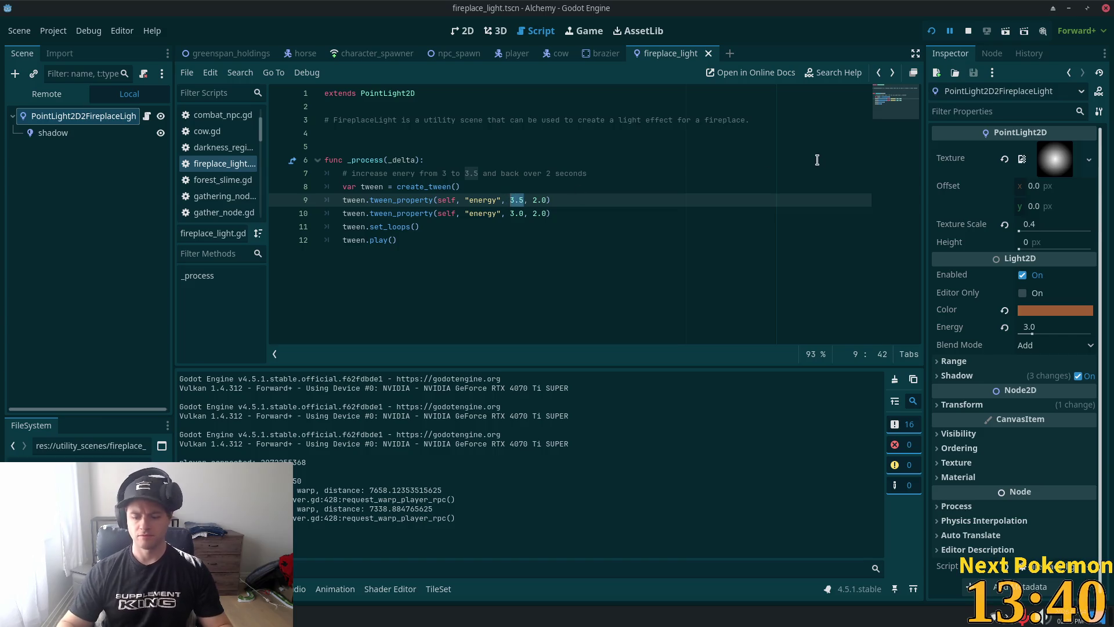
pyautogui.write('50')
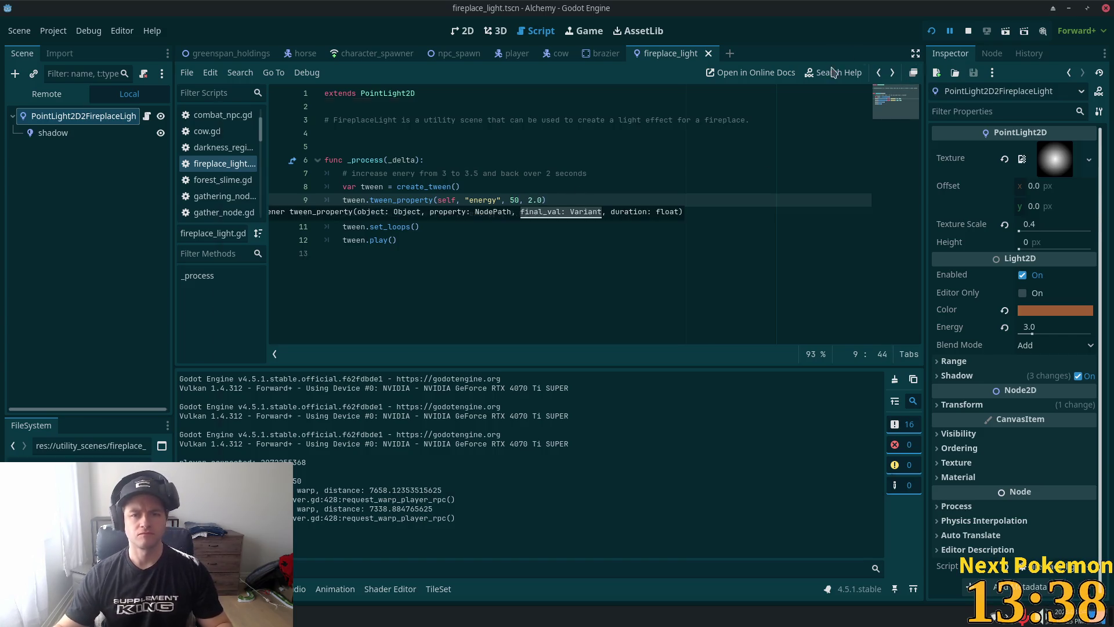
pyautogui.press('F5')
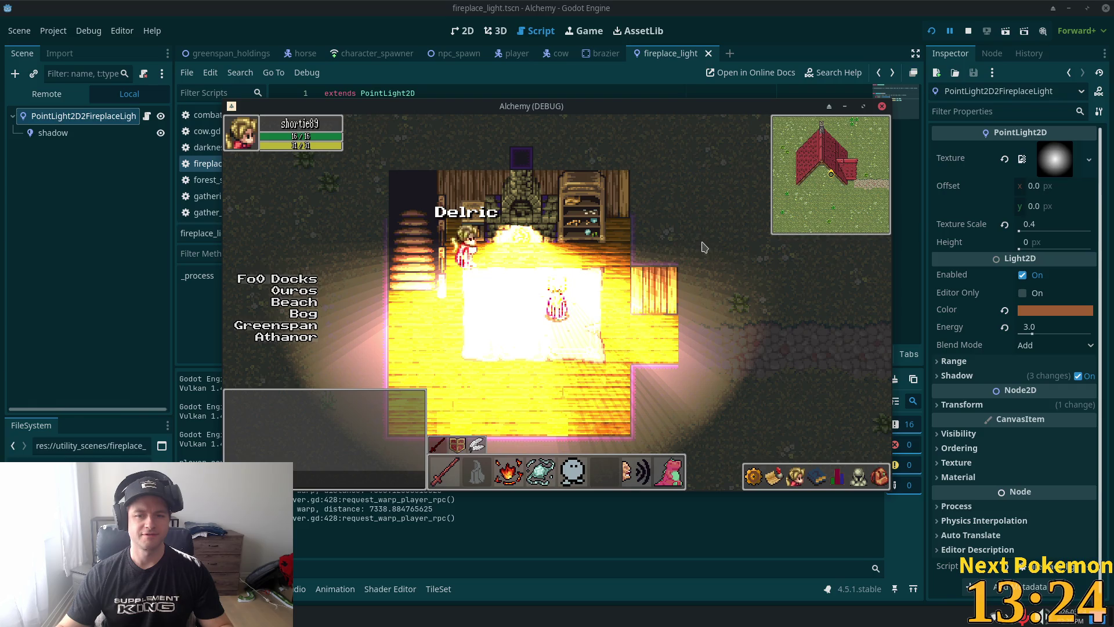
pyautogui.hotkey('alt', 'Tab')
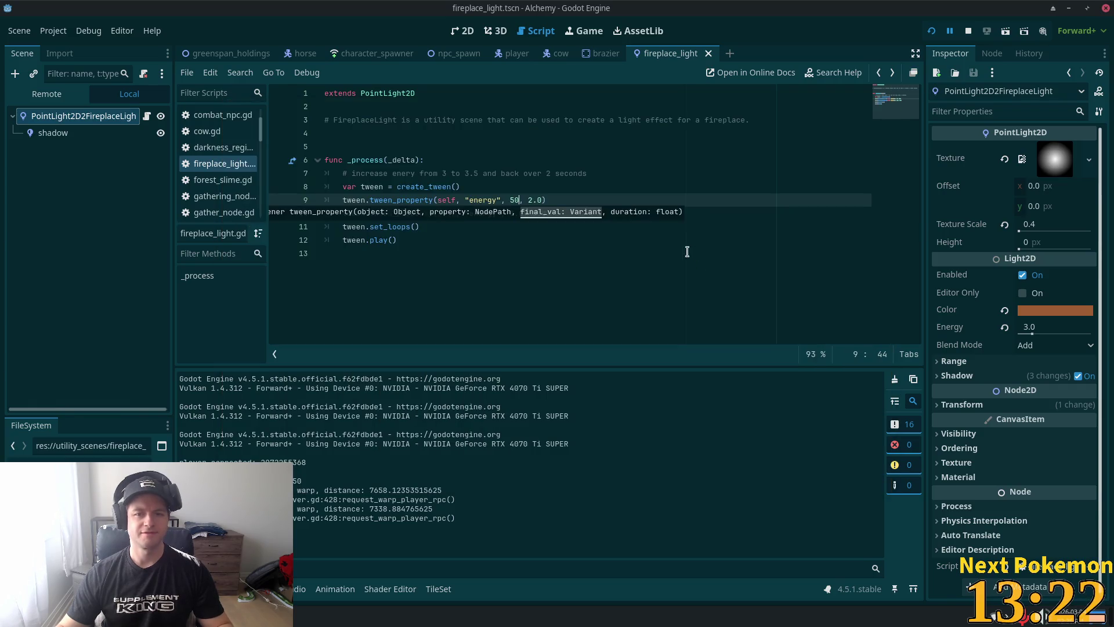
pyautogui.click(504, 199)
pyautogui.moveTo(523, 200); pyautogui.dragTo(511, 201)
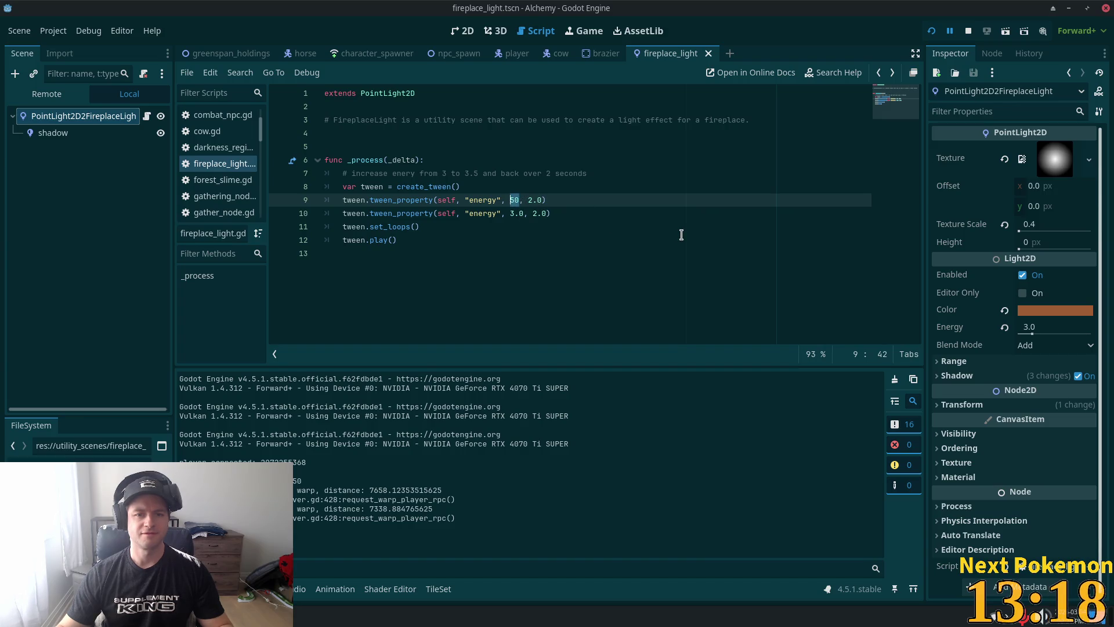
pyautogui.write('3.5')
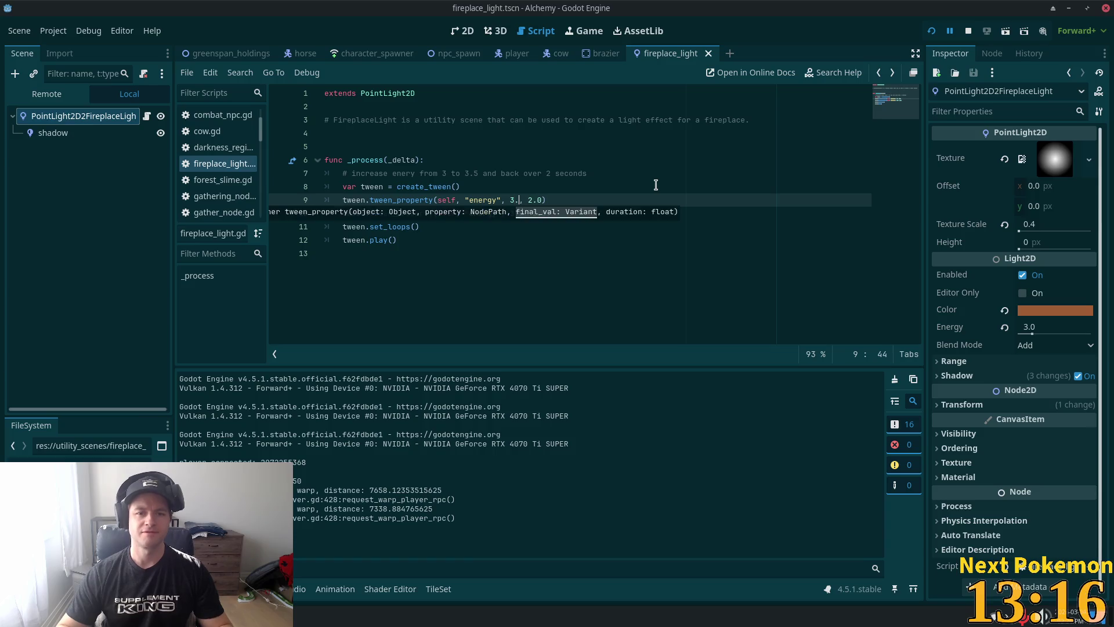
# Step: Add lines 8–12 to Cursor chat and ask why the glow isn't increasing and decreasing
pyautogui.click(692, 156)
pyautogui.hotkey('alt', 'Tab')
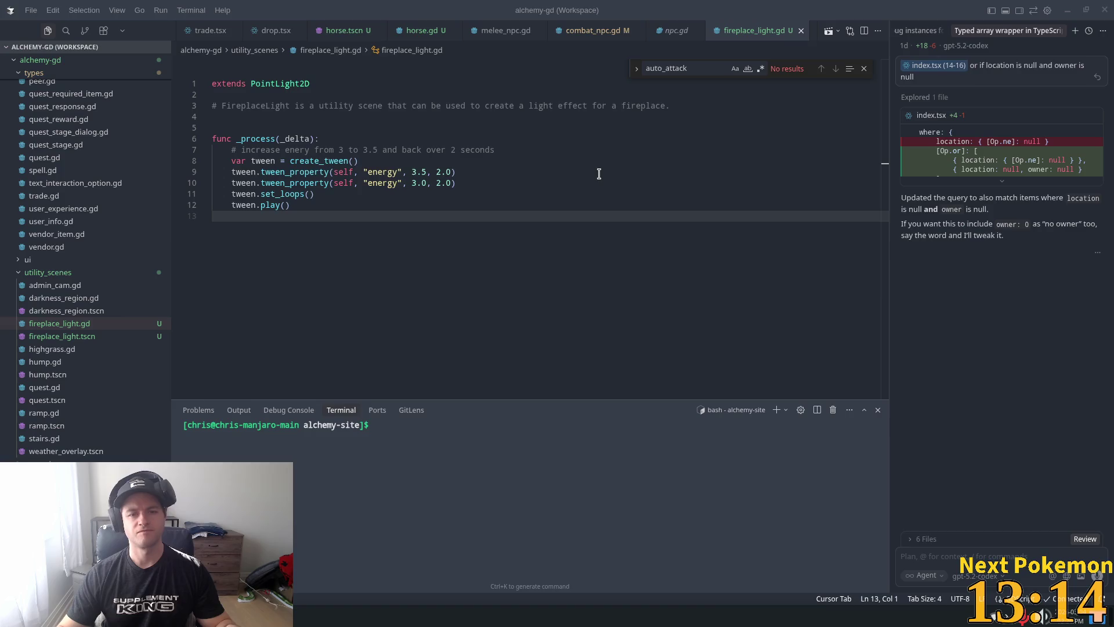
pyautogui.moveTo(331, 203); pyautogui.dragTo(230, 161)
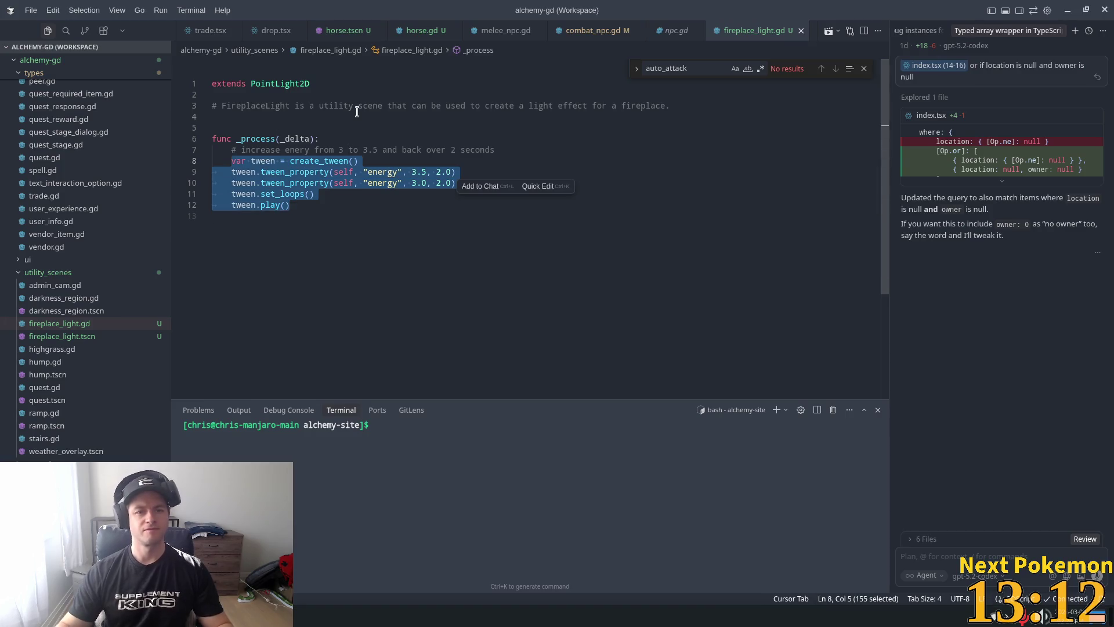
pyautogui.hotkey('ctrl', 'l')
pyautogui.write('th')
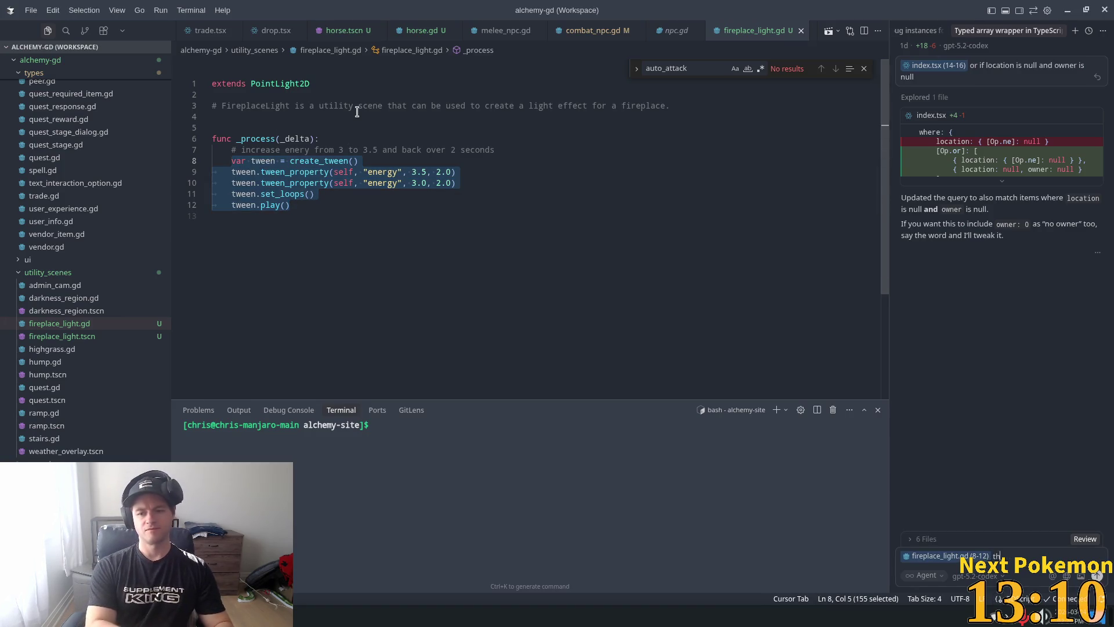
pyautogui.write("is doesn't appear")
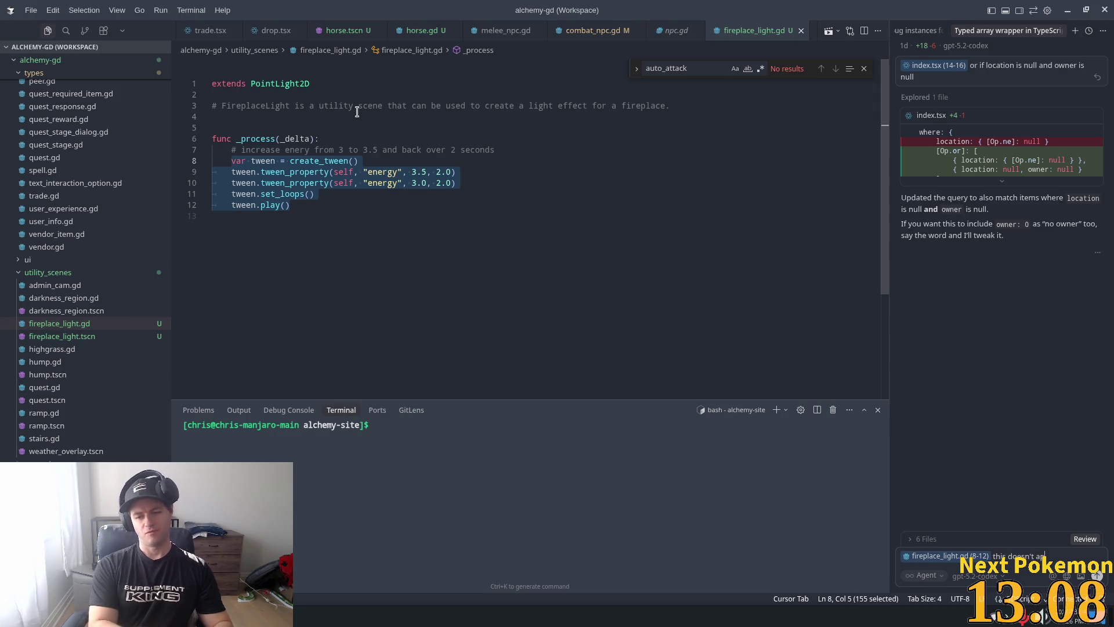
pyautogui.write(' to')
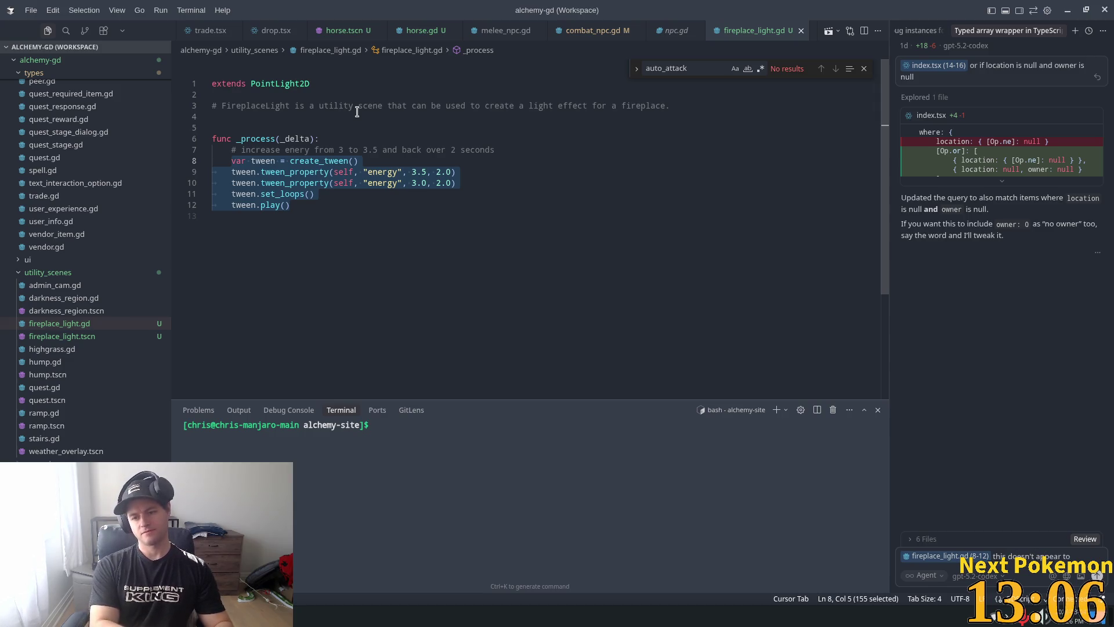
pyautogui.write(' be')
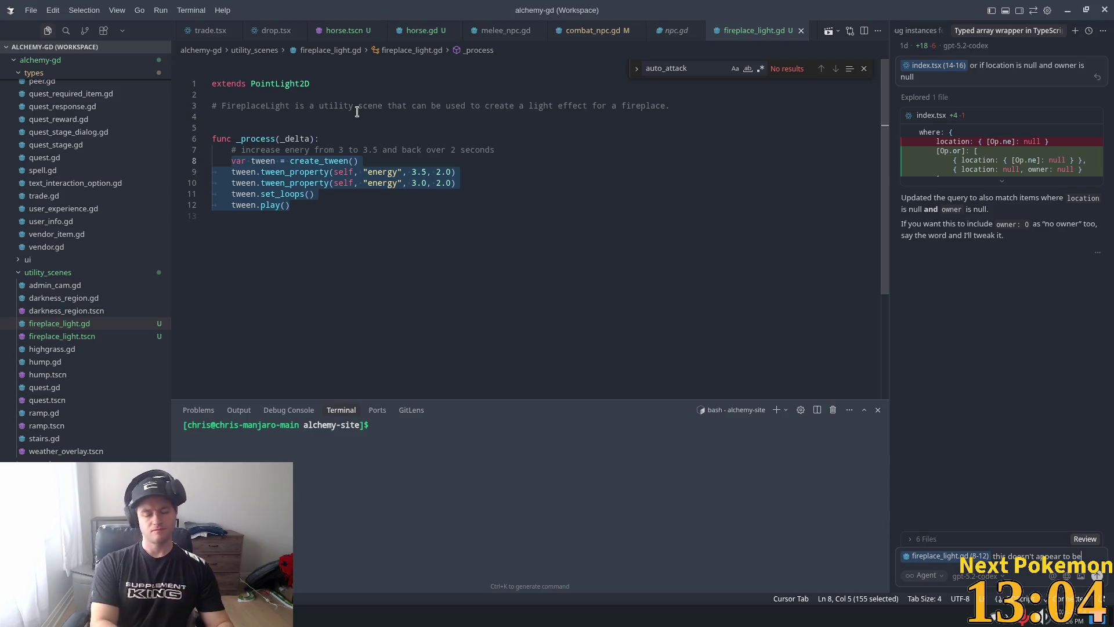
pyautogui.write(' mak')
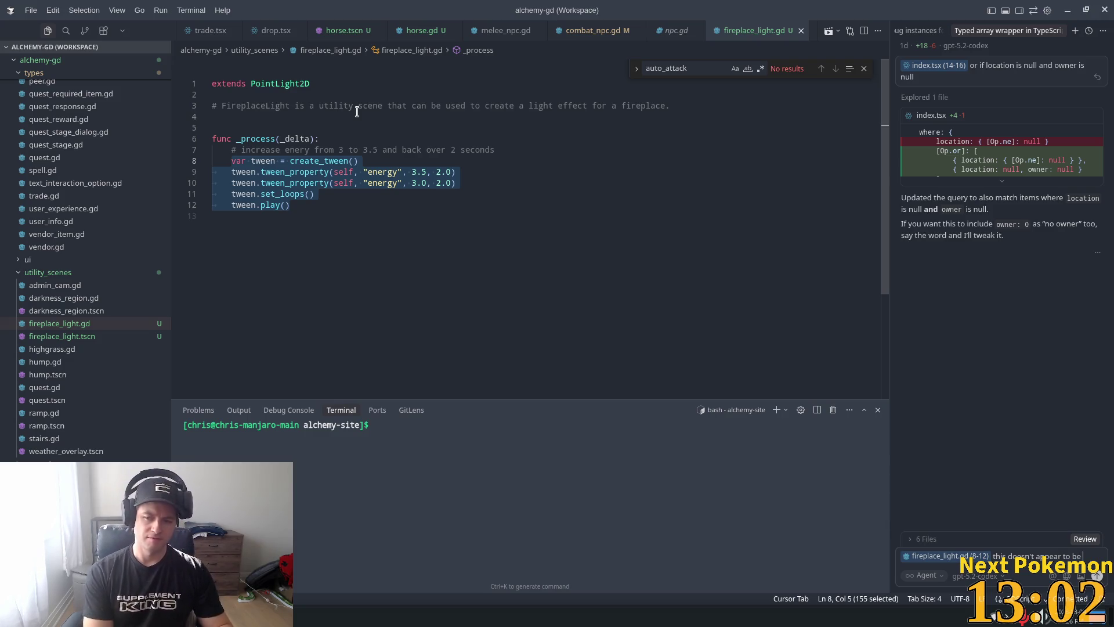
pyautogui.write('ing the')
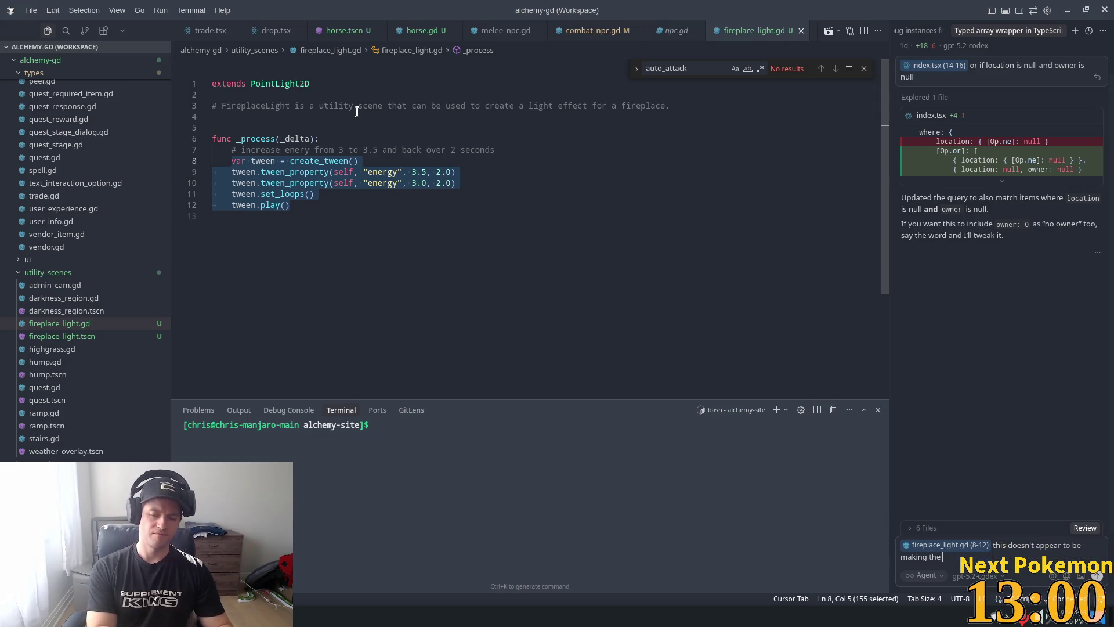
pyautogui.write(' glow increase')
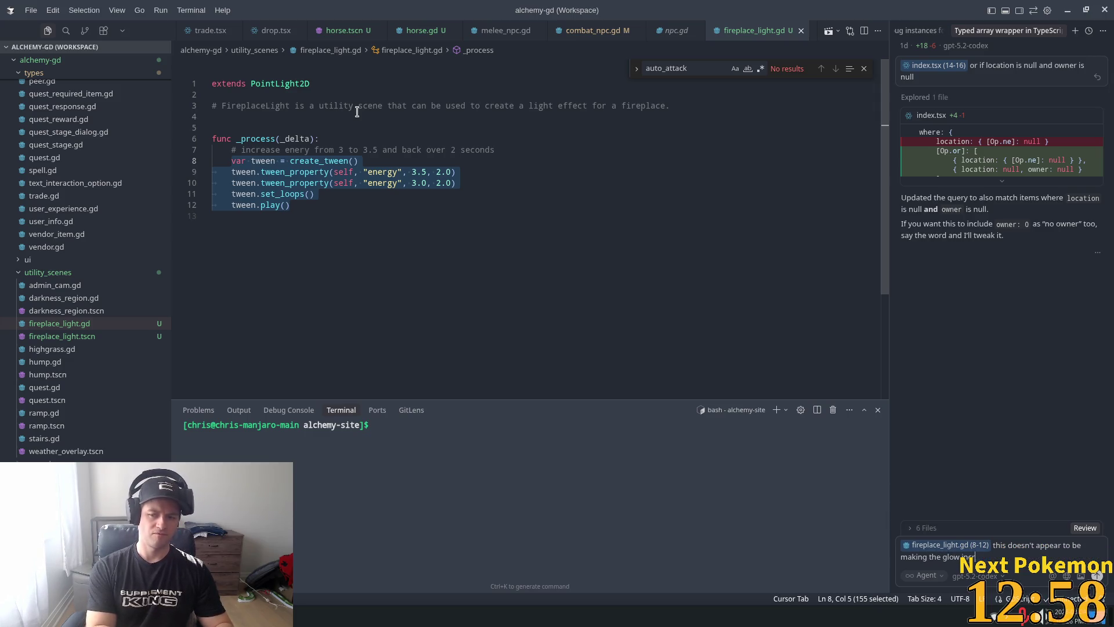
pyautogui.write(' and decr')
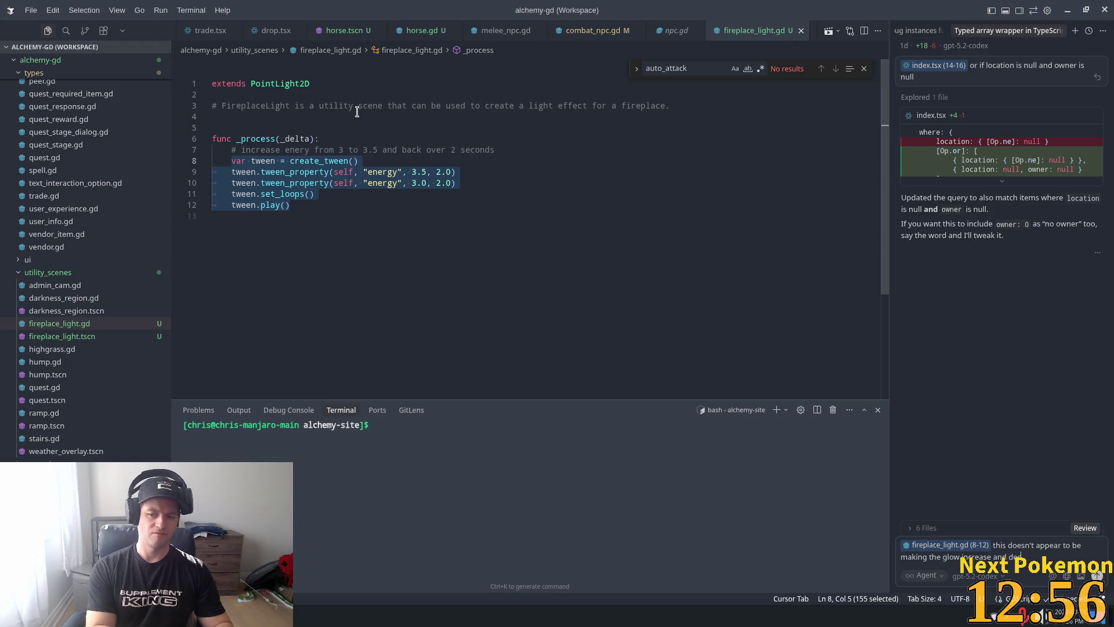
pyautogui.write('ease.')
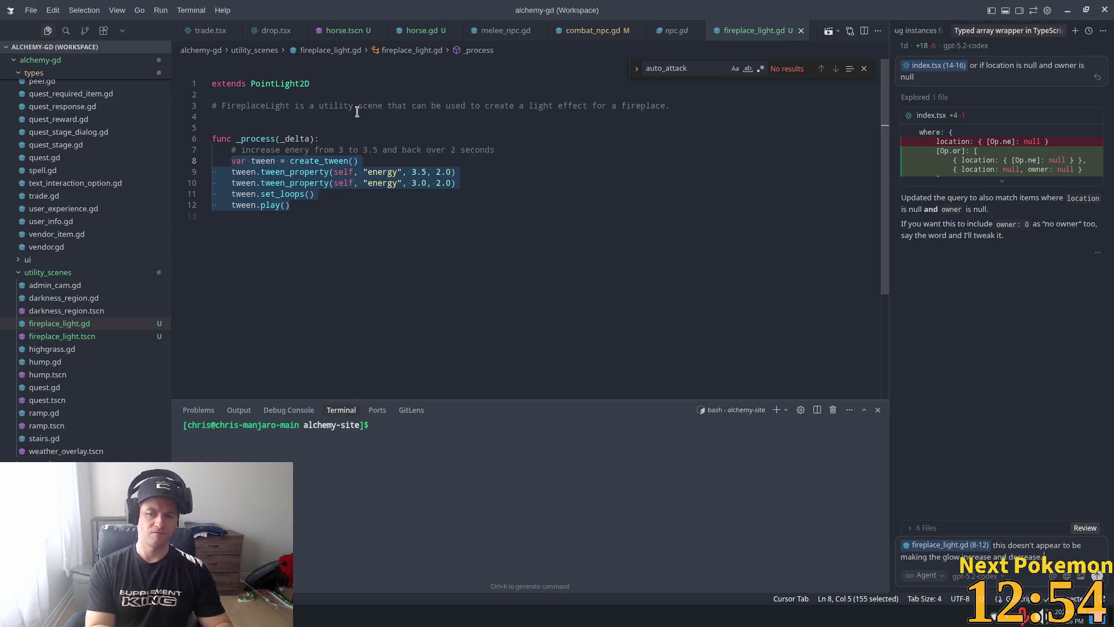
pyautogui.write(' It looks')
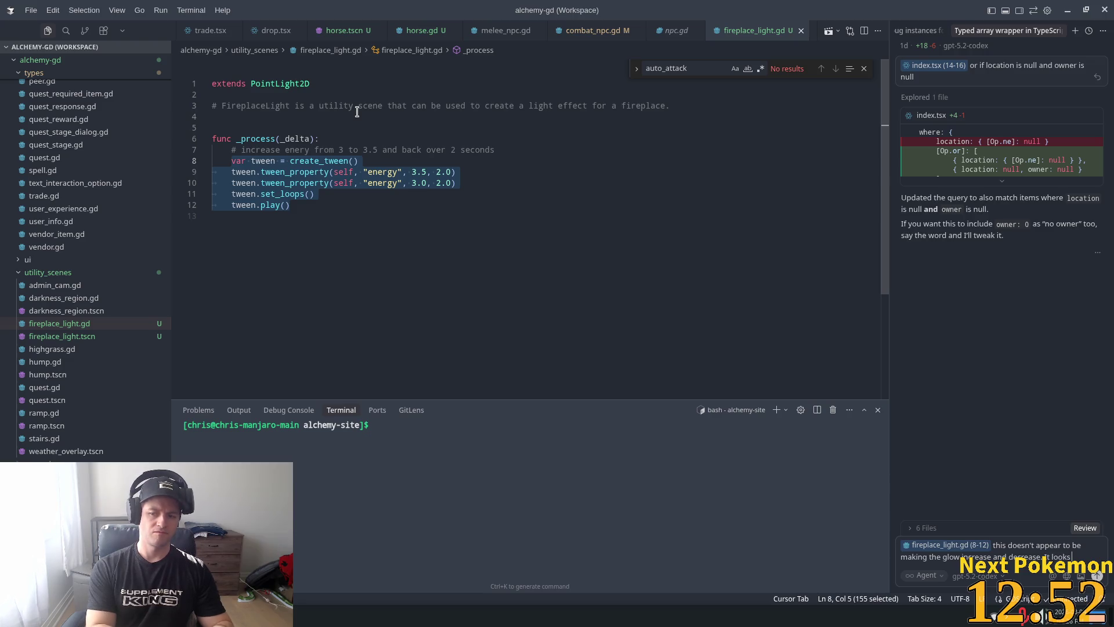
pyautogui.write(' like its just st')
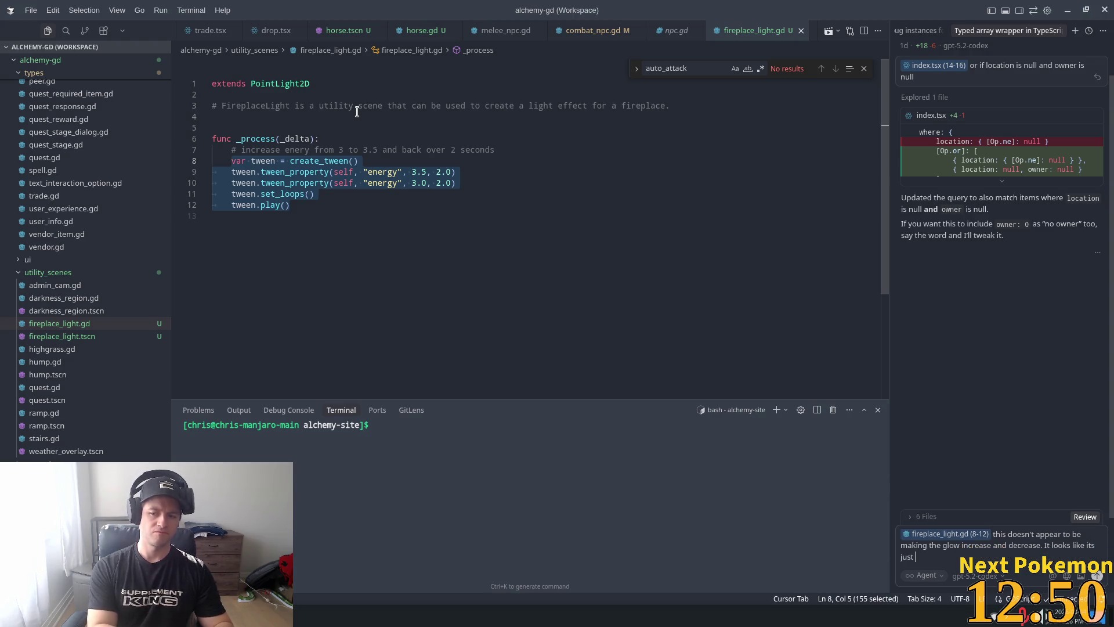
pyautogui.write('uck at 3.5')
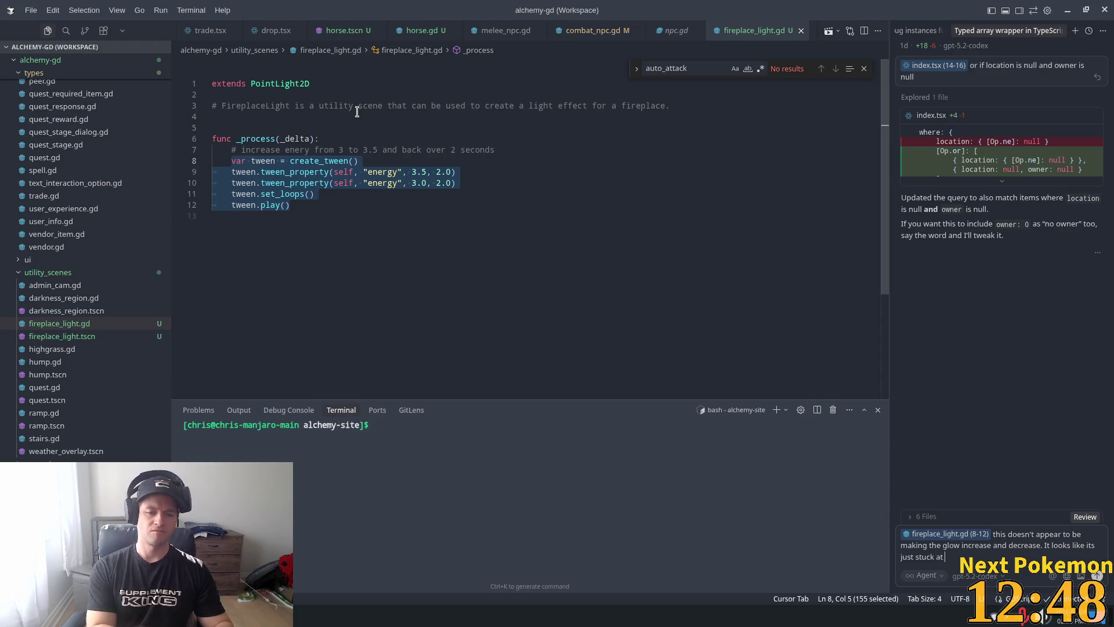
pyautogui.press('Return')
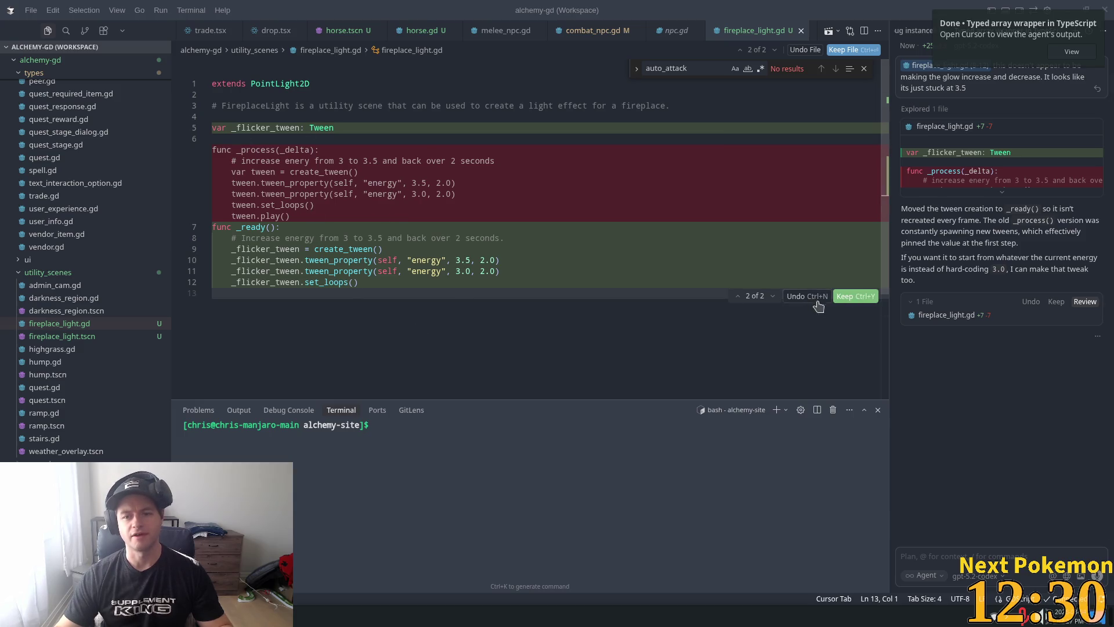
# Step: Keep the AI's _ready tween rewrite and change line 10's energy target from 3.5 to 5
pyautogui.click(854, 297)
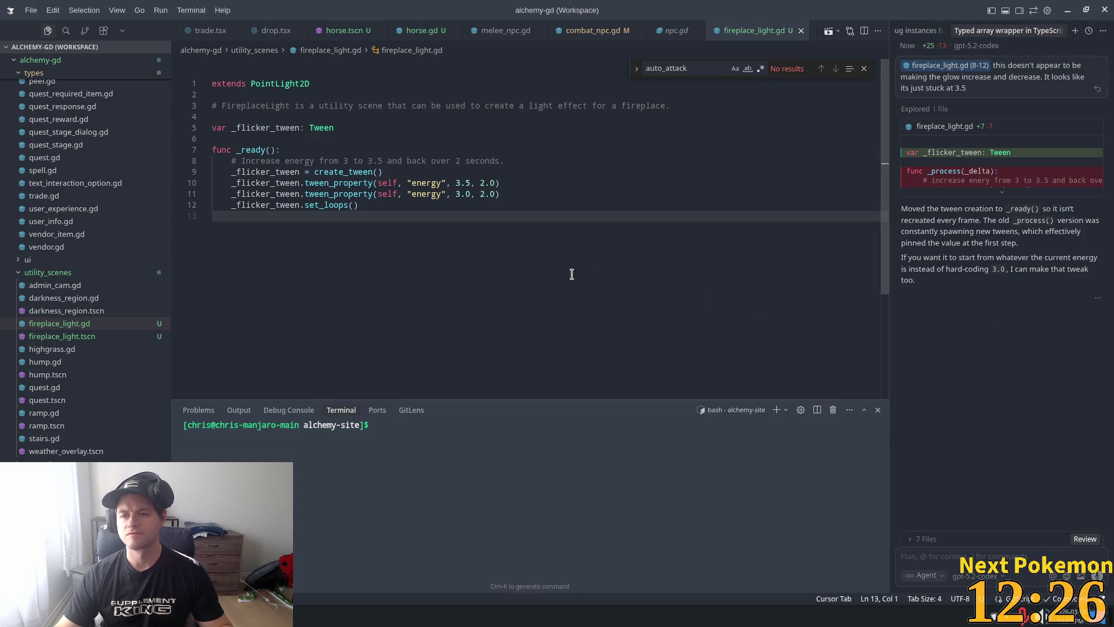
pyautogui.press('super')
pyautogui.click(471, 186)
pyautogui.moveTo(455, 186); pyautogui.dragTo(470, 186)
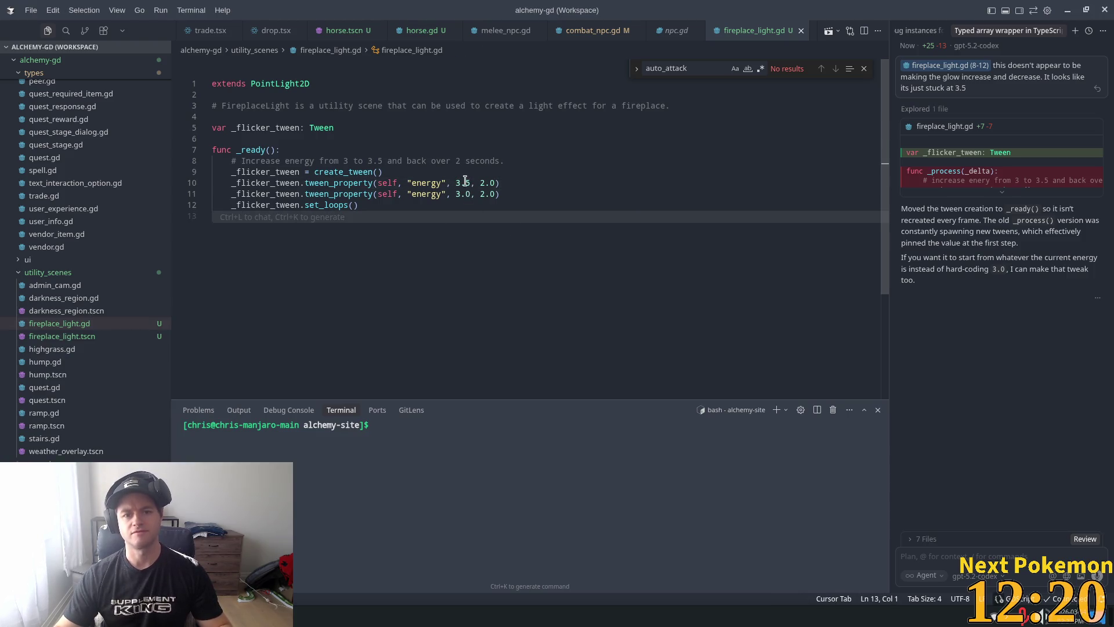
pyautogui.write('5')
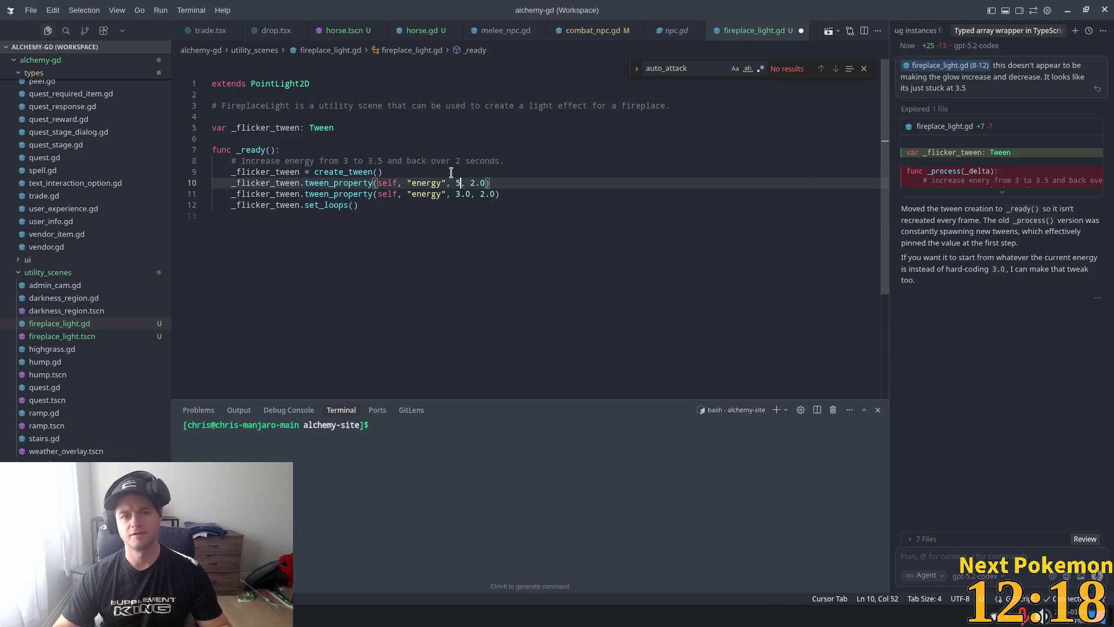
pyautogui.hotkey('alt', 'Tab')
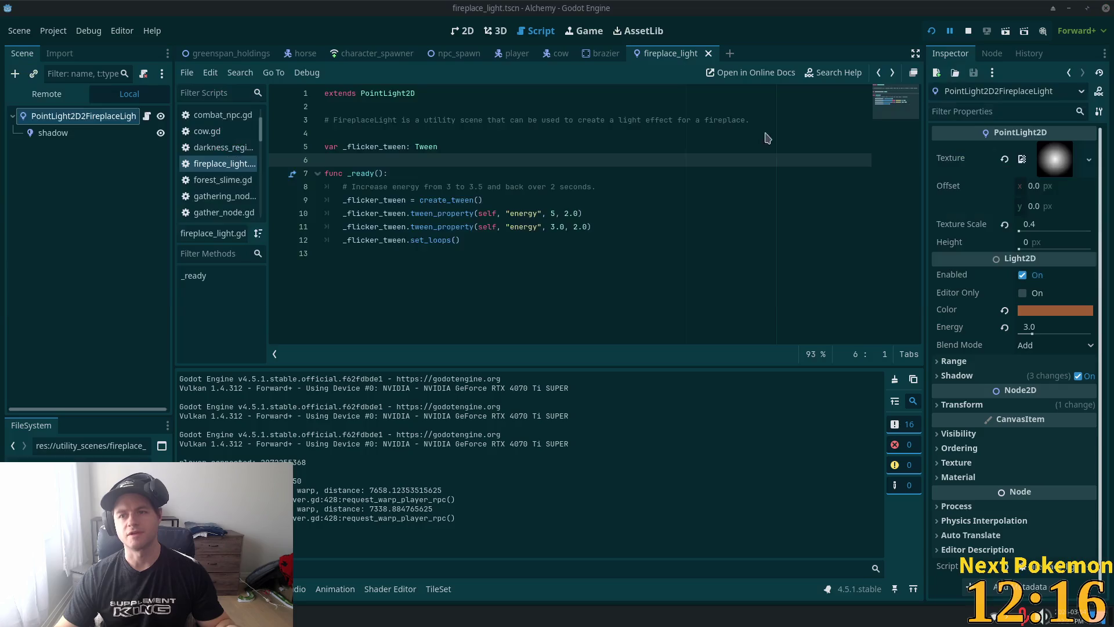
pyautogui.click(933, 31)
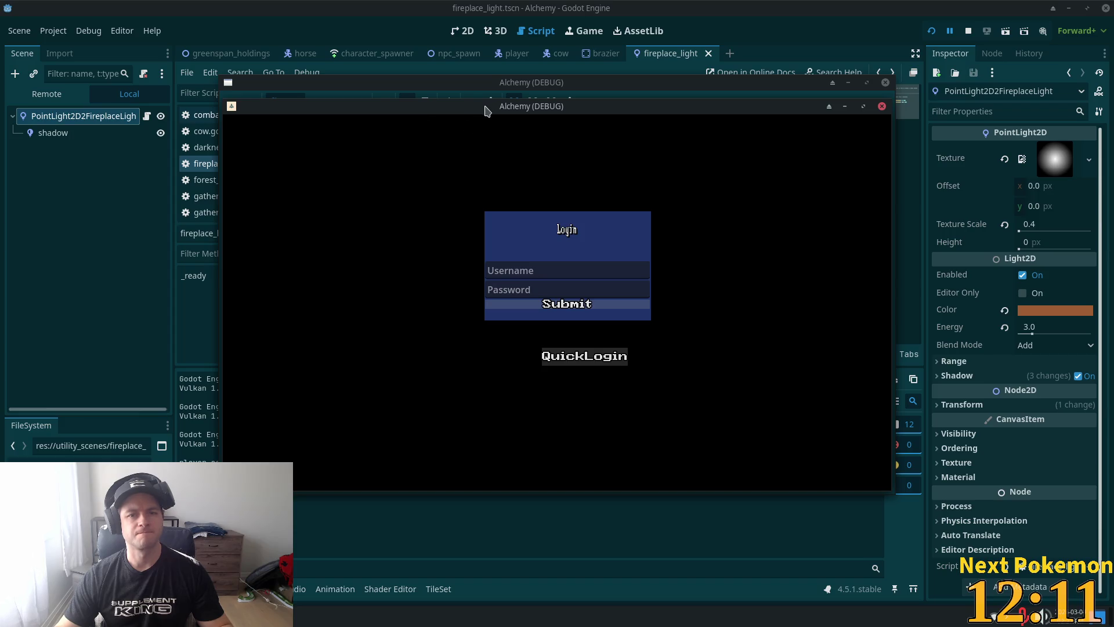
pyautogui.moveTo(473, 106); pyautogui.dragTo(332, 143)
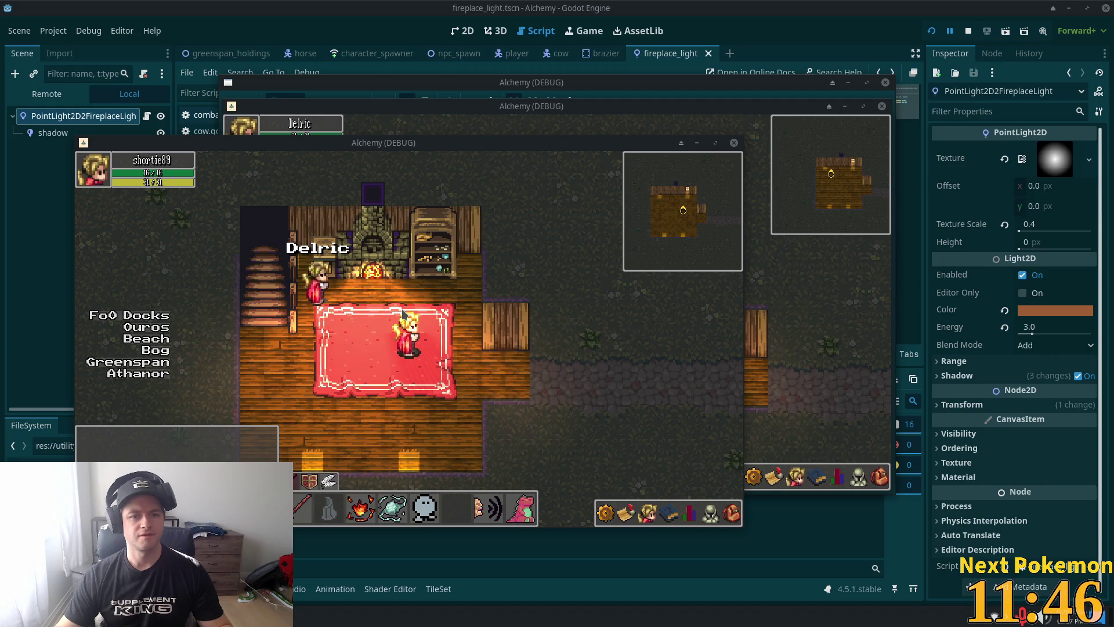
pyautogui.press('F8')
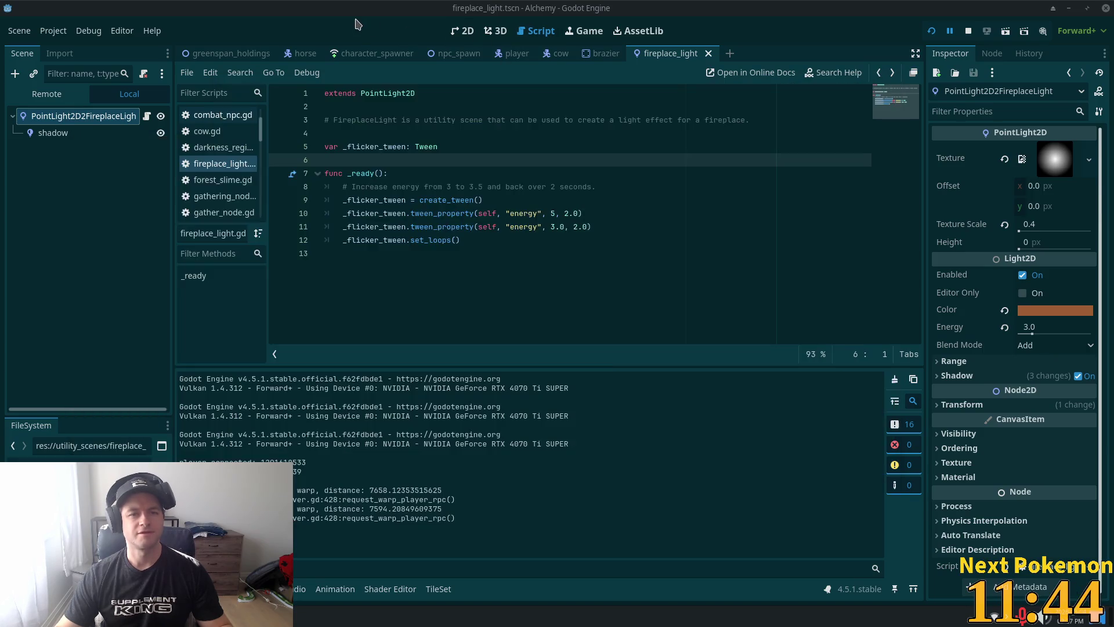
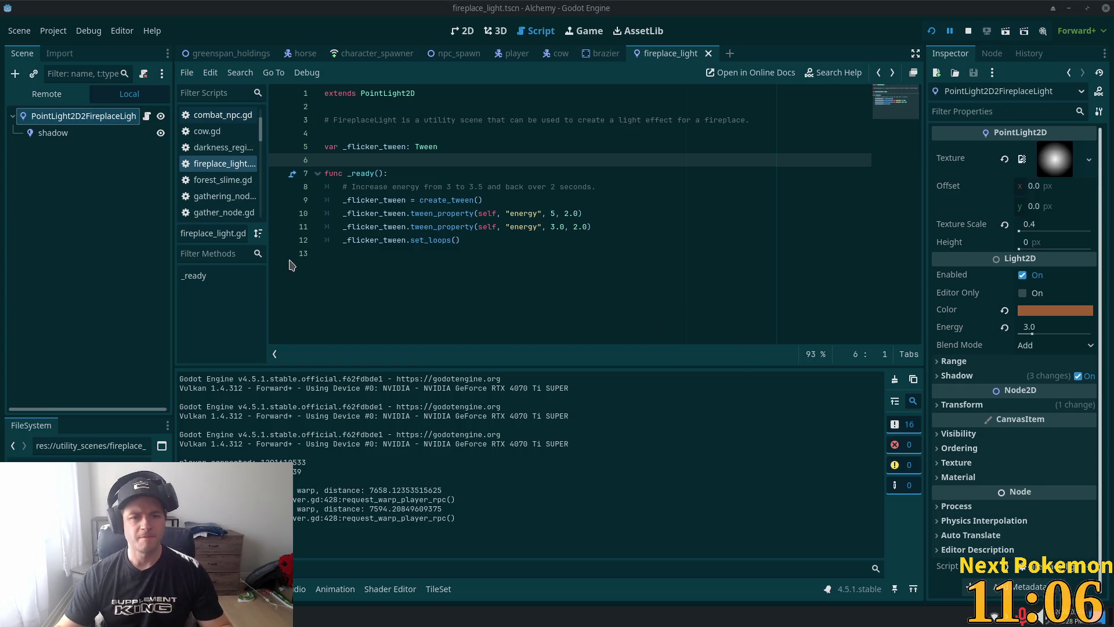
# Step: Attach lines 8–12 of fireplace_light.gd to the Cursor AI chat
pyautogui.click(473, 185)
pyautogui.hotkey('alt', 'Tab')
pyautogui.moveTo(363, 205)
pyautogui.mouseDown()
pyautogui.moveTo(218, 162)
pyautogui.moveTo(250, 162)
pyautogui.mouseUp()
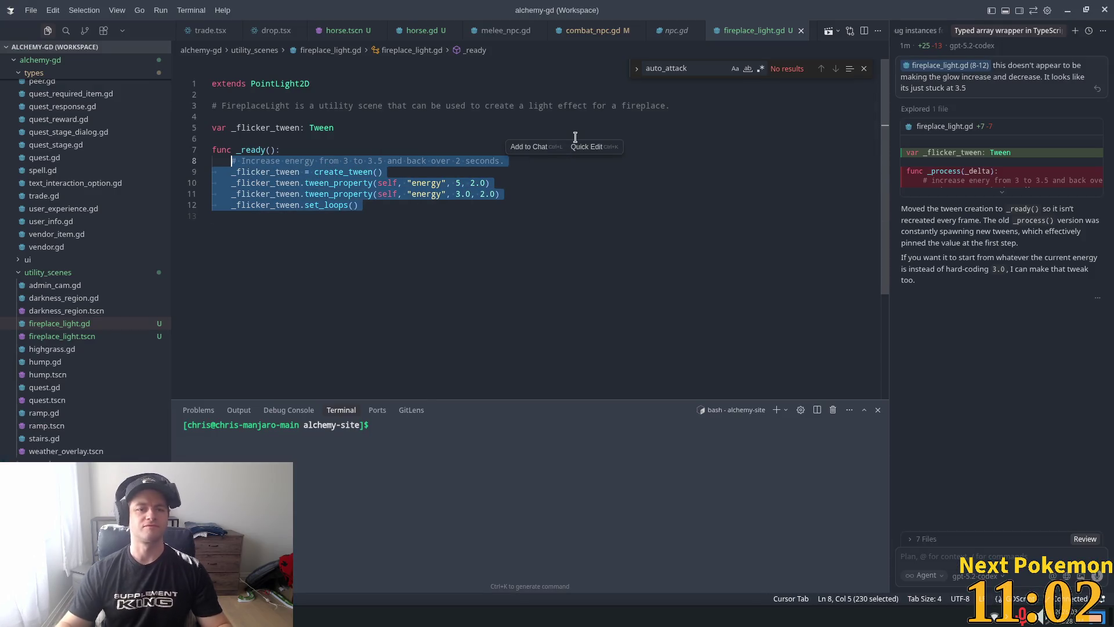
pyautogui.hotkey('ctrl', 'l')
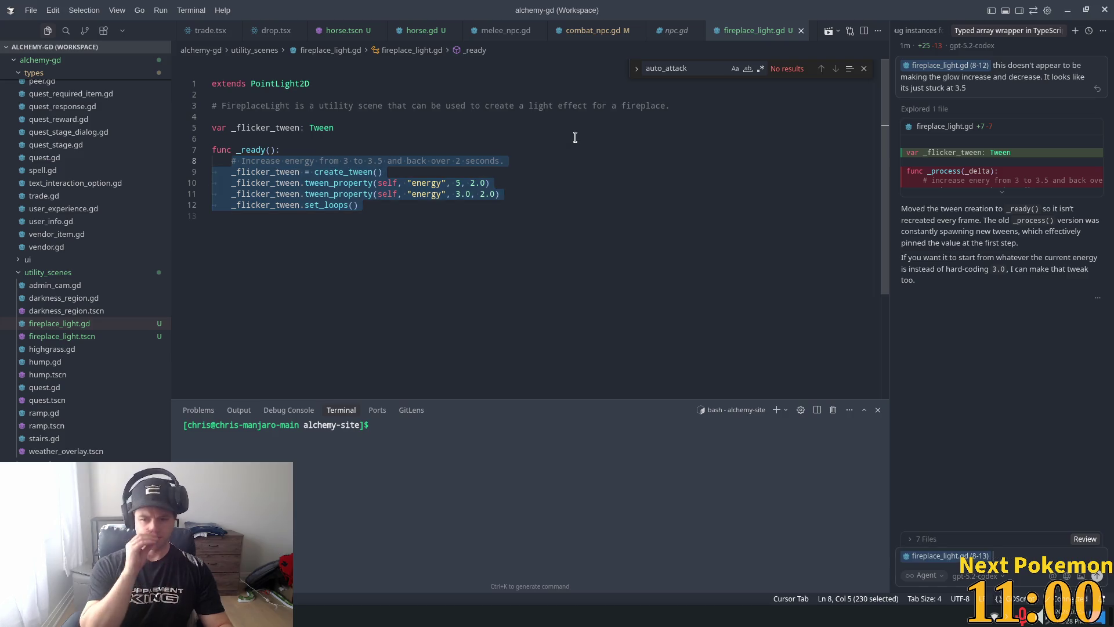
pyautogui.click(1002, 557)
# Step: Ask the assistant how to make the light flicker more realistically, like a fireplace
pyautogui.write('its')
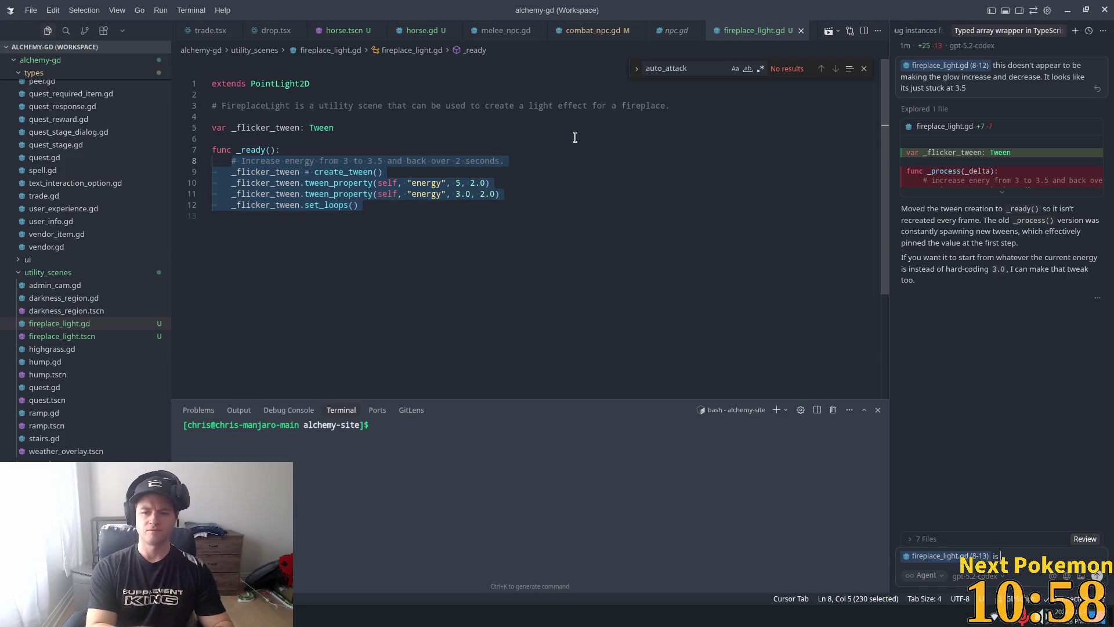
pyautogui.write('there')
pyautogui.write(' a more')
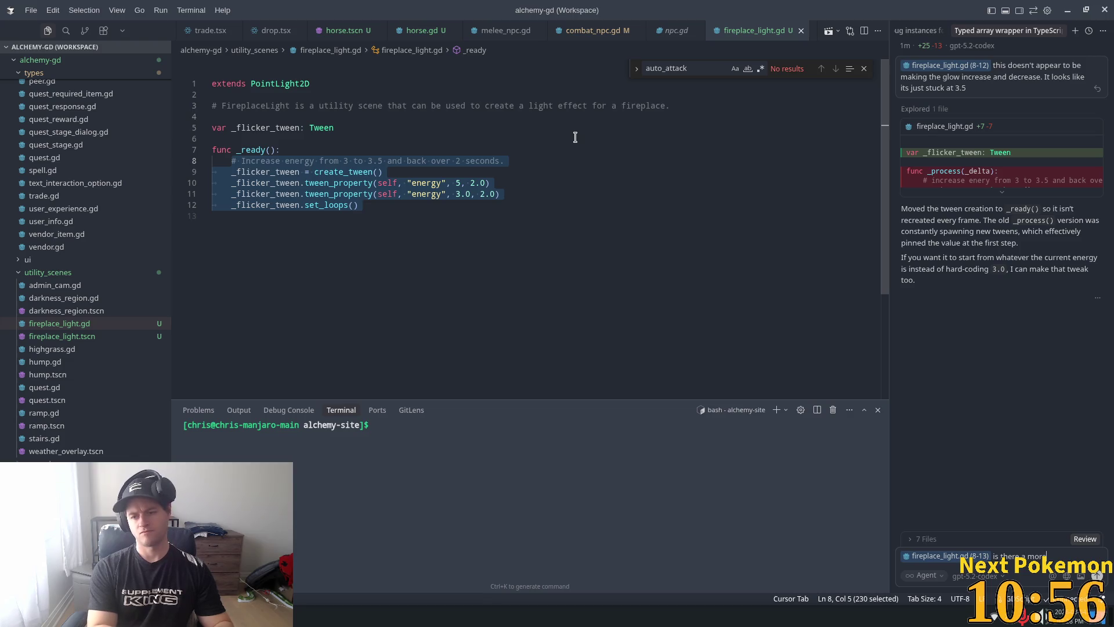
pyautogui.write(' realistic')
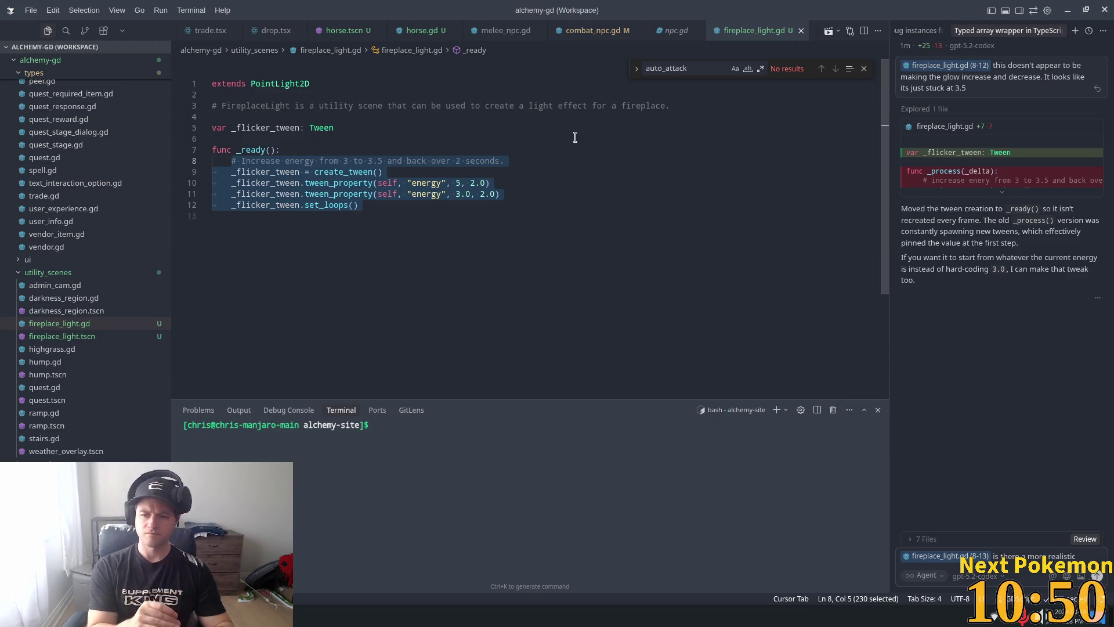
pyautogui.write('  w')
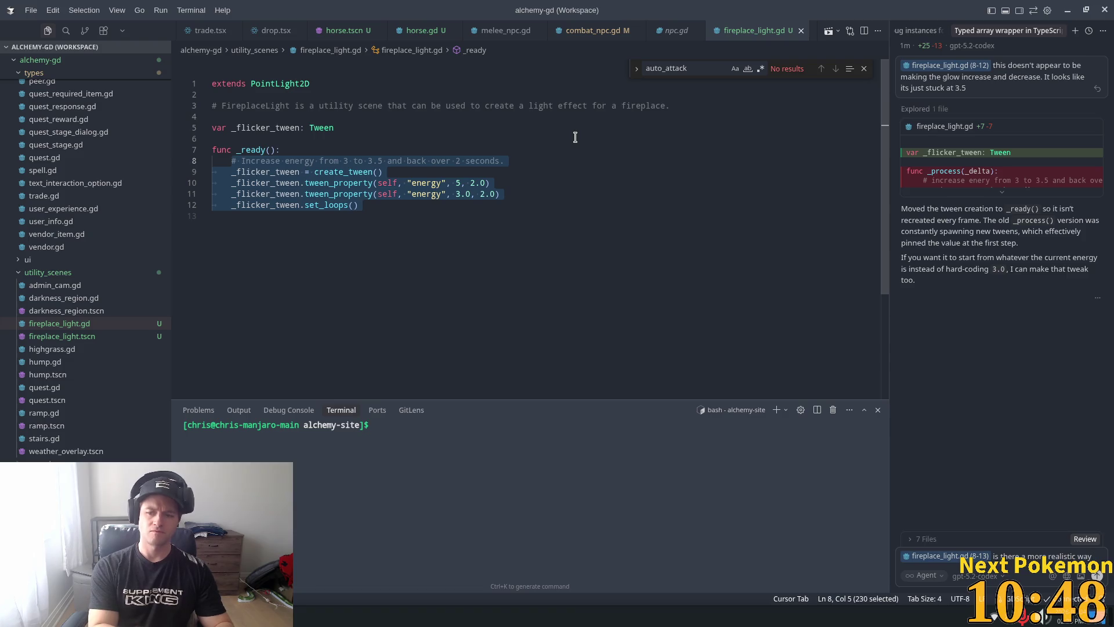
pyautogui.press('BackSpace')
pyautogui.press('BackSpace')
pyautogui.press('BackSpace')
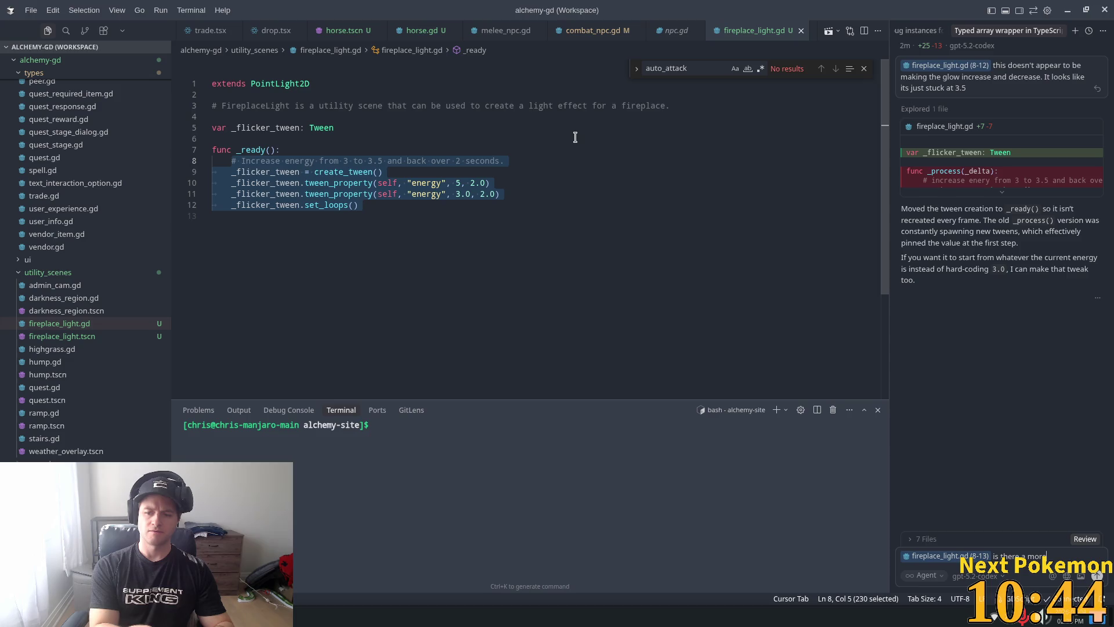
pyautogui.press('BackSpace')
pyautogui.press('BackSpace')
pyautogui.press('BackSpace')
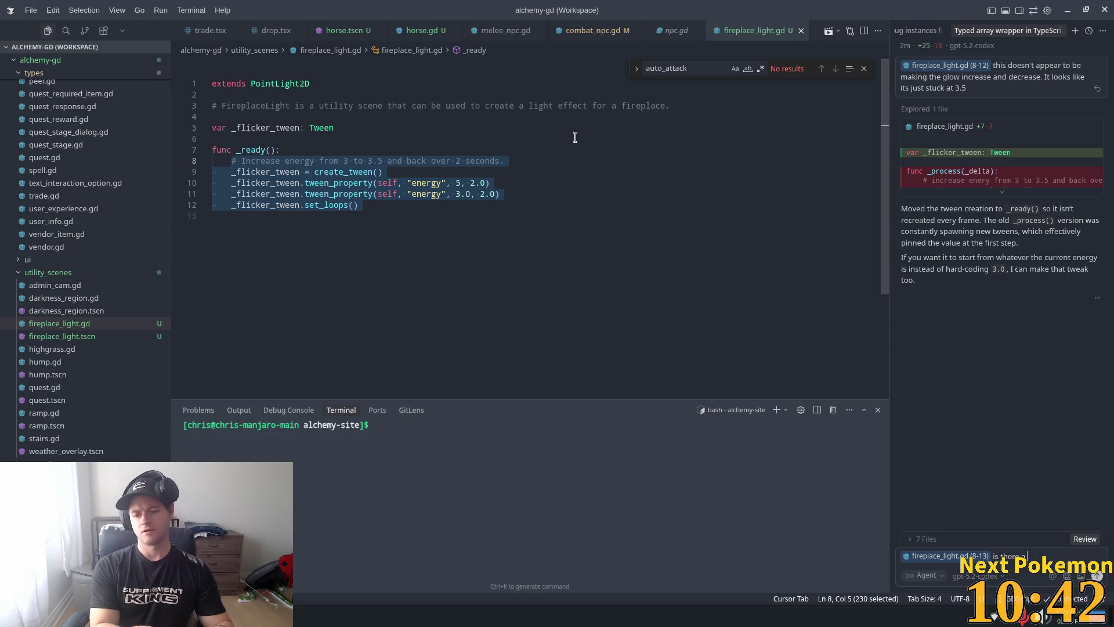
pyautogui.write('wayto make t')
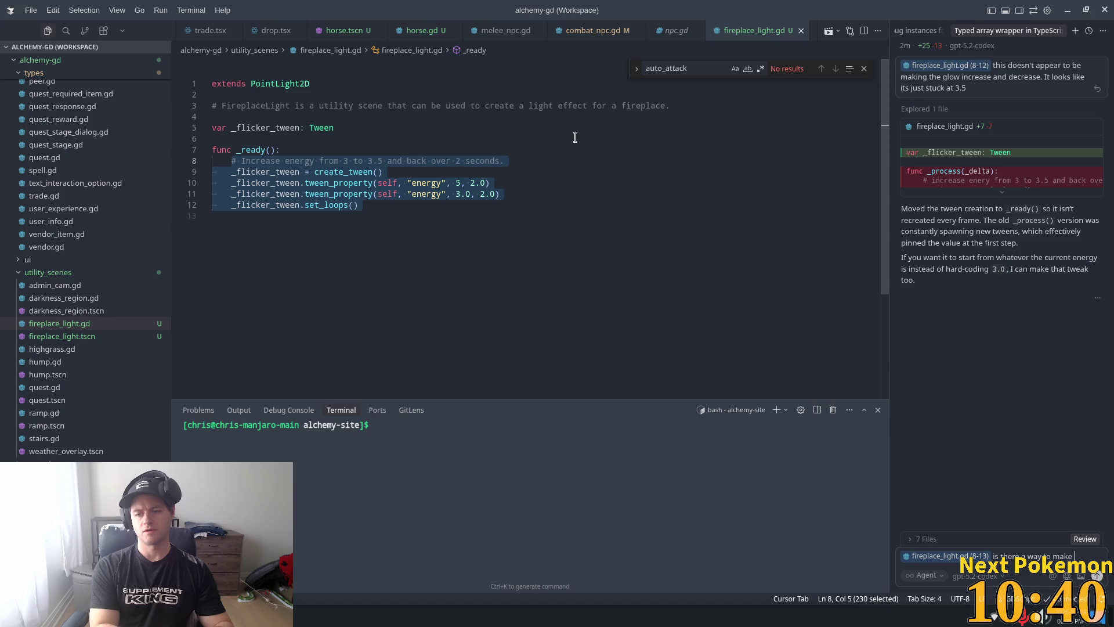
pyautogui.write('his point like')
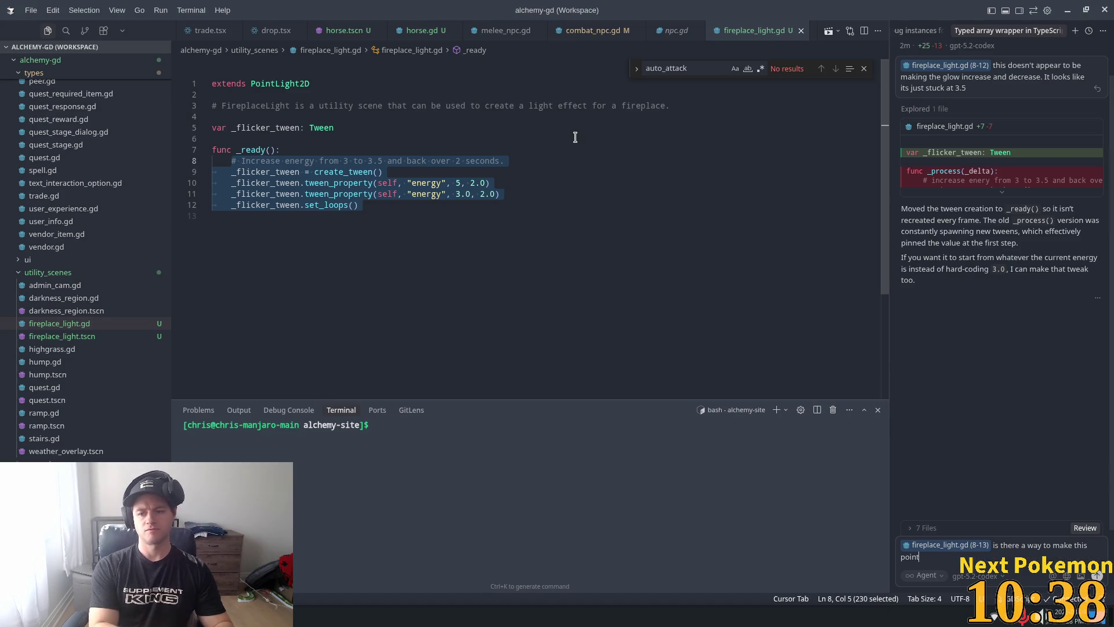
pyautogui.write(' flic')
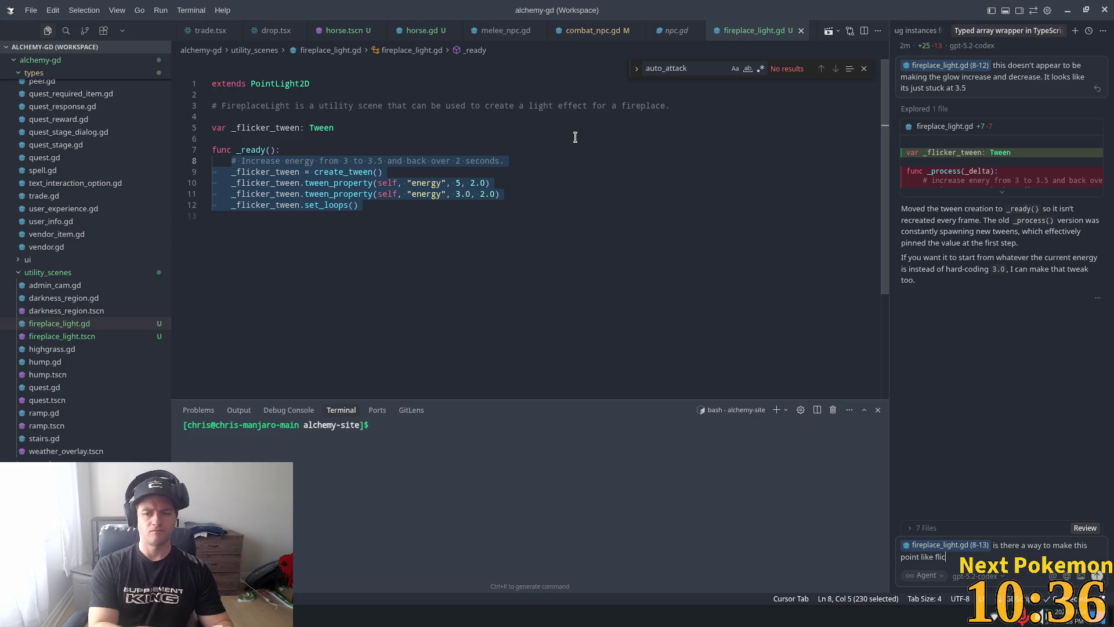
pyautogui.write('ker in a way that')
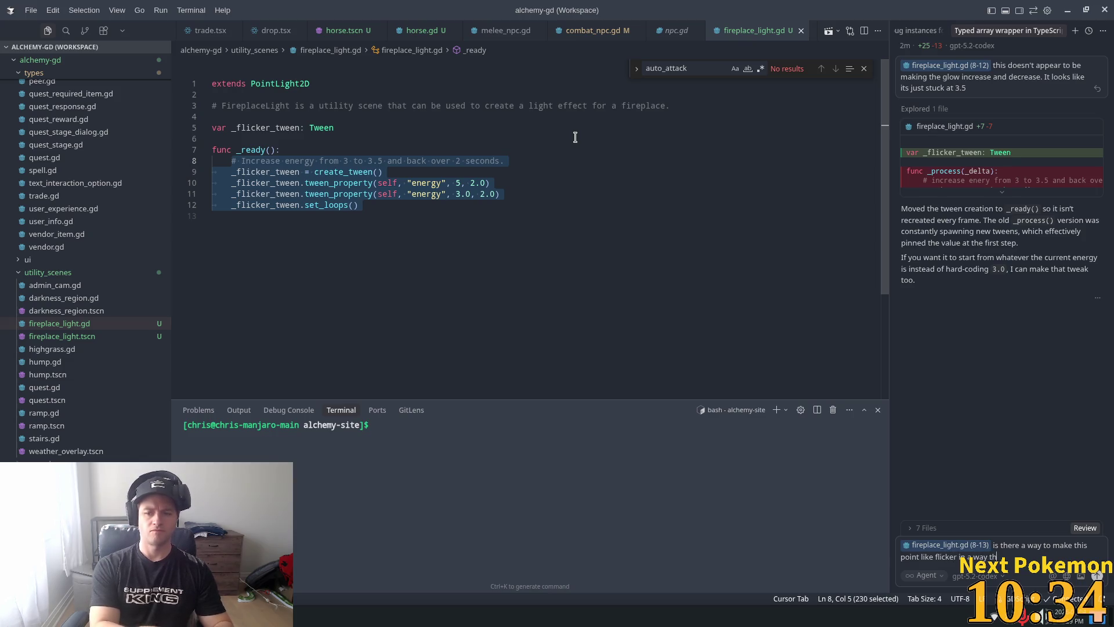
pyautogui.write(' is more re')
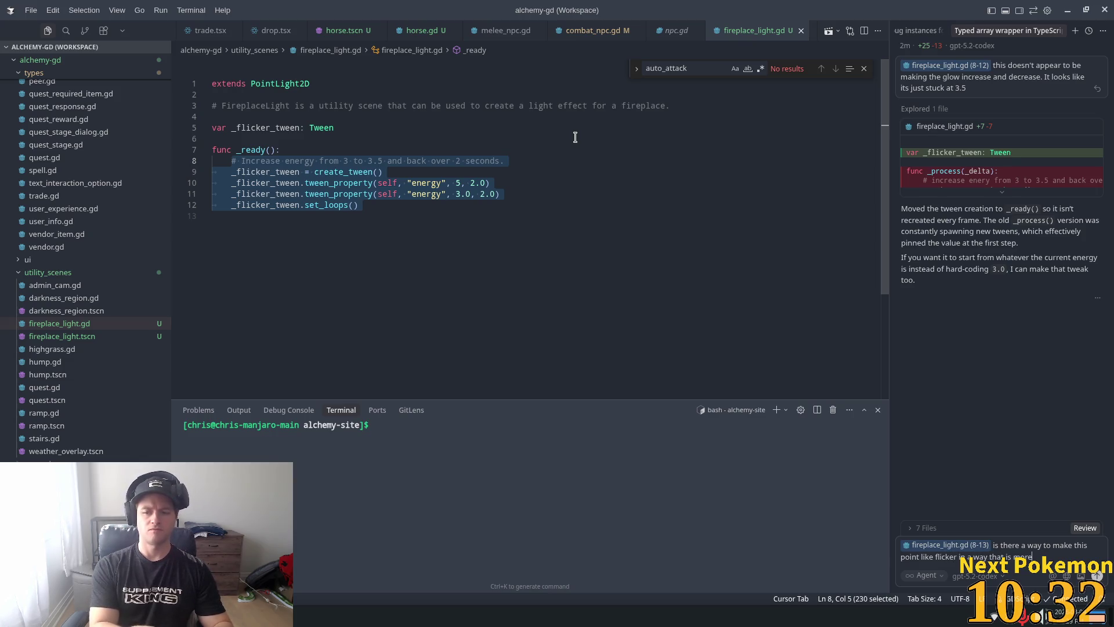
pyautogui.write('alistic')
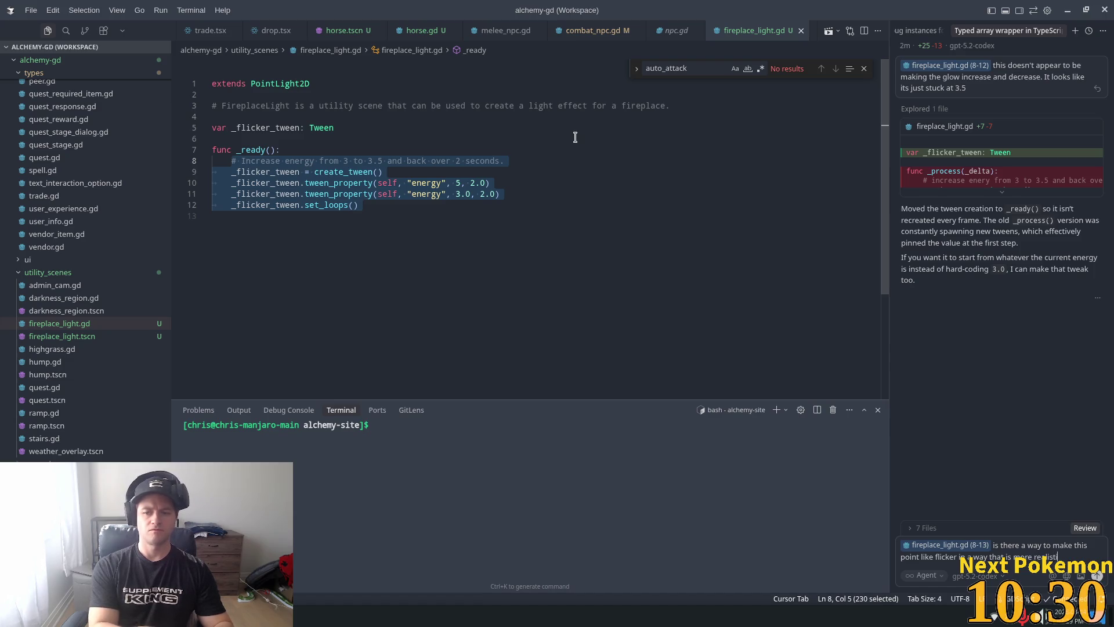
pyautogui.write(' to a f')
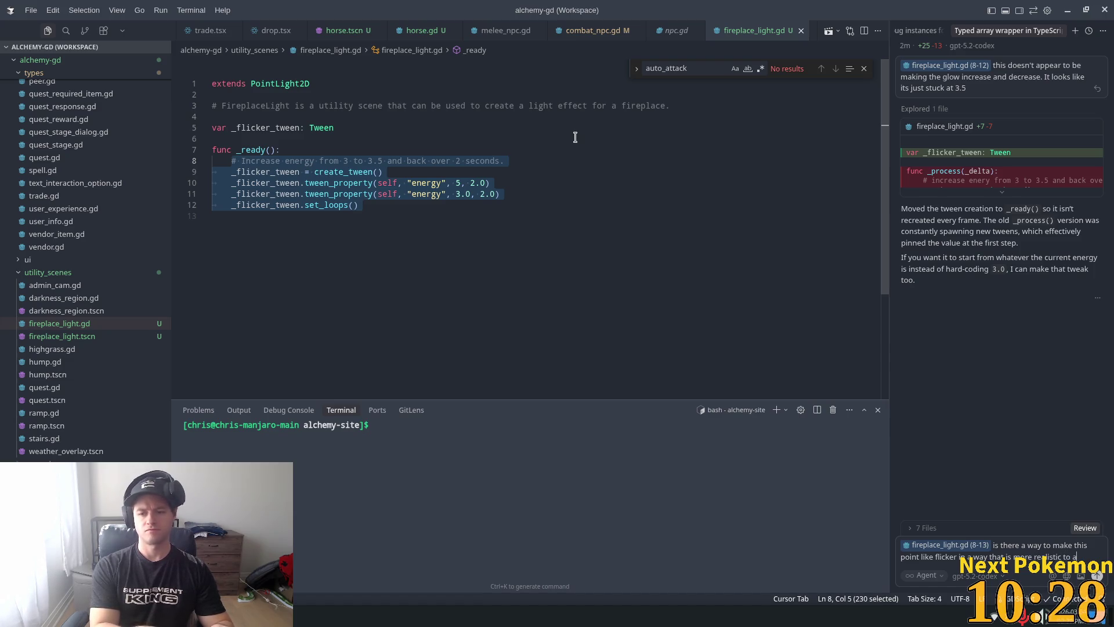
pyautogui.write('ireplace?')
pyautogui.press('Return')
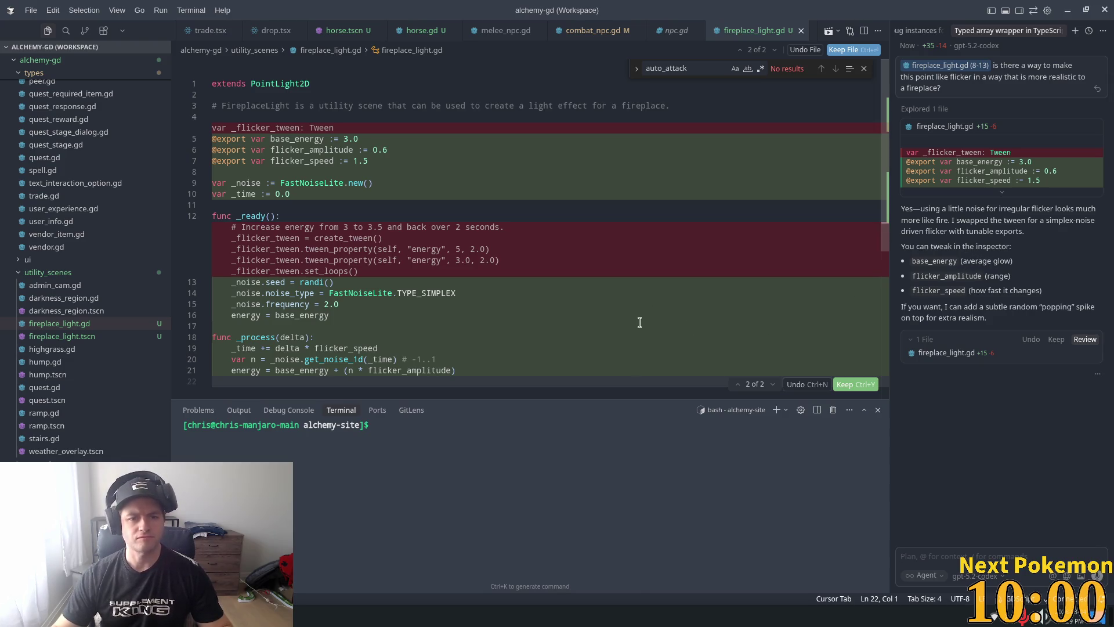
# Step: Keep the AI's noise-driven flicker rewrite and go back to Godot
pyautogui.click(1056, 339)
pyautogui.hotkey('alt', 'Tab')
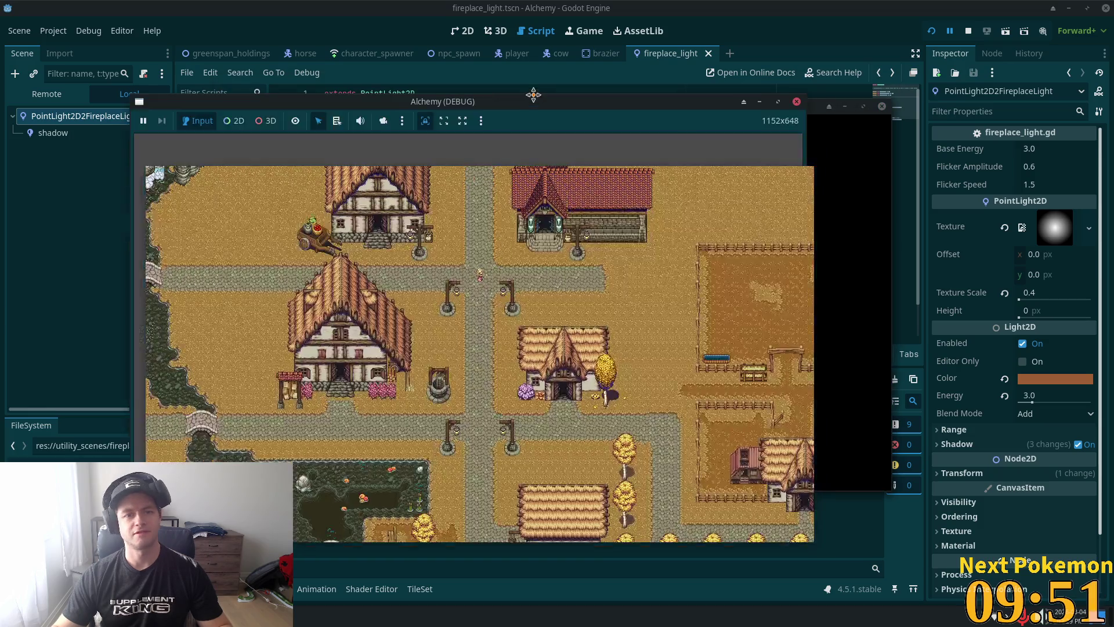
# Step: Arrange the two Alchemy (DEBUG) windows side by side and walk the character across the rug
pyautogui.moveTo(572, 97)
pyautogui.mouseDown()
pyautogui.moveTo(788, 154)
pyautogui.moveTo(828, 74)
pyautogui.mouseUp()
pyautogui.moveTo(348, 106)
pyautogui.mouseDown()
pyautogui.moveTo(268, 56)
pyautogui.moveTo(179, 33)
pyautogui.mouseUp()
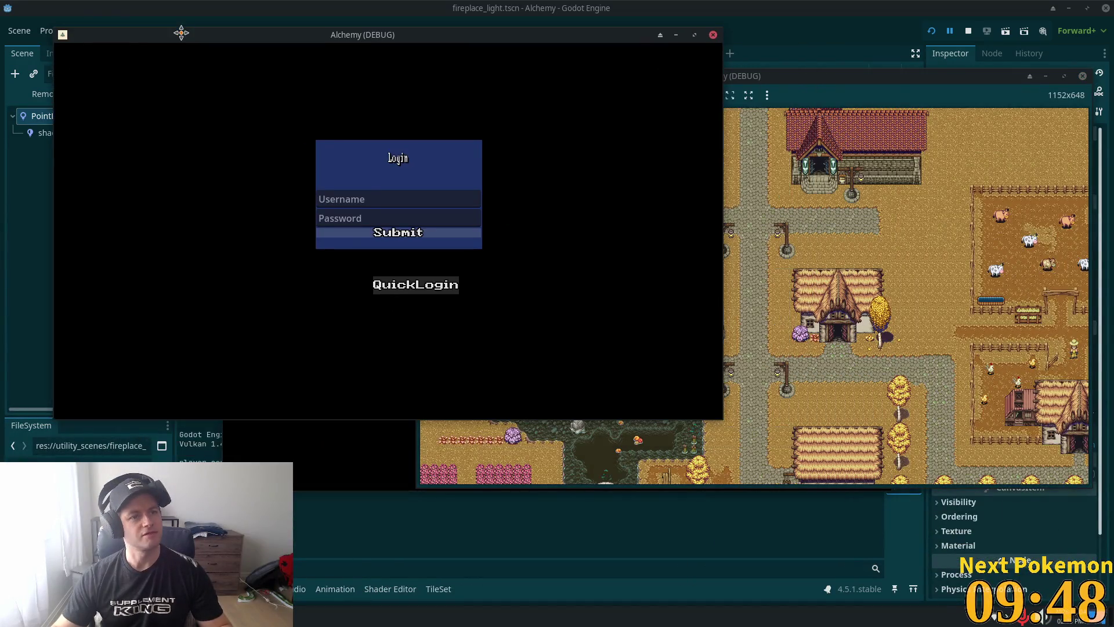
pyautogui.moveTo(397, 118); pyautogui.dragTo(600, 222)
pyautogui.click(408, 40)
pyautogui.moveTo(408, 39); pyautogui.dragTo(379, 49)
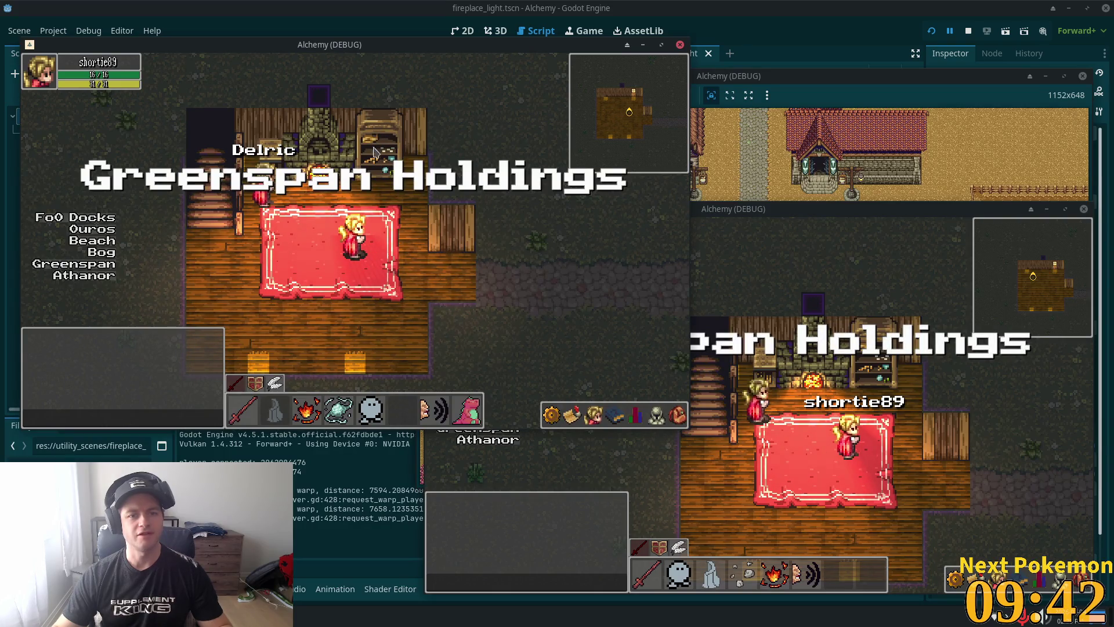
pyautogui.click(604, 341)
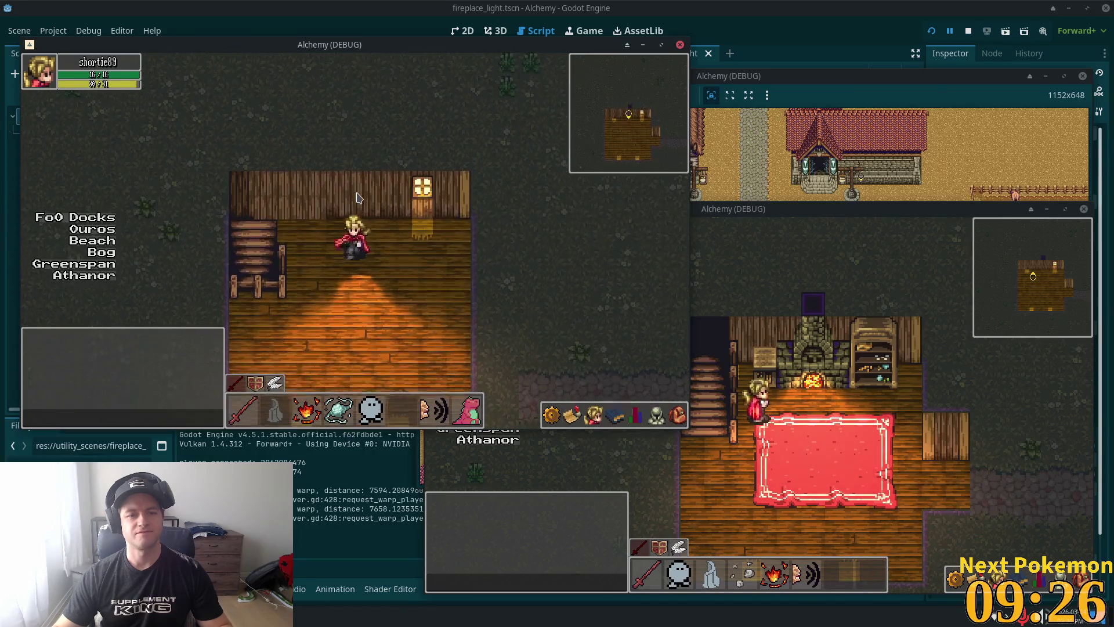
# Step: Walk the character with WASD down the stairs into the fireplace room and onto the rug
pyautogui.press('w')
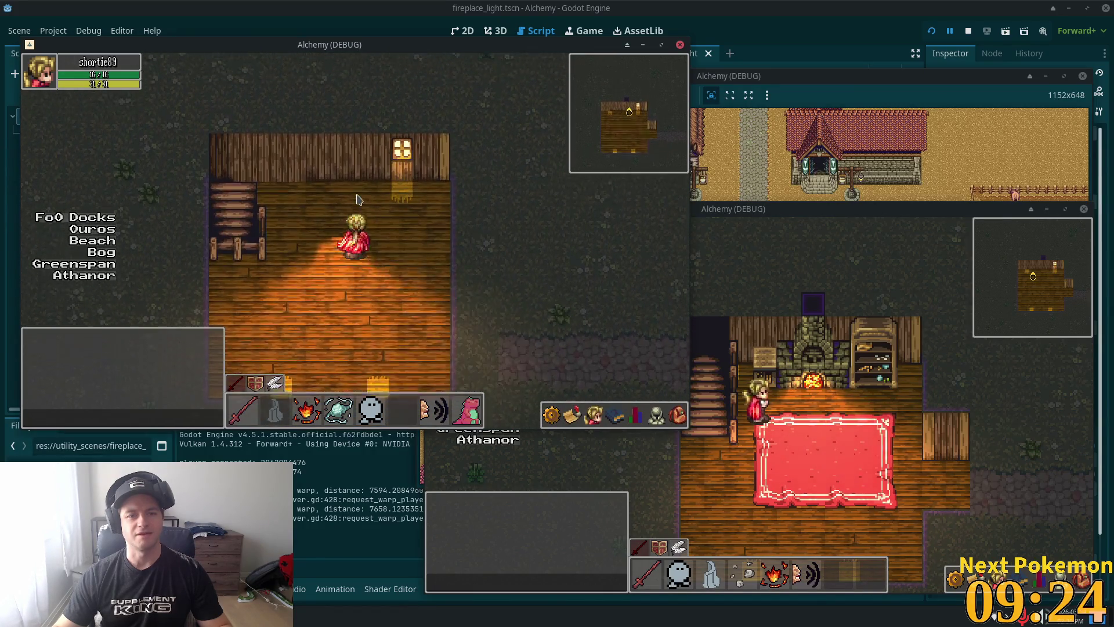
pyautogui.press('a')
pyautogui.press('d')
pyautogui.press('s')
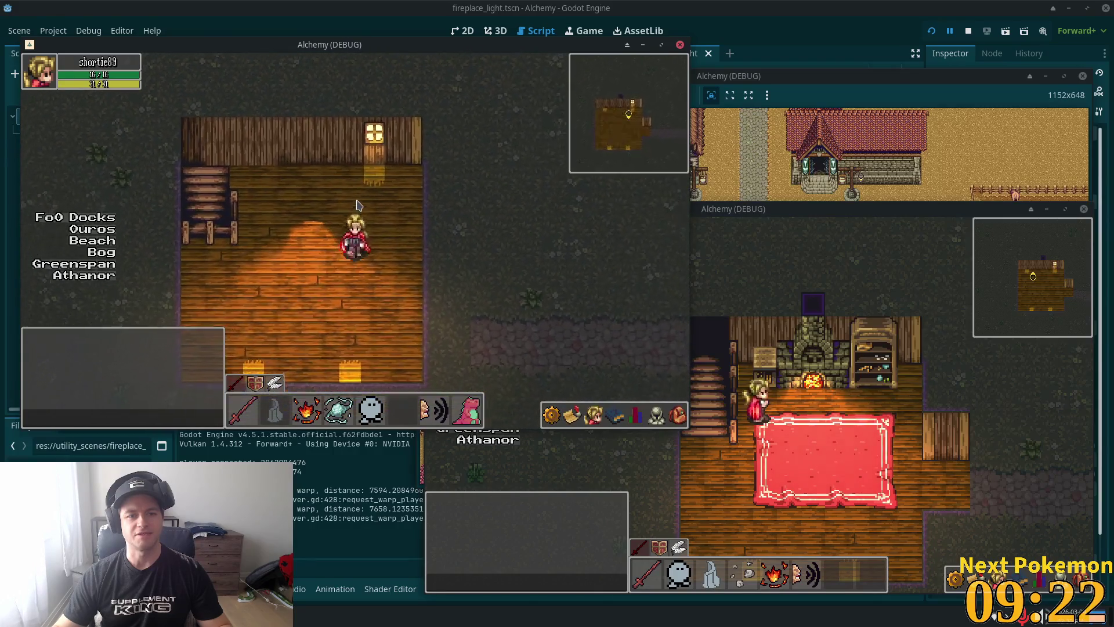
pyautogui.press('a')
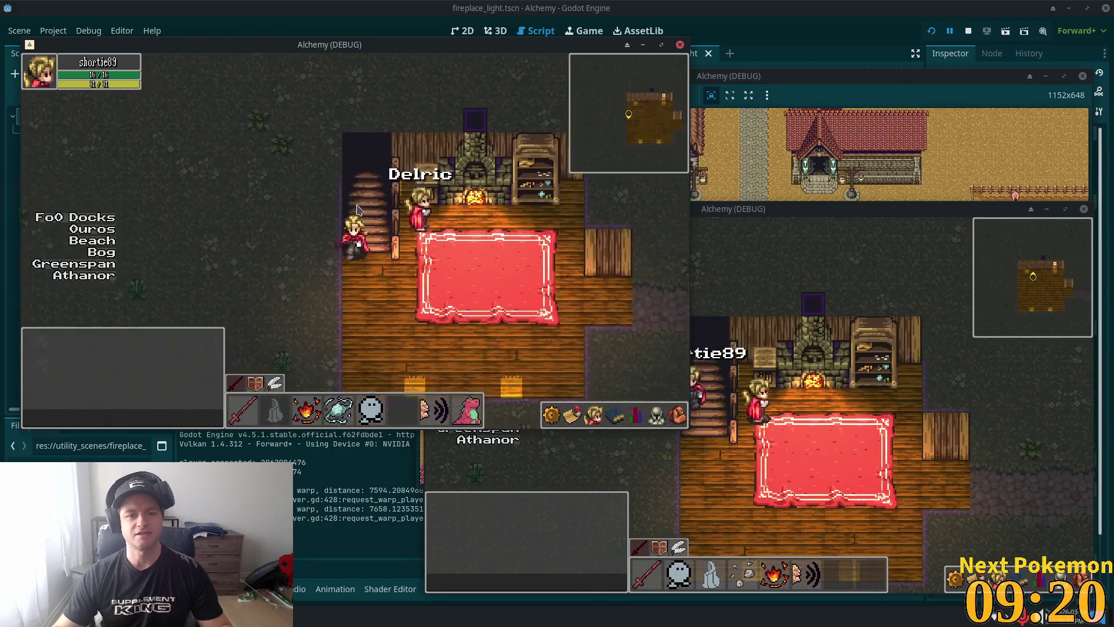
pyautogui.press('d')
pyautogui.press('w')
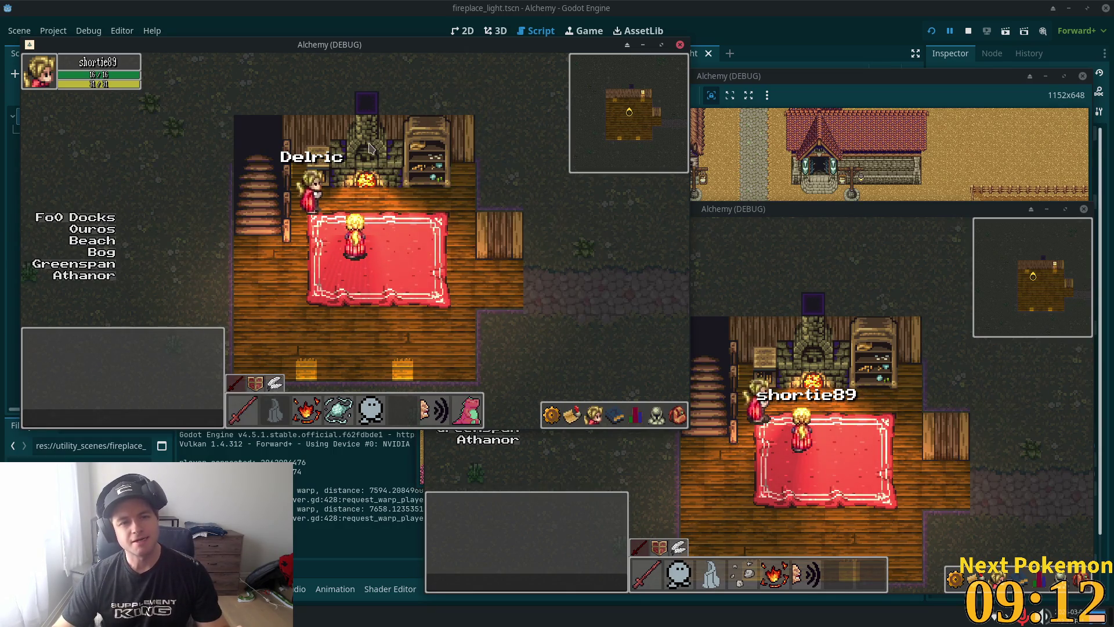
pyautogui.press('a')
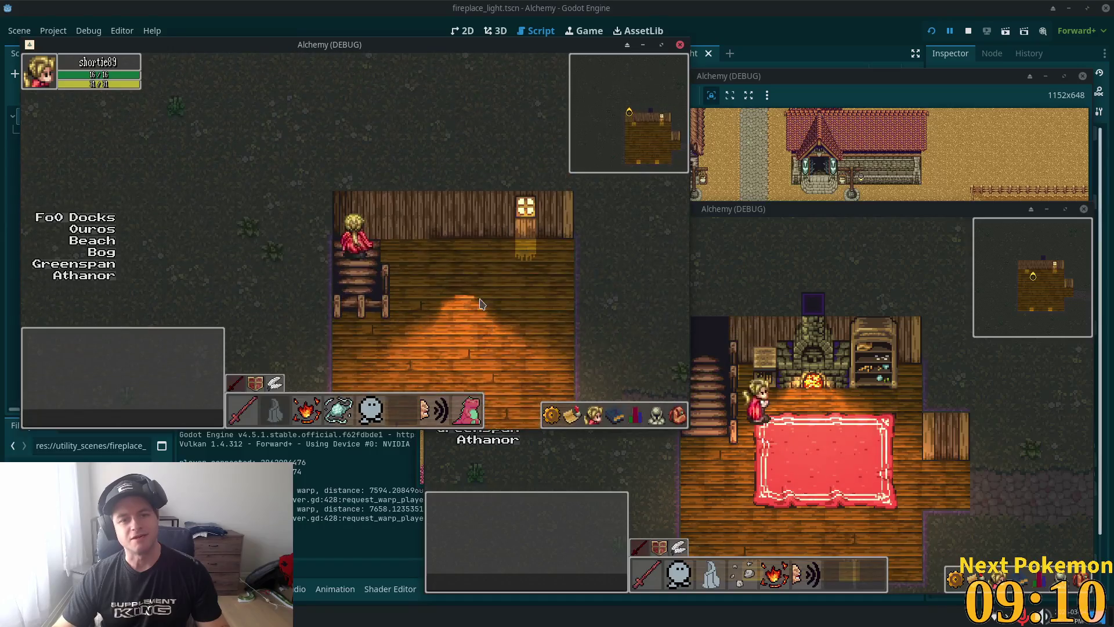
# Step: Walk between the fireplace room and upstairs room with arrow keys, then stop the game
pyautogui.press('Right')
pyautogui.press('Down')
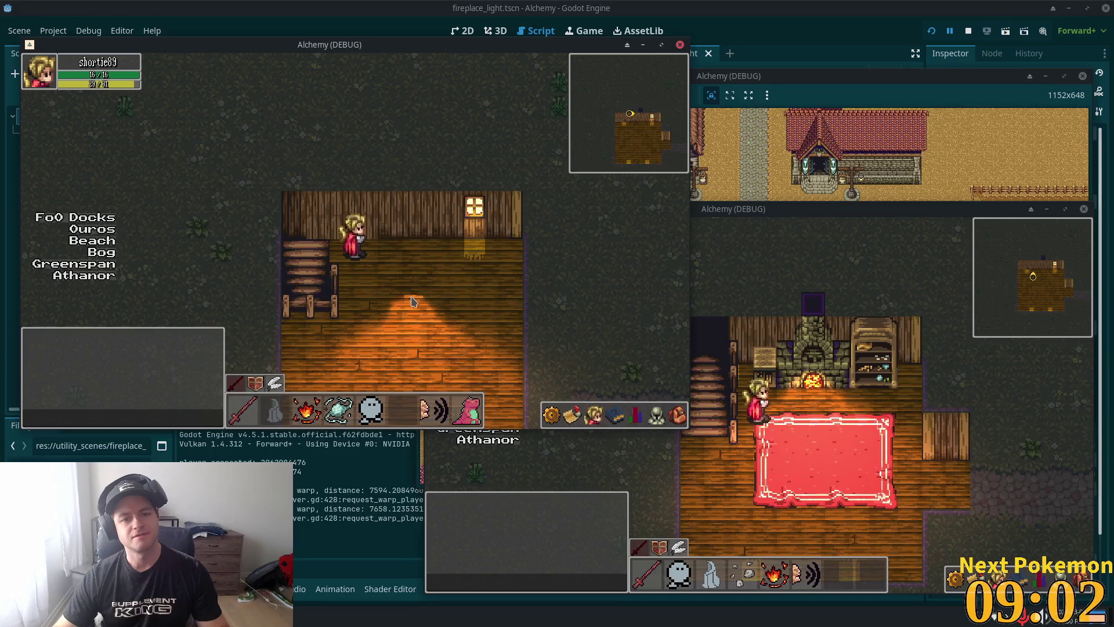
pyautogui.press('Down')
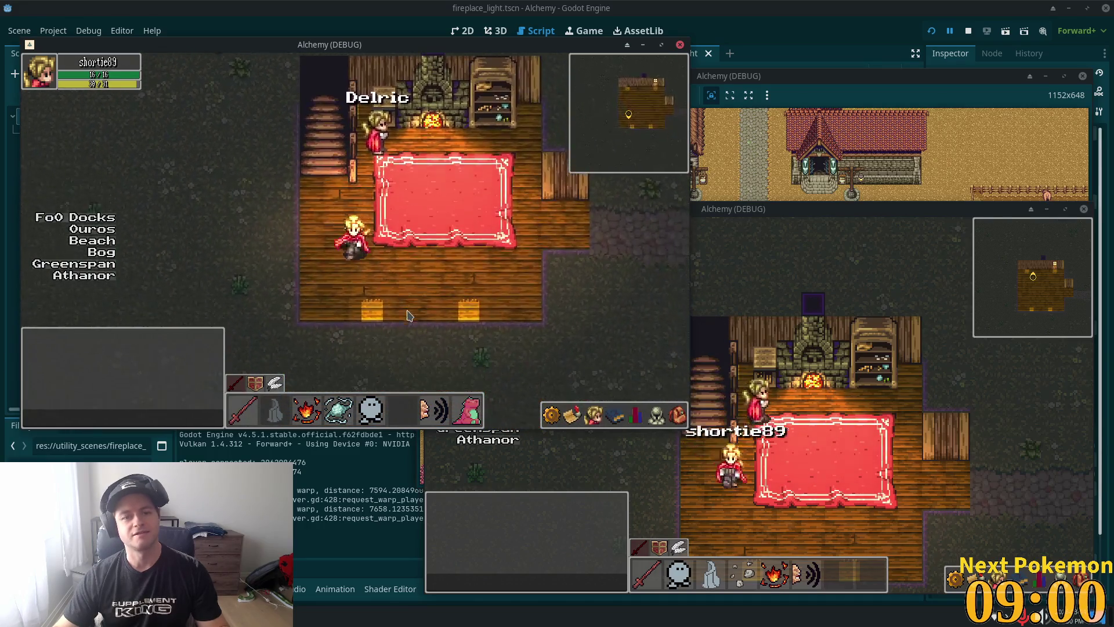
pyautogui.press('Up')
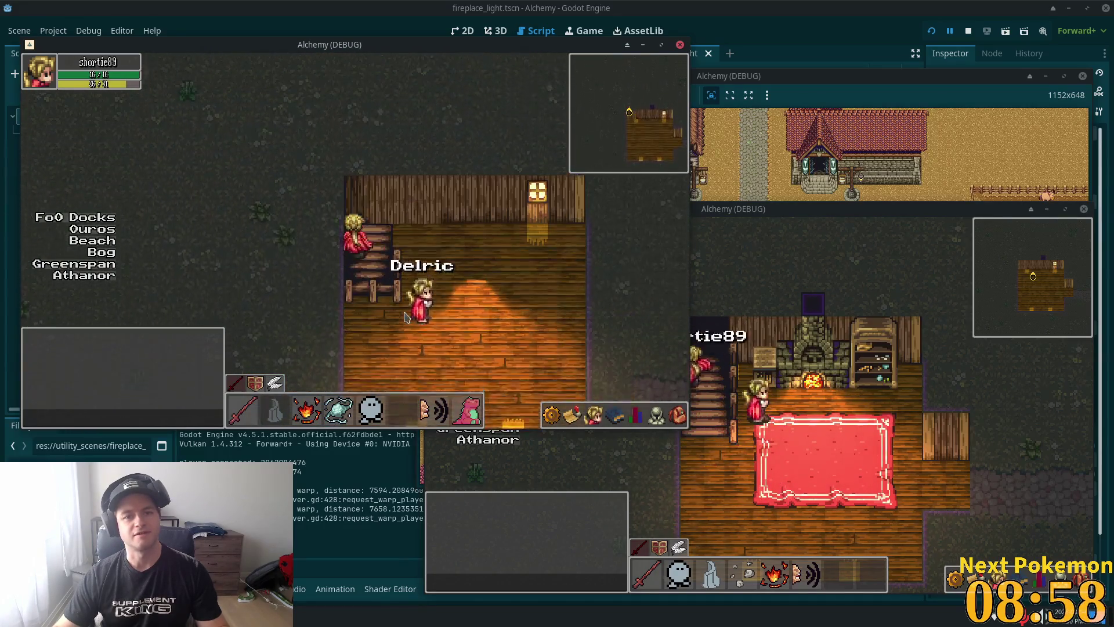
pyautogui.press('Right')
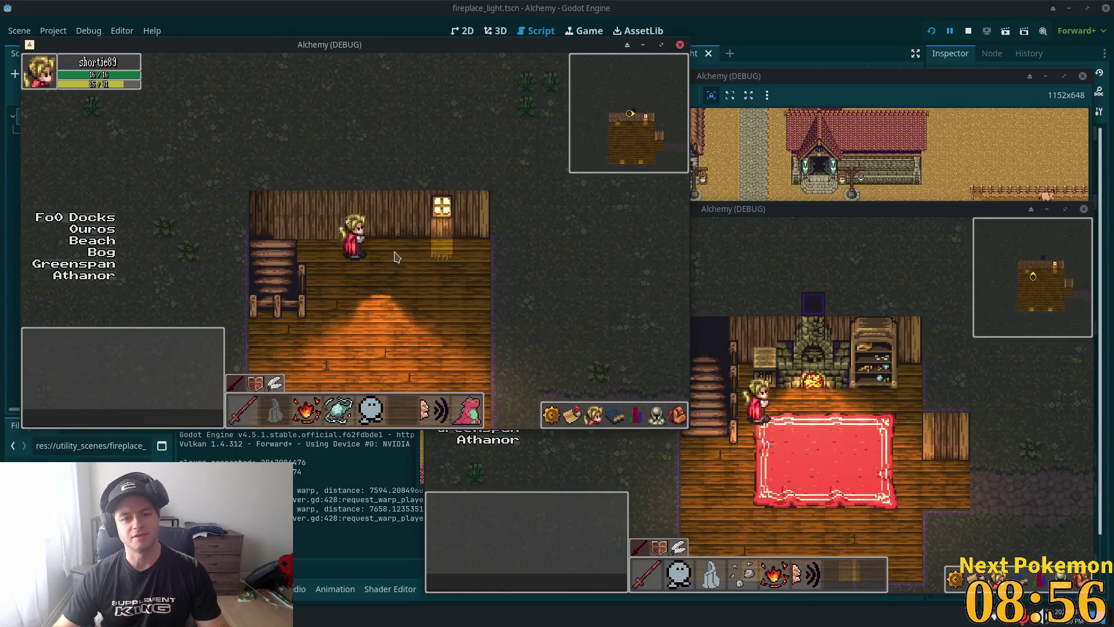
pyautogui.press('Left')
pyautogui.press('Left')
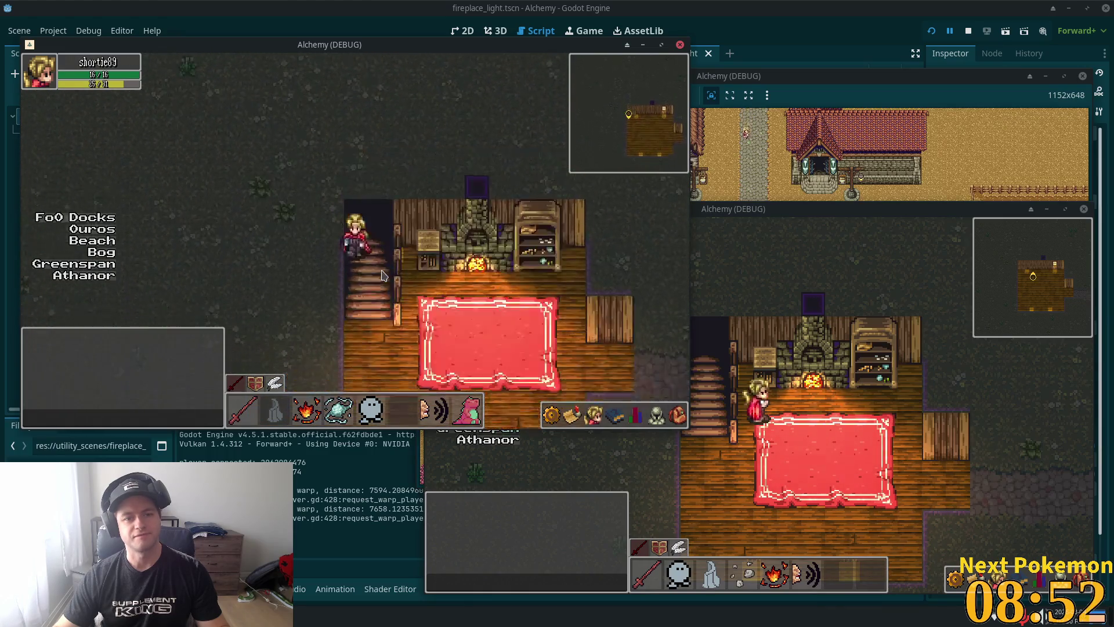
pyautogui.press('Down')
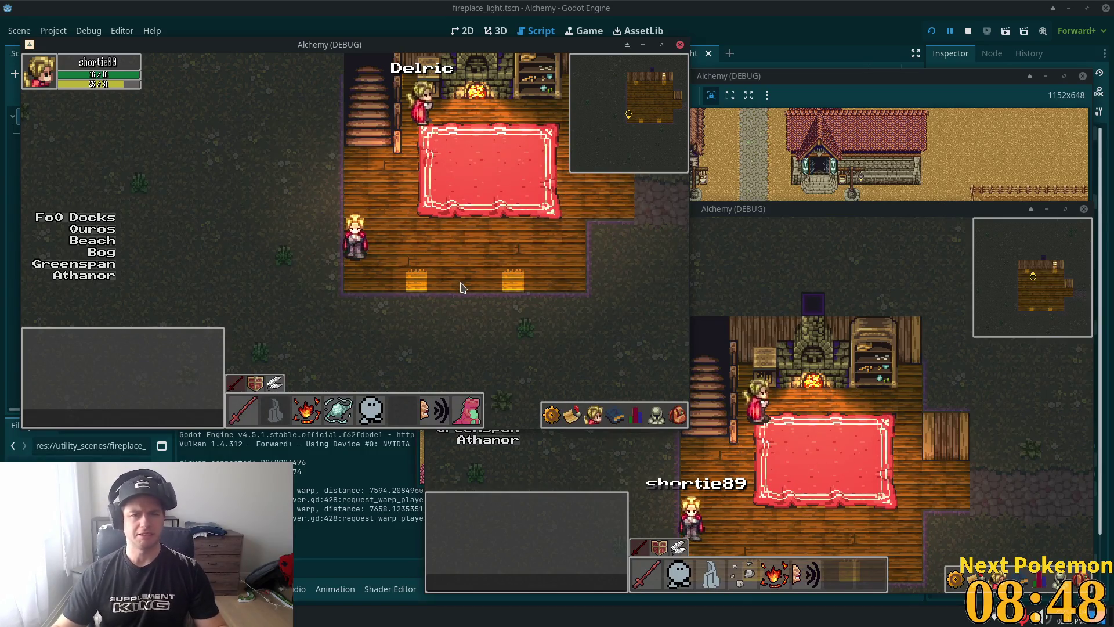
pyautogui.press('Right')
pyautogui.press('Up')
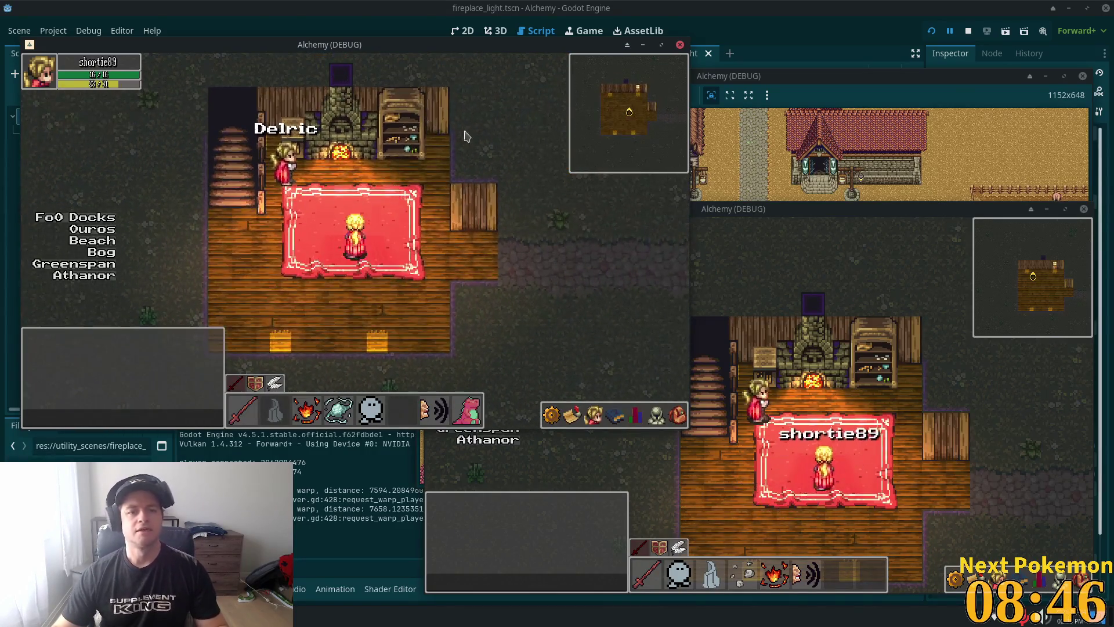
pyautogui.press('F8')
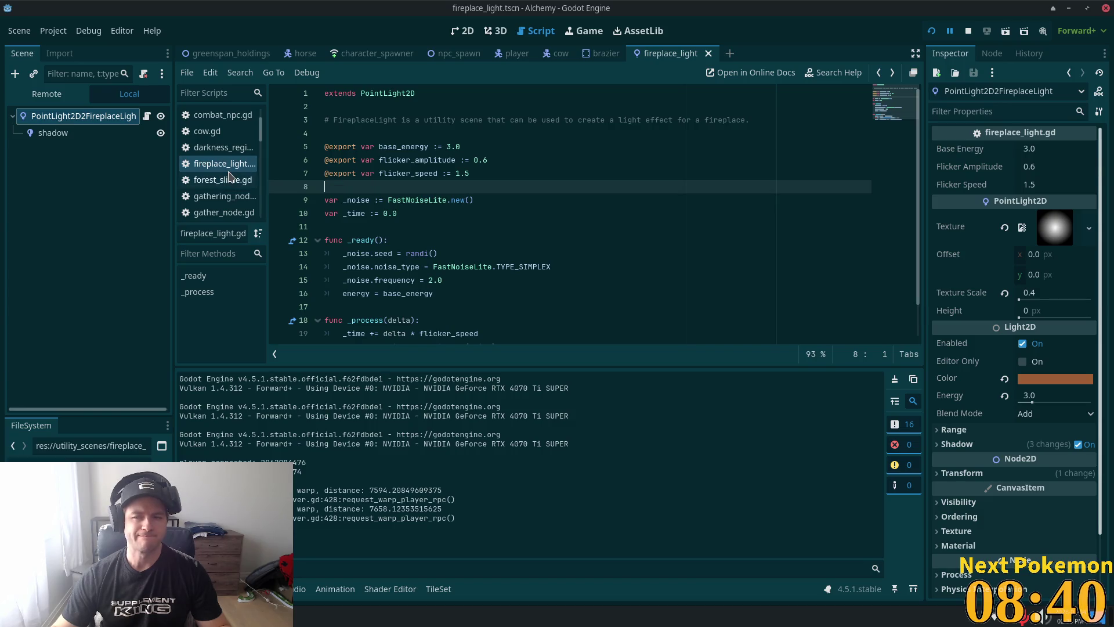
# Step: Open the greenspan_holdings scene and select the InteriorLevel2 tile layer
pyautogui.click(229, 53)
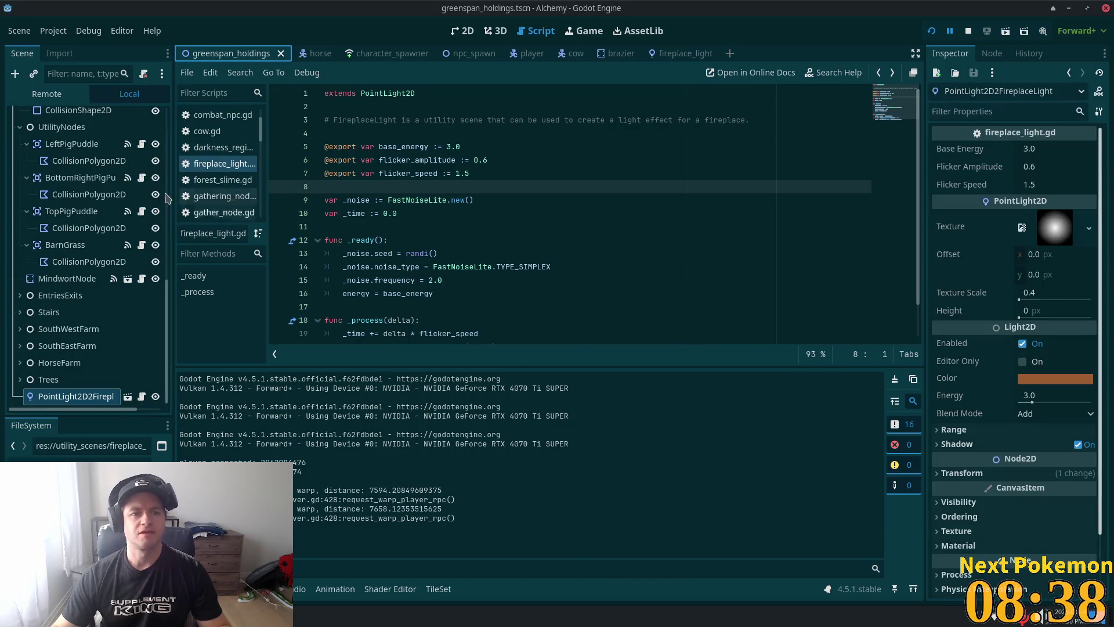
pyautogui.scroll(2, 87, 290)
pyautogui.scroll(-2, 64, 354)
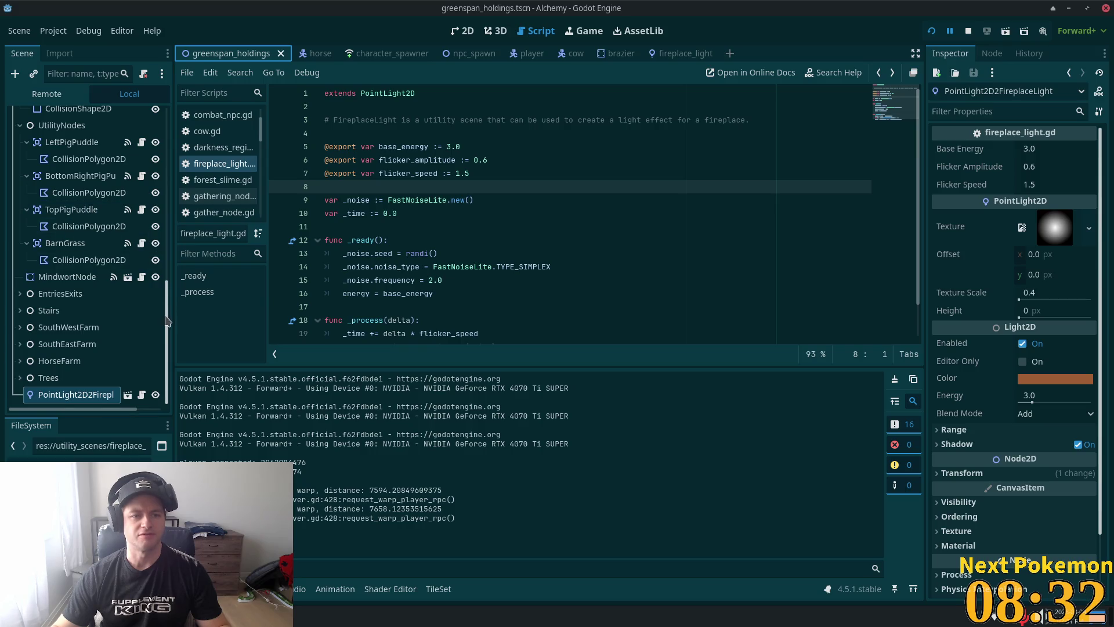
pyautogui.moveTo(168, 322); pyautogui.dragTo(181, 240)
pyautogui.scroll(5, 87, 261)
pyautogui.click(60, 223)
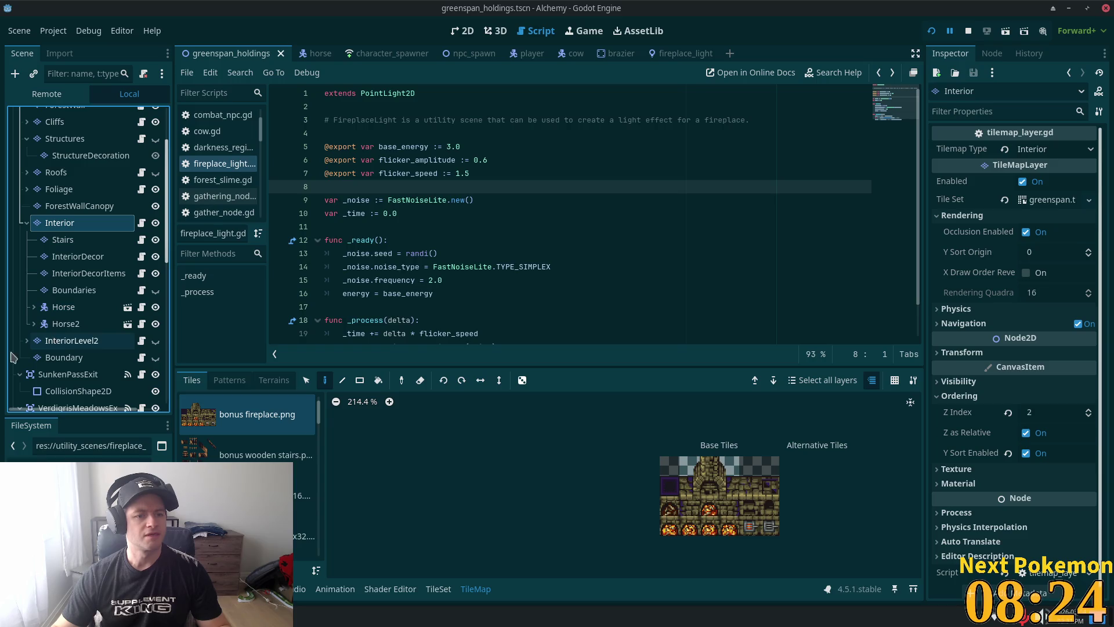
pyautogui.click(56, 343)
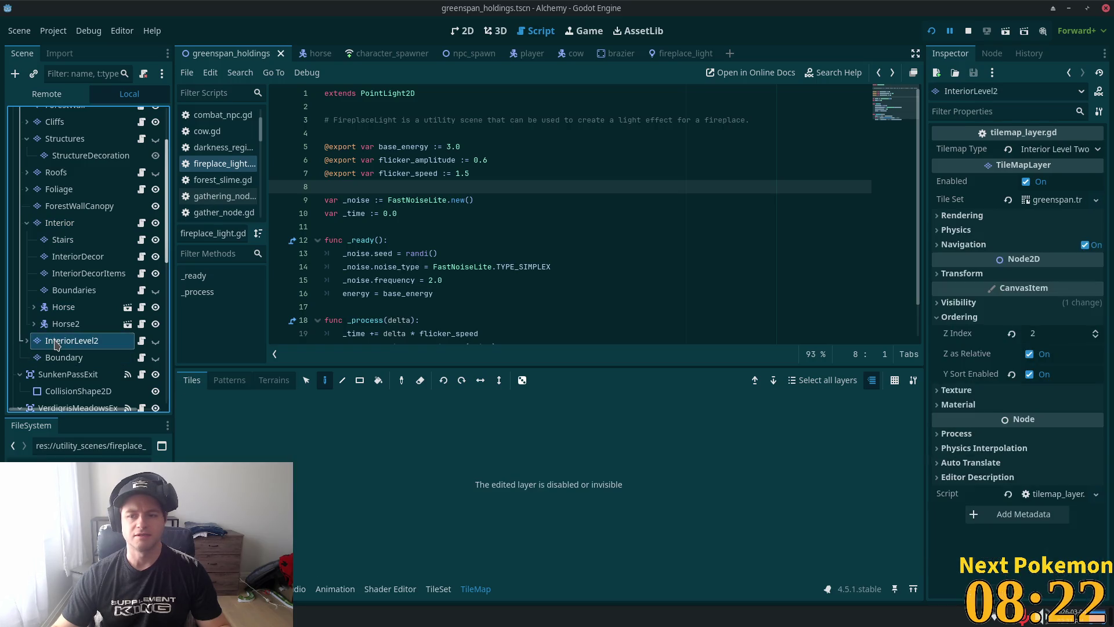
pyautogui.click(64, 206)
pyautogui.click(60, 223)
pyautogui.click(70, 341)
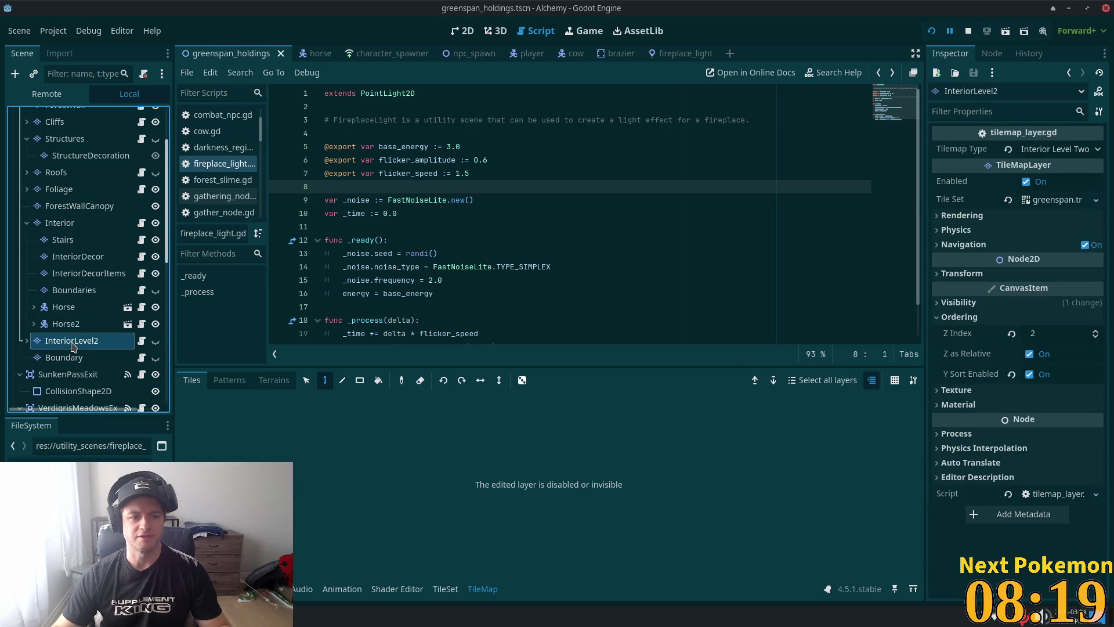
# Step: Set InteriorLevel2's Z Index to 3 and save the scene
pyautogui.click(1071, 332)
pyautogui.write('3')
pyautogui.press('Tab')
pyautogui.hotkey('ctrl', 's')
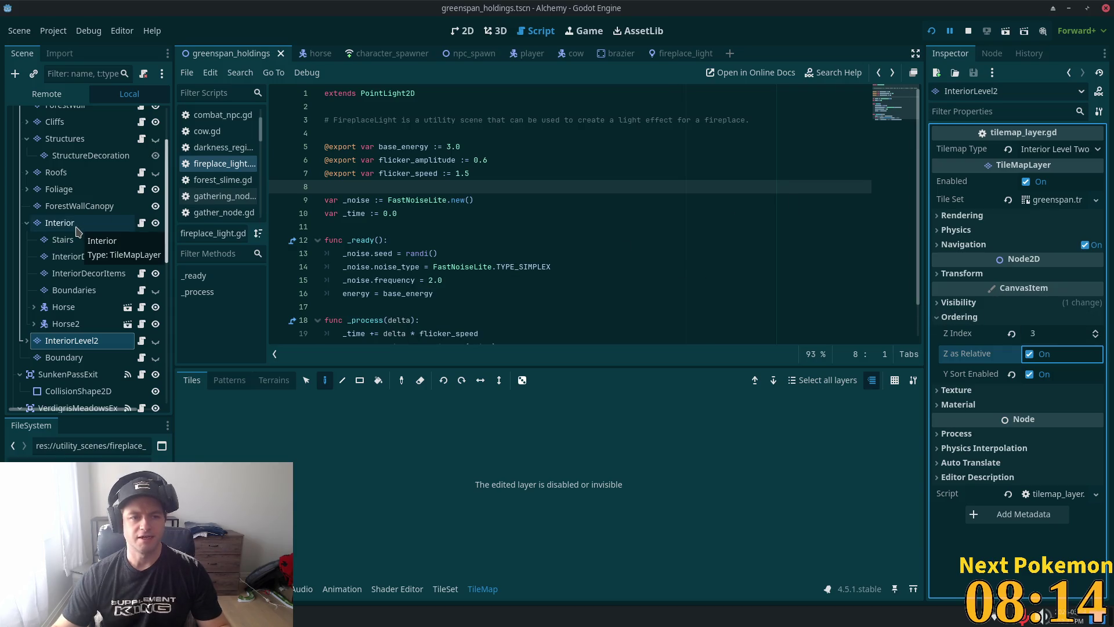
# Step: Select the PointLight2D2FireplaceLight node in the Scene tree
pyautogui.scroll(-3, 82, 369)
pyautogui.scroll(-6, 81, 369)
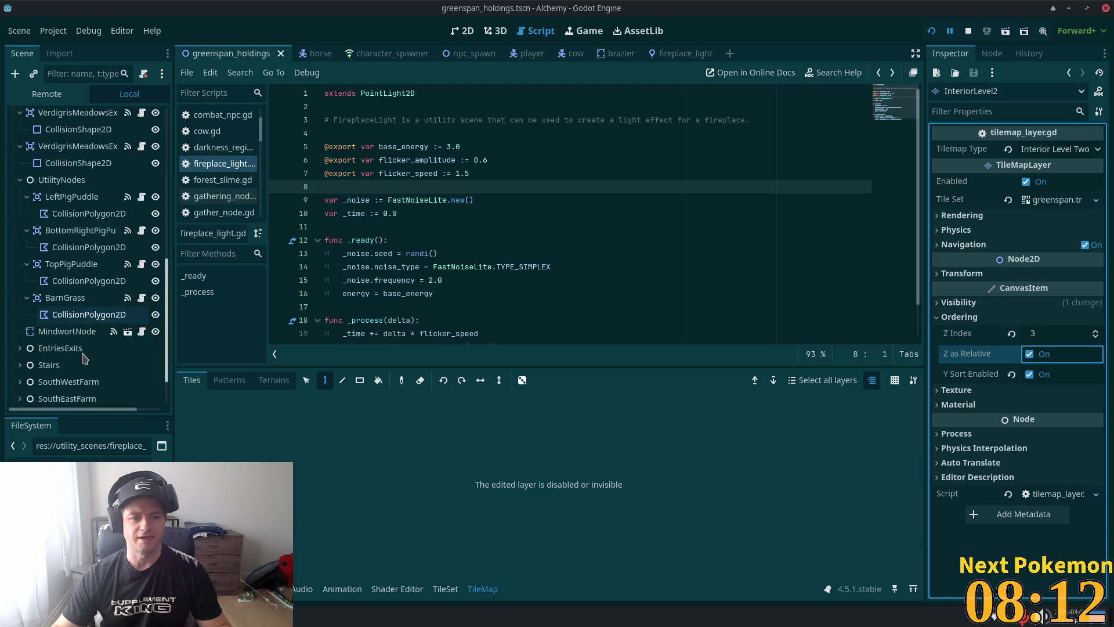
pyautogui.click(64, 394)
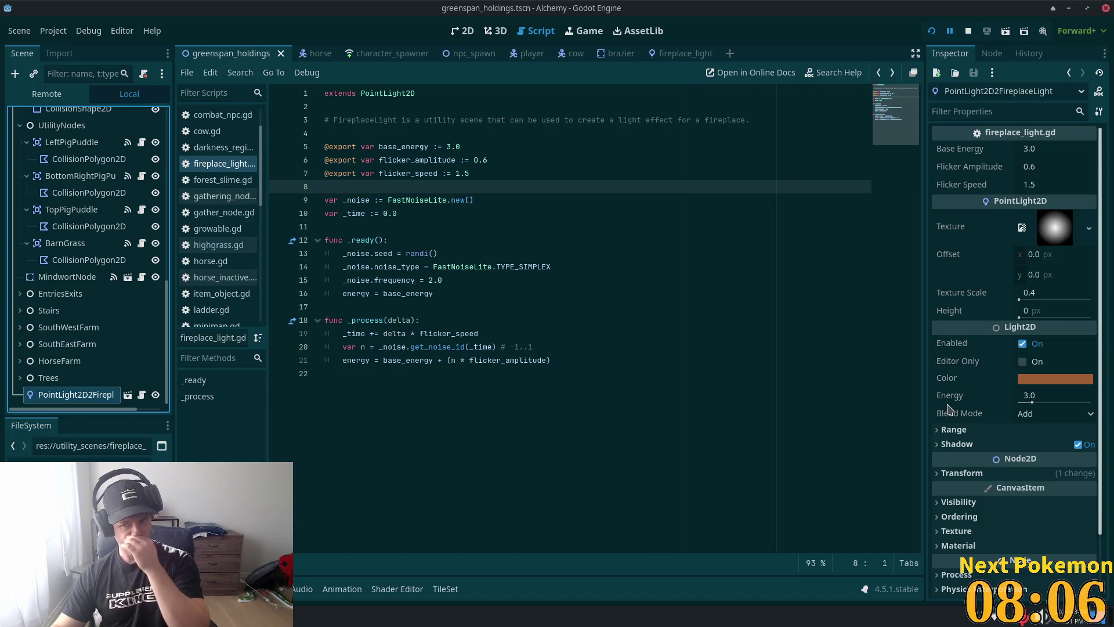
# Step: Set the fireplace light's Range Z Max to 2, then save and run the game
pyautogui.click(955, 429)
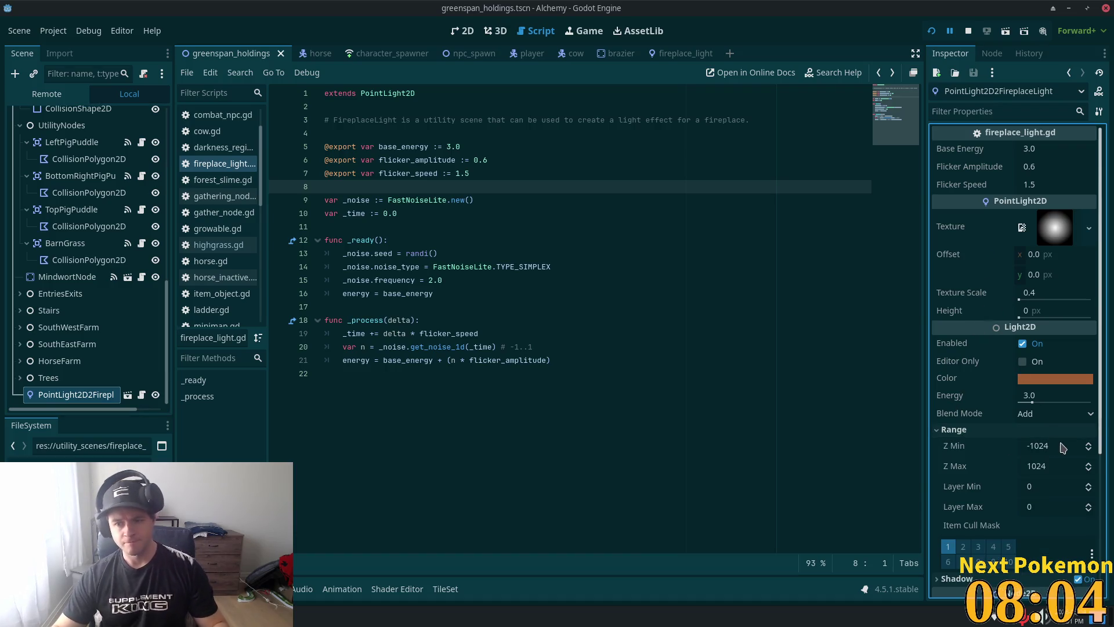
pyautogui.click(1051, 466)
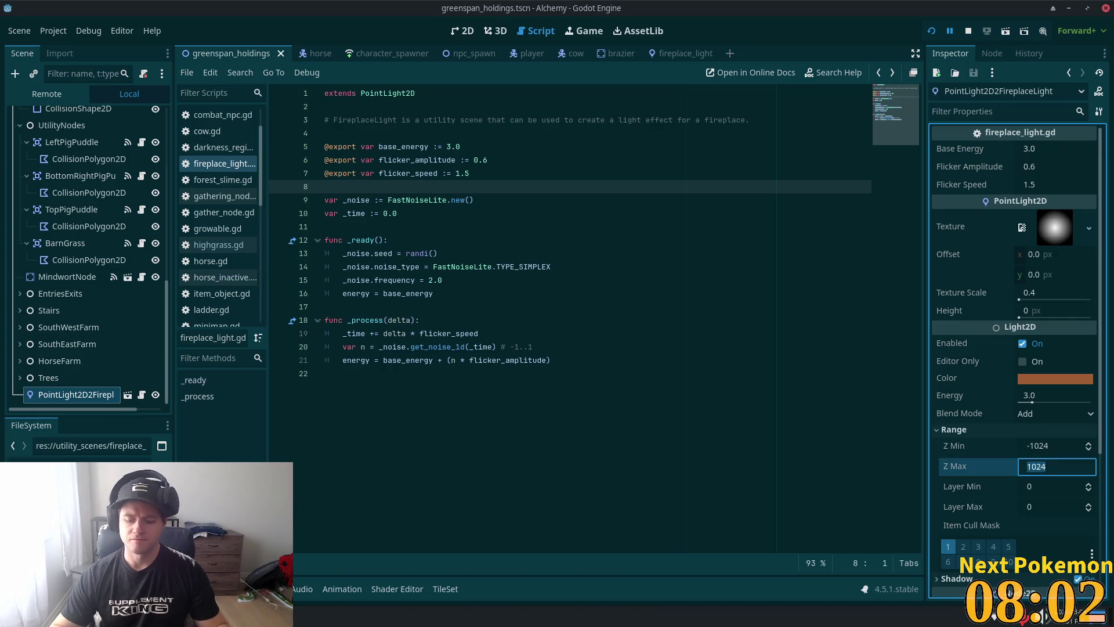
pyautogui.write('2')
pyautogui.press('Tab')
pyautogui.press('F5')
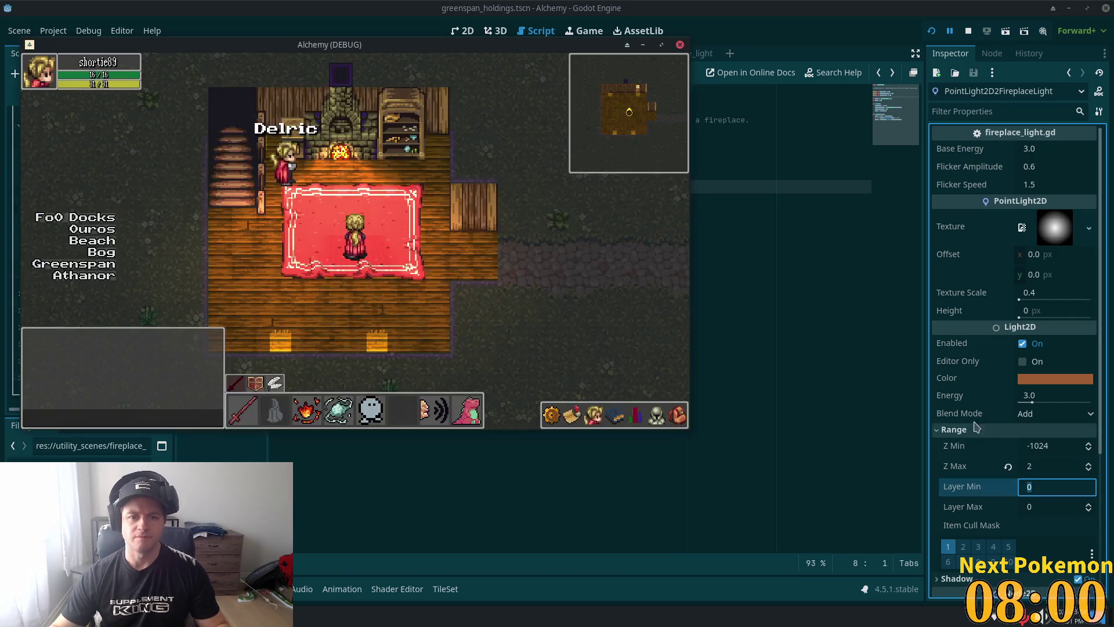
# Step: Walk the character up the stairs into the middle of the upstairs room
pyautogui.press('Left')
pyautogui.press('Up')
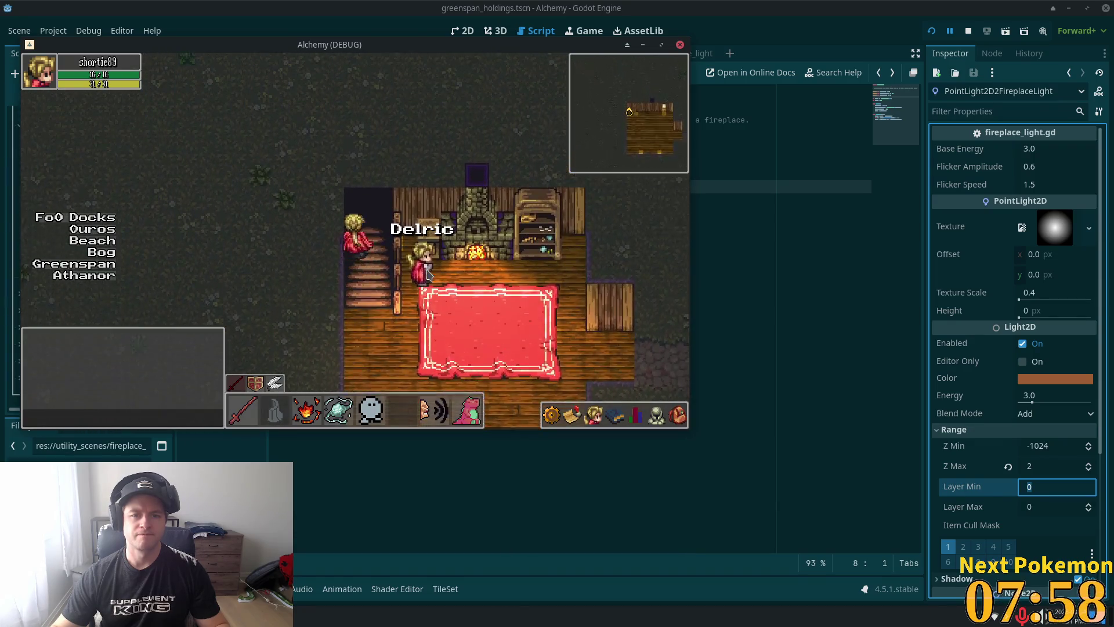
pyautogui.press('Down')
pyautogui.press('Right')
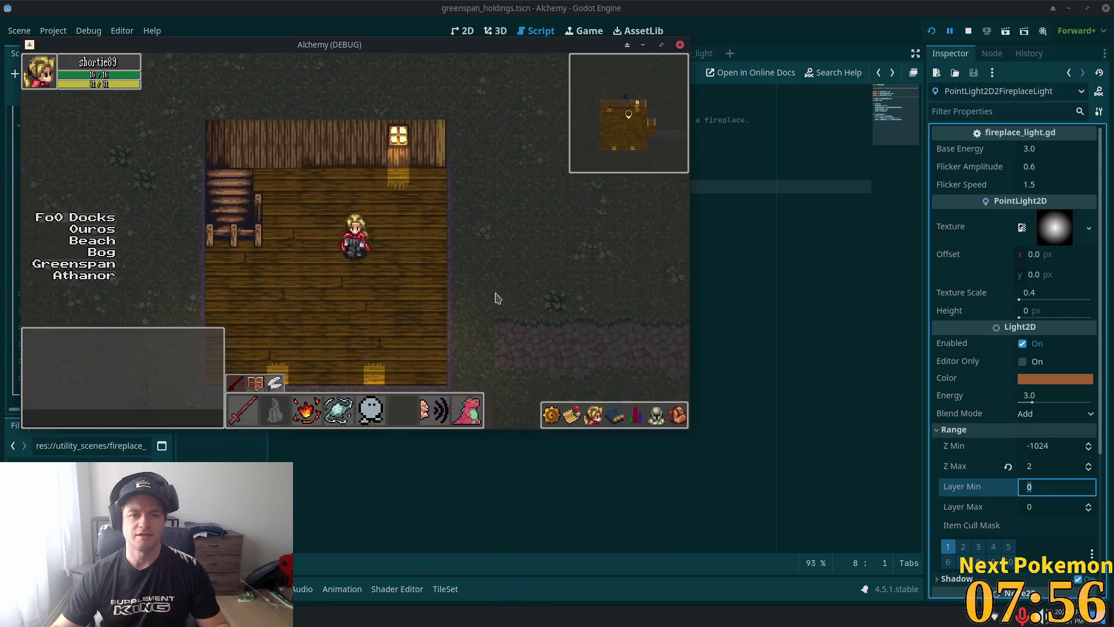
# Step: Drop the tomato from the inventory, pick it back up, and close the inventory
pyautogui.press('i')
pyautogui.click(583, 318)
pyautogui.click(592, 355)
pyautogui.press('Down')
pyautogui.press('i')
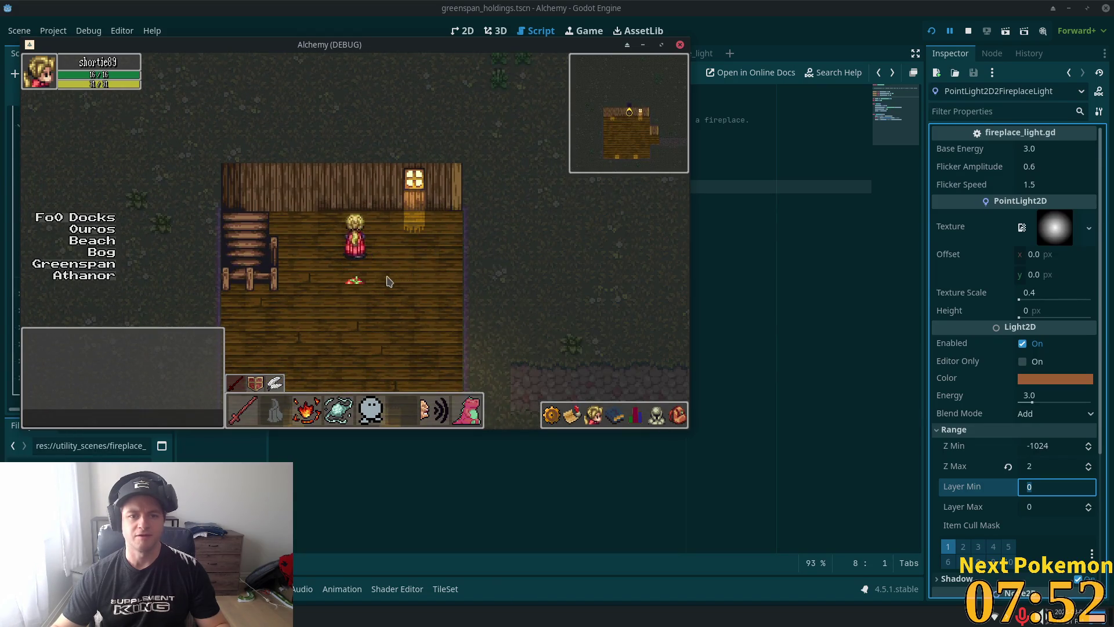
pyautogui.press('Left')
pyautogui.click(380, 251)
pyautogui.press('Up')
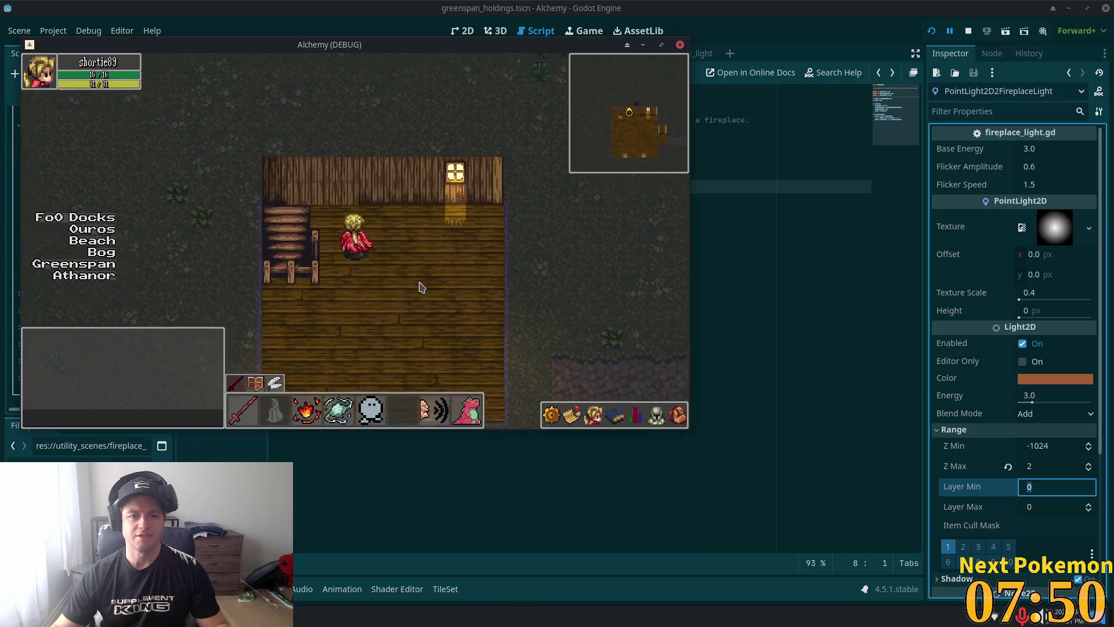
pyautogui.press('Left')
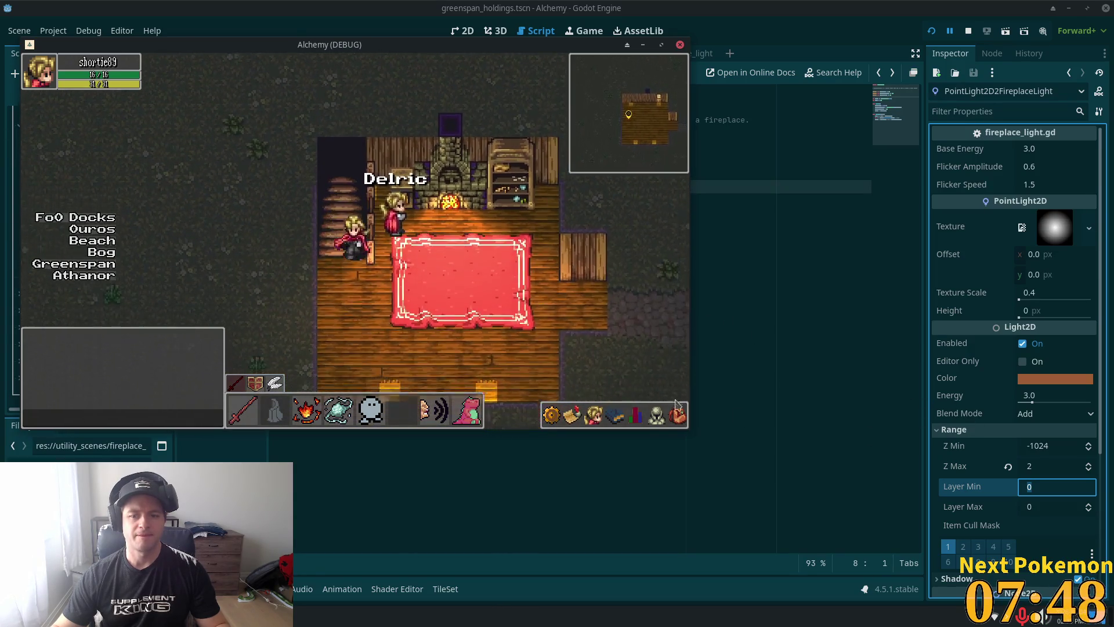
pyautogui.click(575, 350)
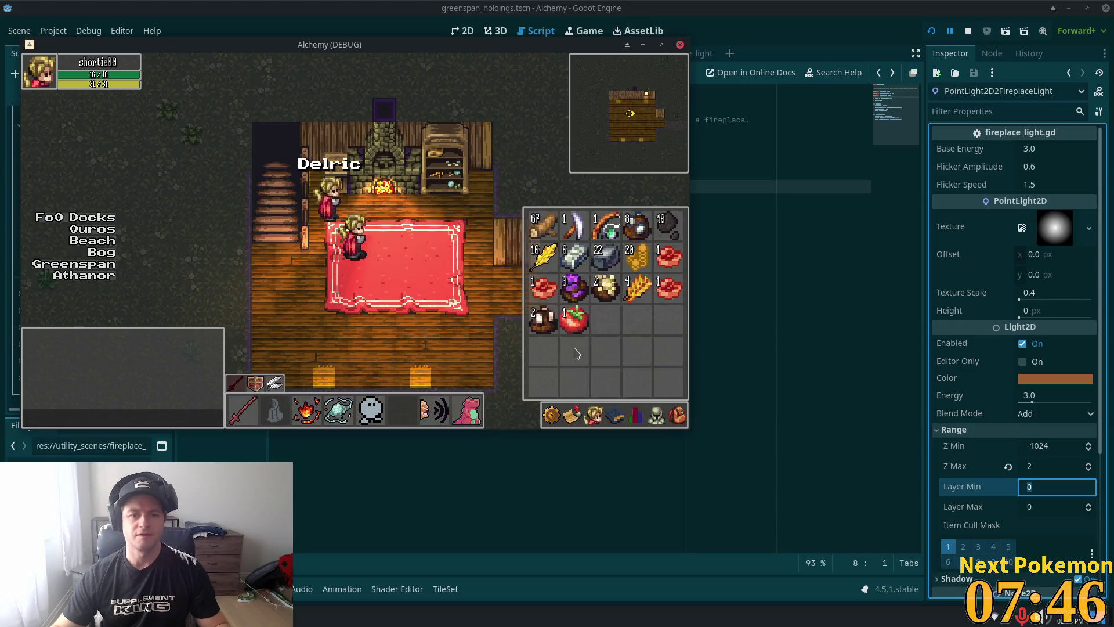
pyautogui.press('i')
# Step: Walk back and forth between the fireplace room rug and the upstairs room
pyautogui.click(380, 241)
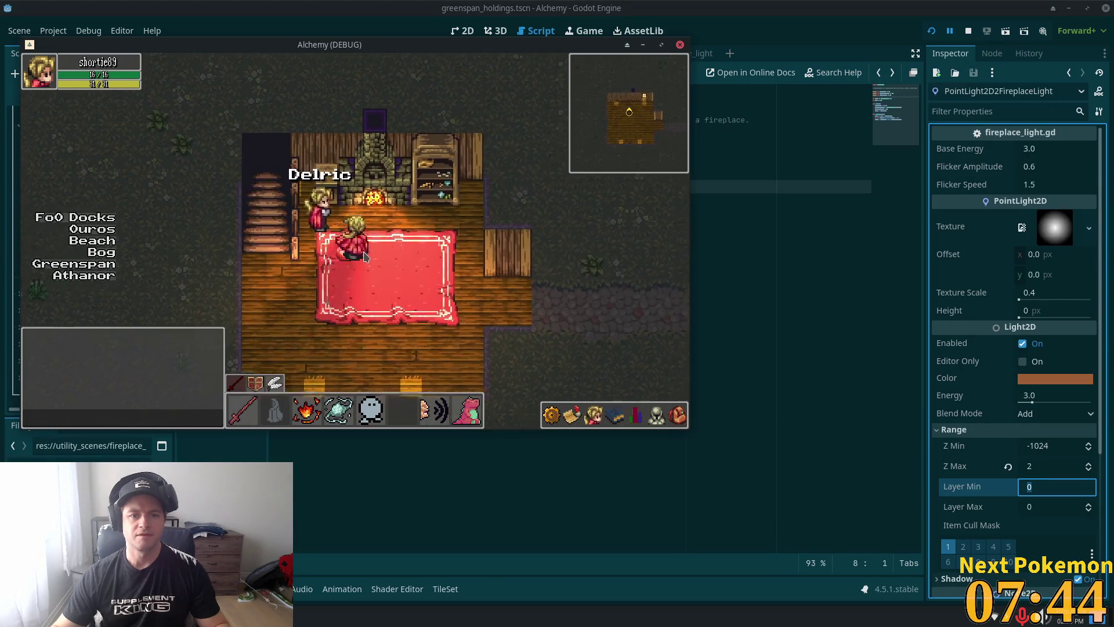
pyautogui.click(380, 337)
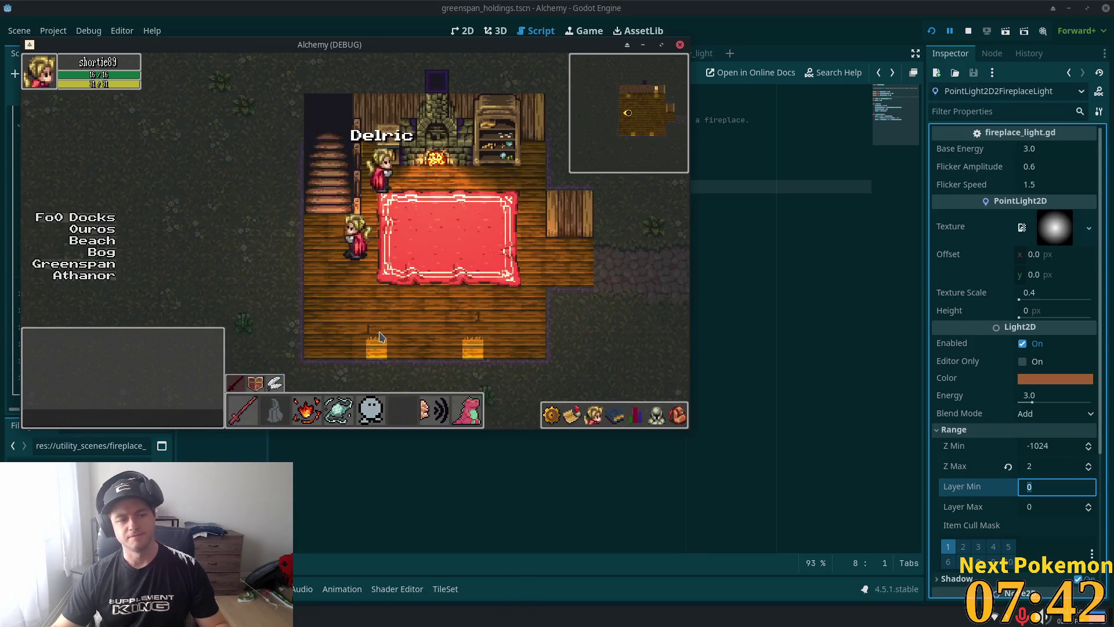
pyautogui.press('Up')
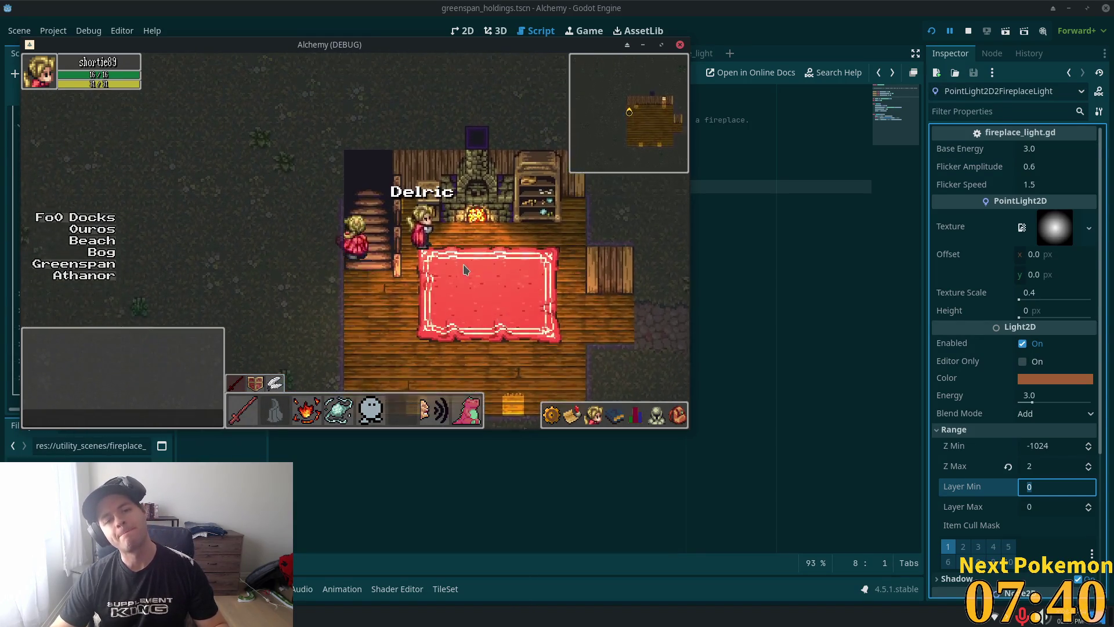
pyautogui.click(423, 311)
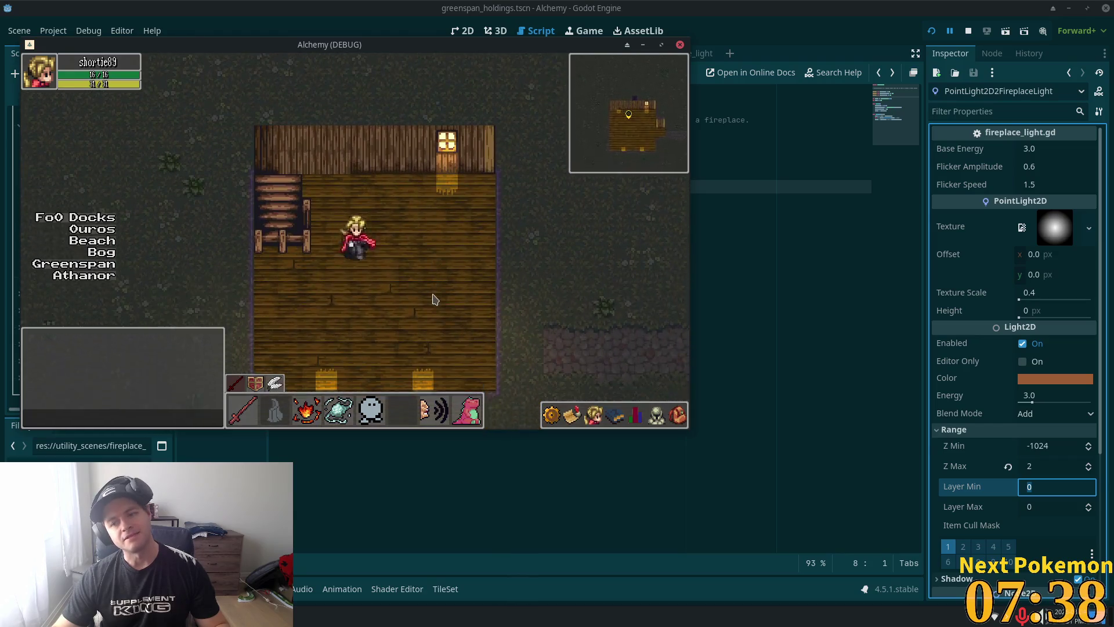
pyautogui.press('Up')
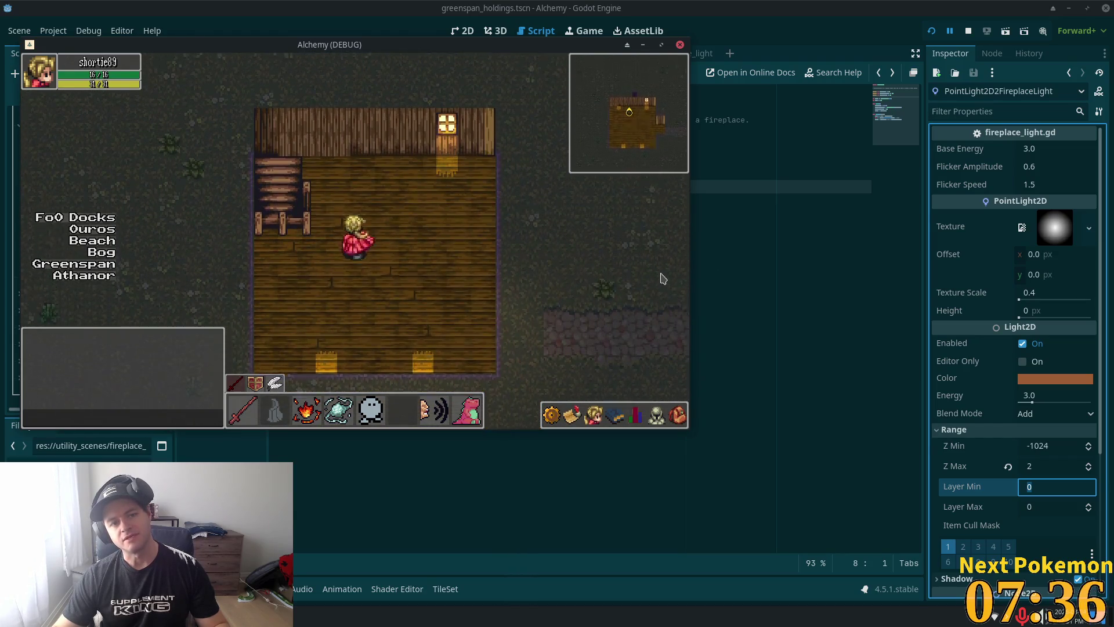
pyautogui.press('Left')
pyautogui.press('Down')
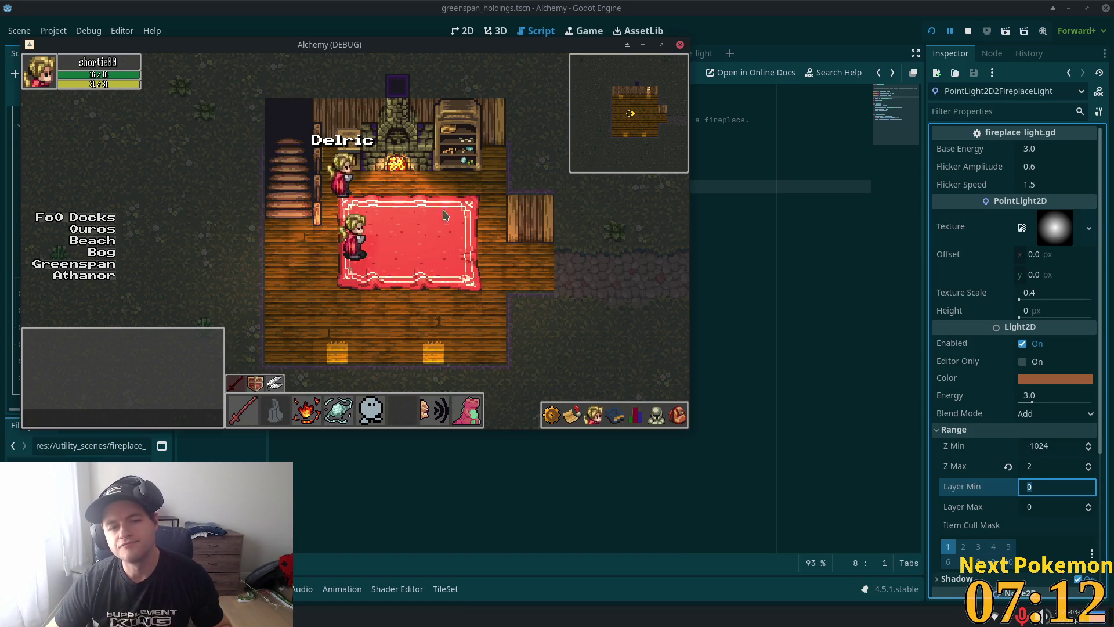
pyautogui.press('Left')
pyautogui.press('Up')
pyautogui.press('Right')
pyautogui.press('Down')
pyautogui.press('Left')
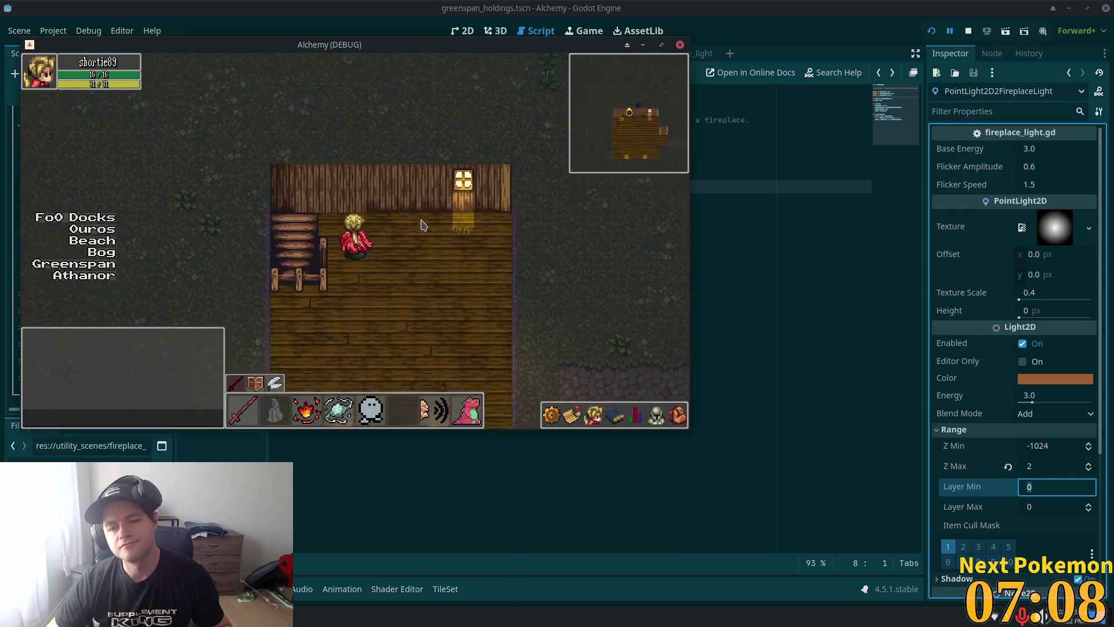
pyautogui.press('Right')
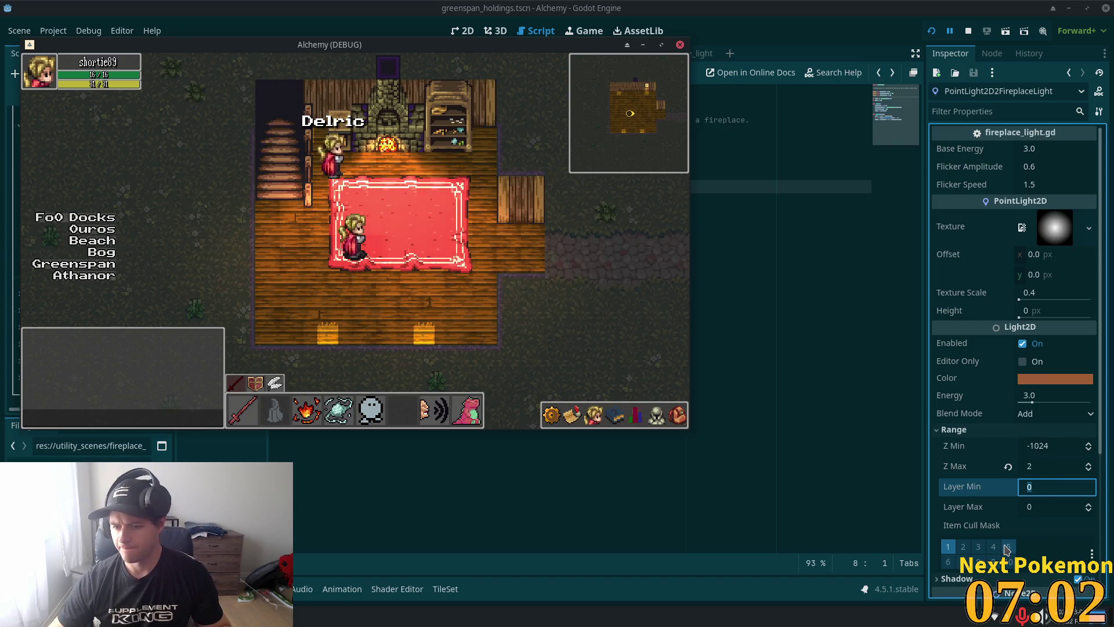
# Step: Bring the Godot editor back in front, then switch to Cursor
pyautogui.scroll(-3, 1049, 508)
pyautogui.click(1050, 508)
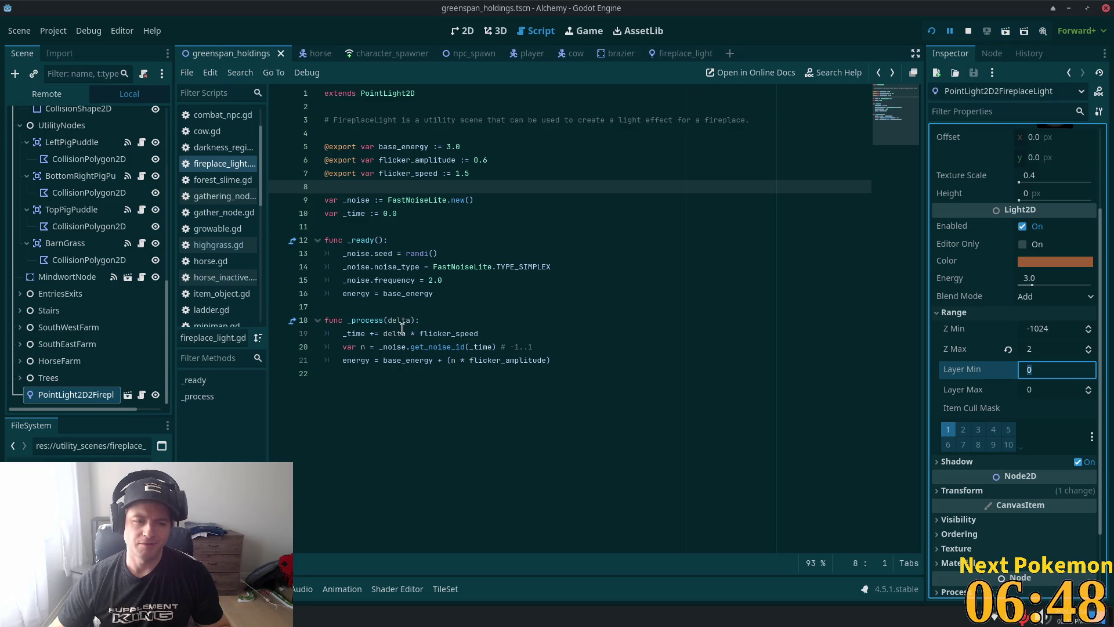
pyautogui.hotkey('alt', 'Tab')
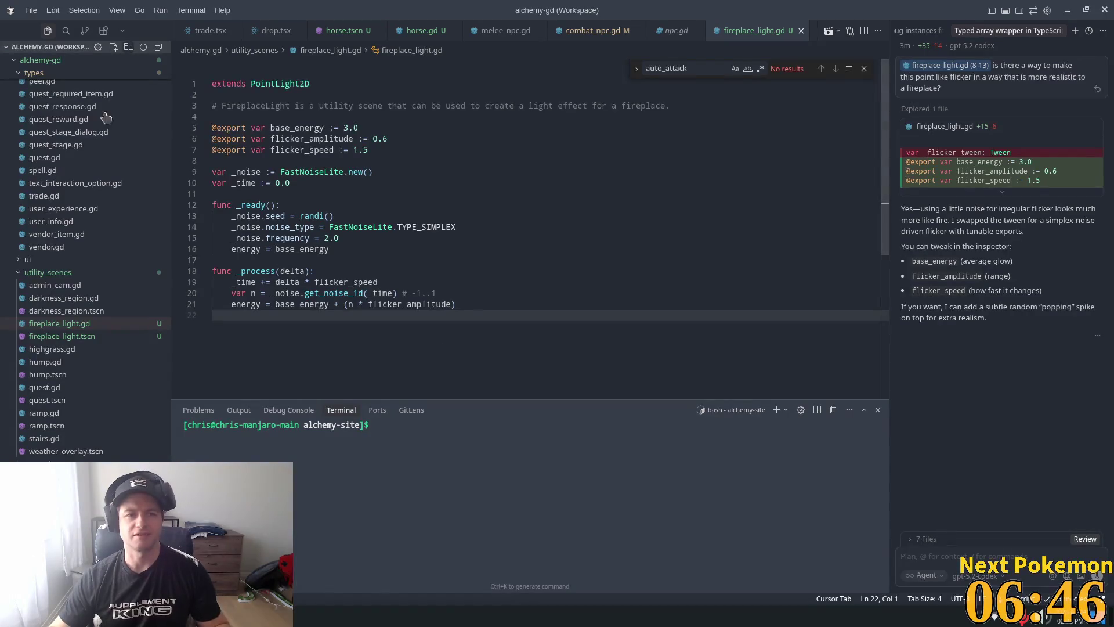
# Step: Start a project-wide search for z_index and remove the folder restriction
pyautogui.hotkey('ctrl', 'shift', 'f')
pyautogui.write('z-index')
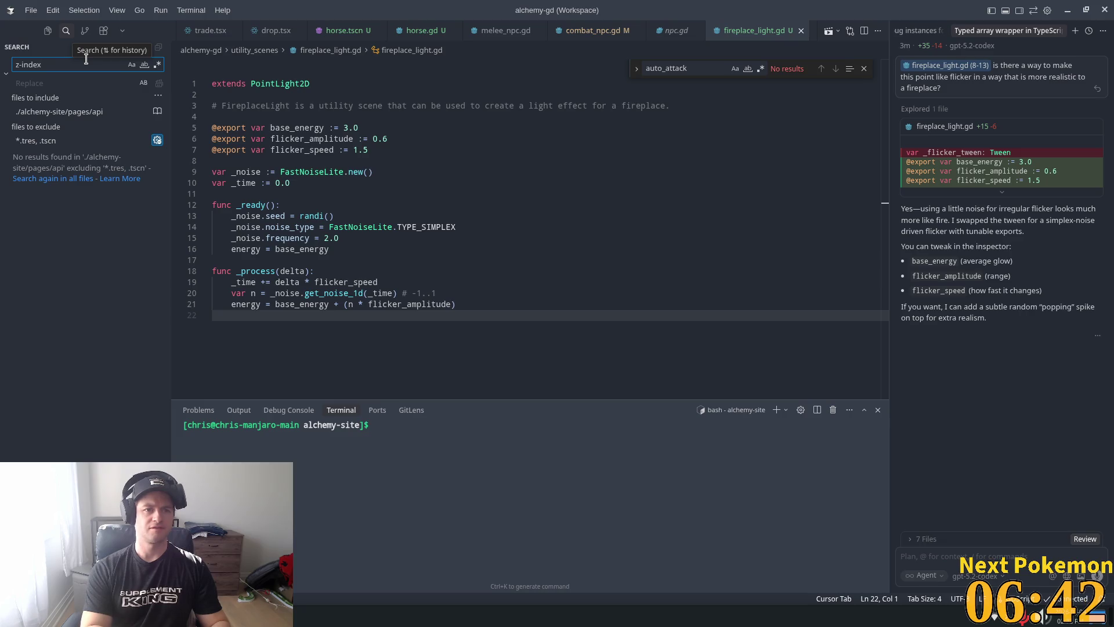
pyautogui.press('BackSpace')
pyautogui.press('BackSpace')
pyautogui.press('BackSpace')
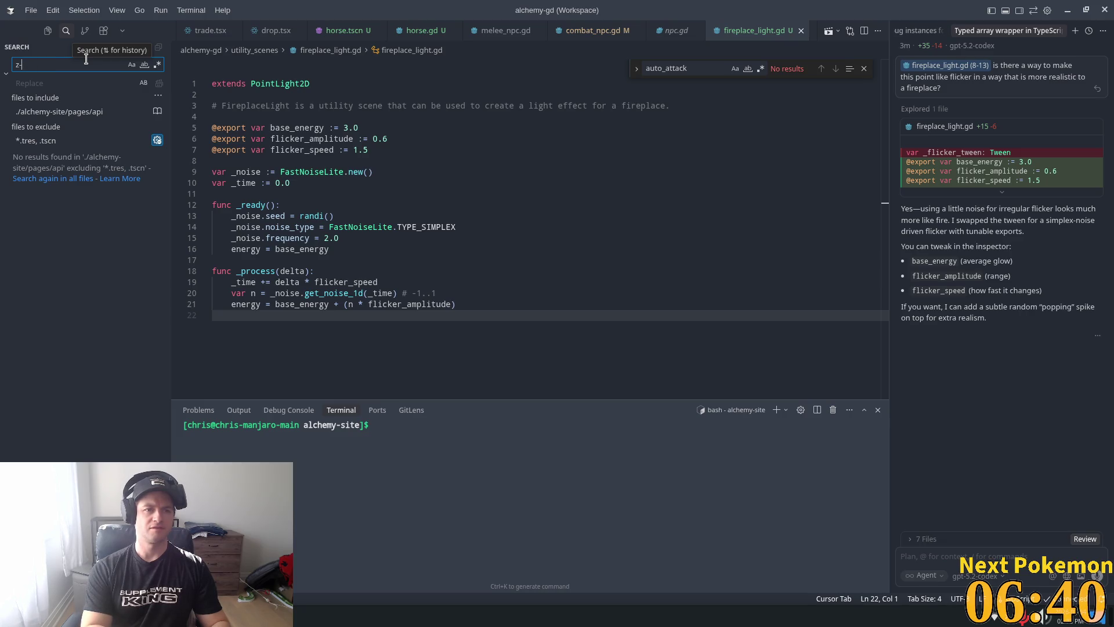
pyautogui.write('_index')
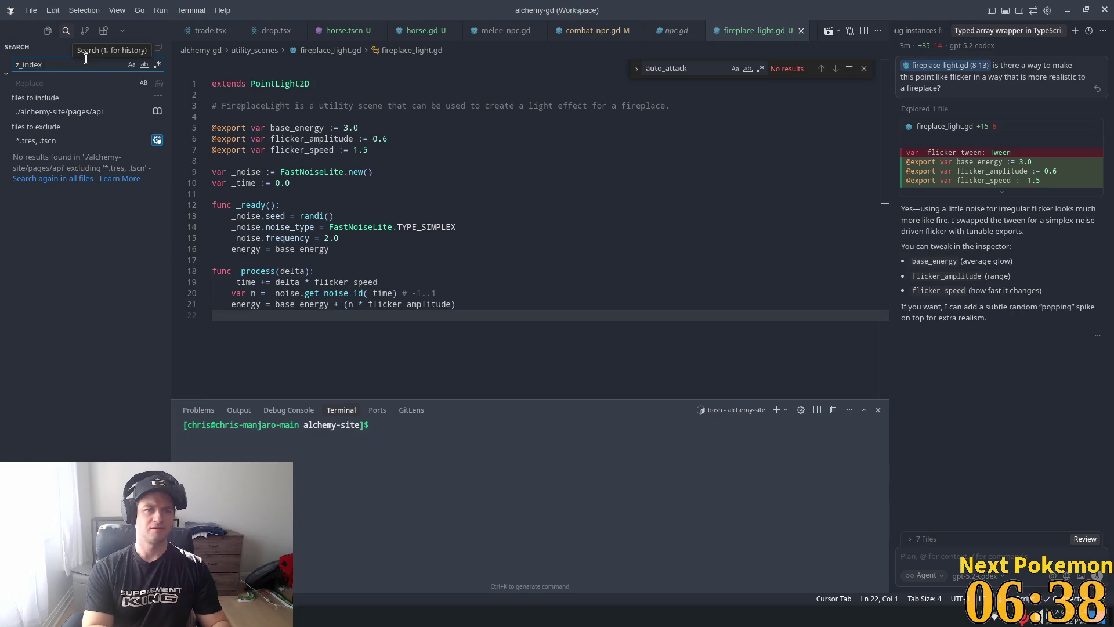
pyautogui.press('BackSpace')
pyautogui.press('BackSpace')
pyautogui.press('BackSpace')
pyautogui.write('inde')
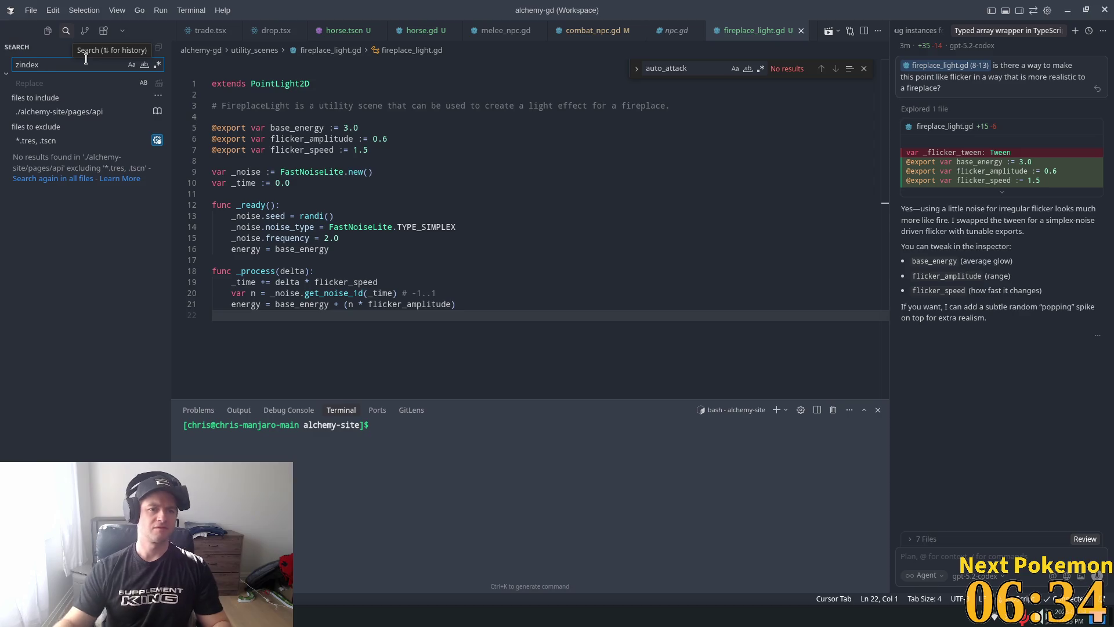
pyautogui.tripleClick(88, 112)
pyautogui.press('BackSpace')
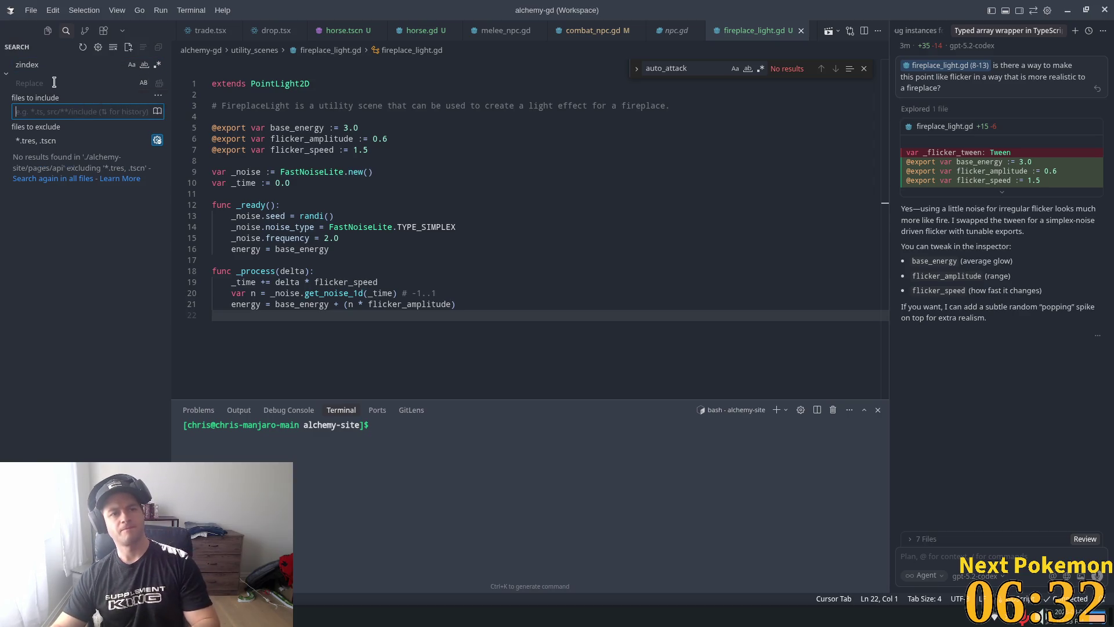
# Step: Retype the query as z_inde and widen the results to read all 11 matches
pyautogui.press('BackSpace')
pyautogui.press('BackSpace')
pyautogui.press('BackSpace')
pyautogui.write('_in')
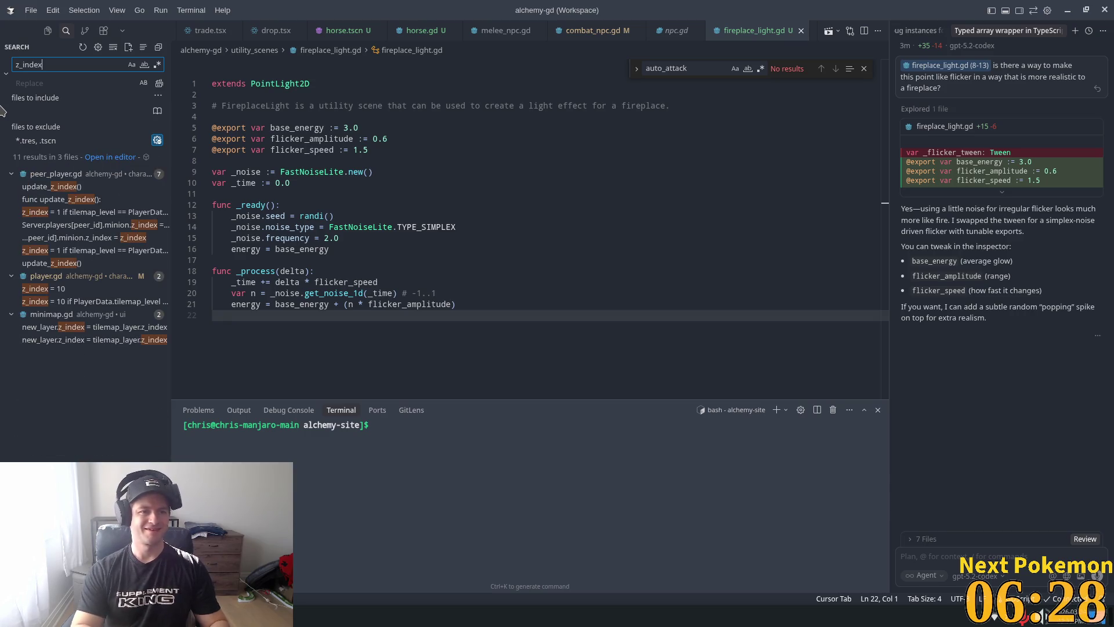
pyautogui.press('BackSpace')
pyautogui.press('BackSpace')
pyautogui.press('BackSpace')
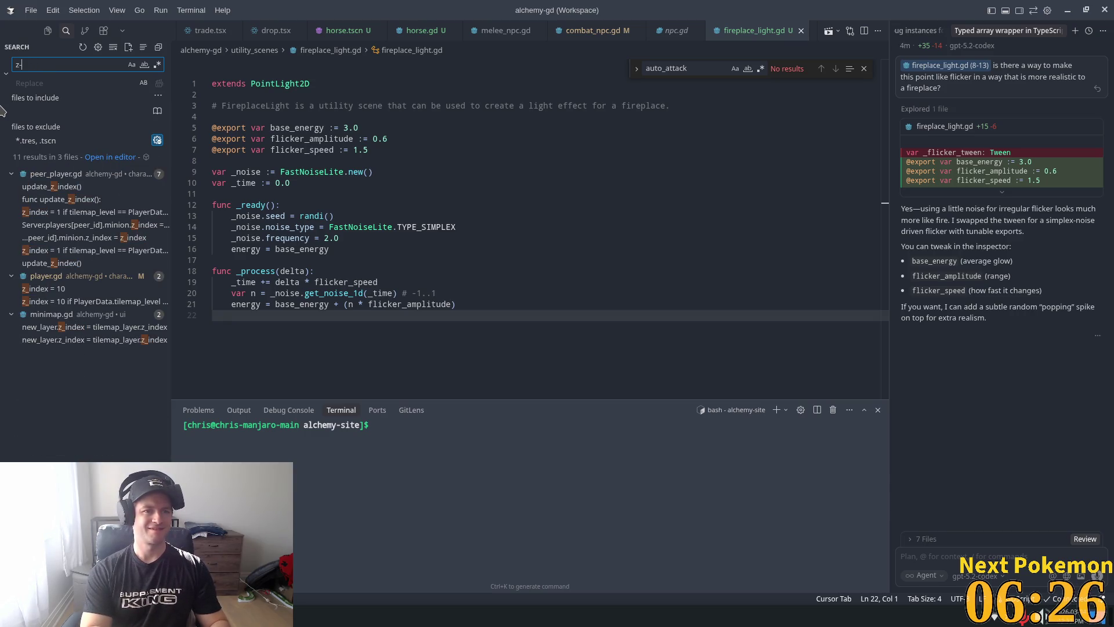
pyautogui.press('BackSpace')
pyautogui.write('-inde')
pyautogui.press('BackSpace')
pyautogui.press('BackSpace')
pyautogui.press('BackSpace')
pyautogui.write('ind')
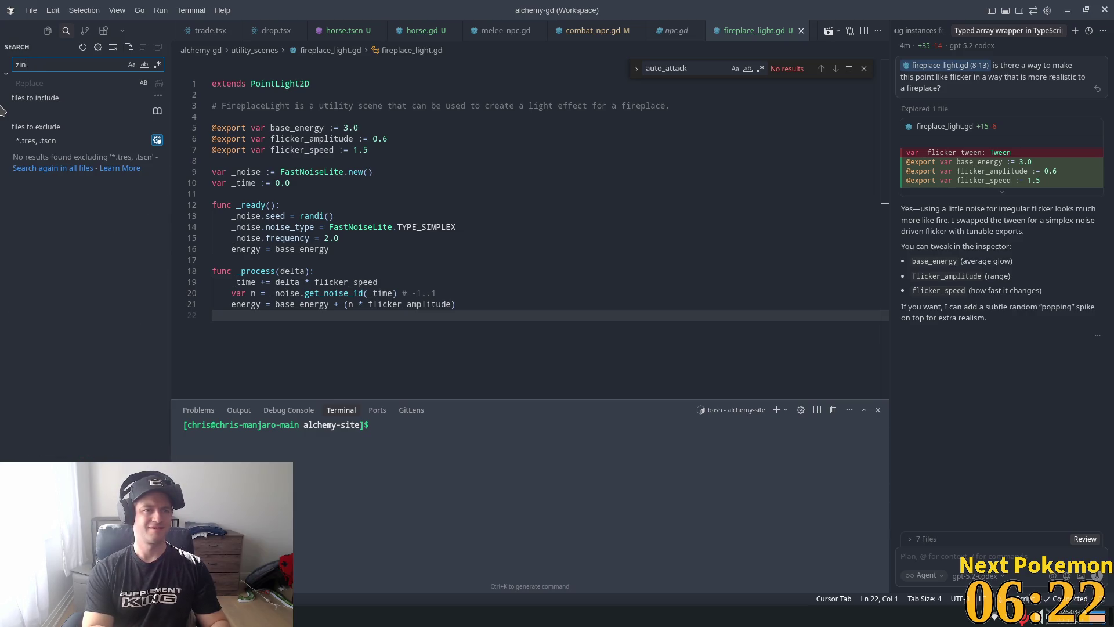
pyautogui.press('BackSpace')
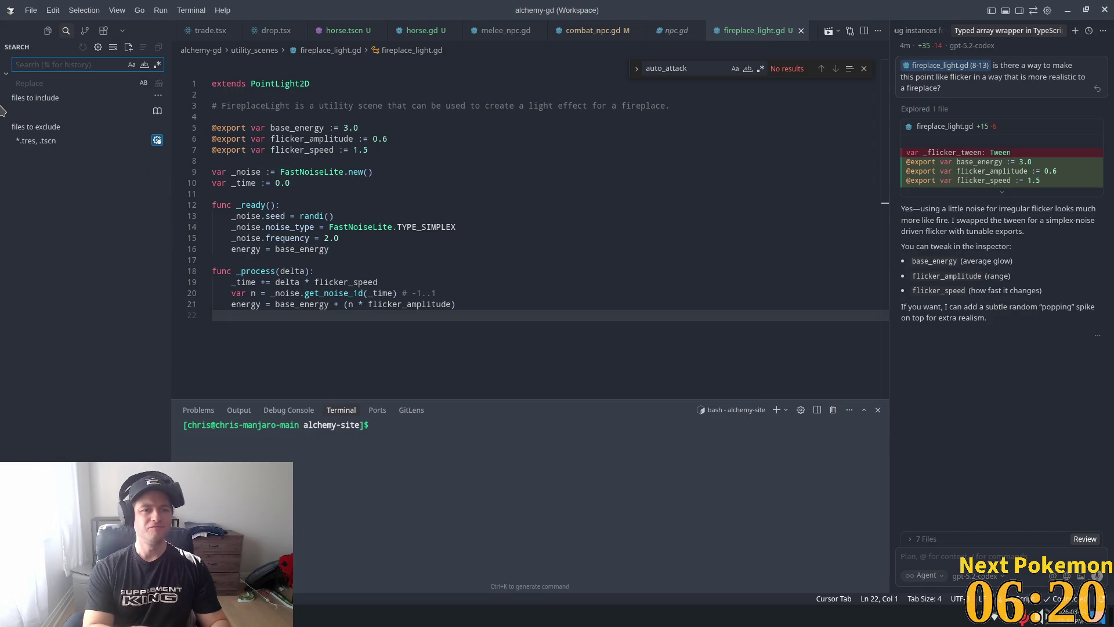
pyautogui.write('z')
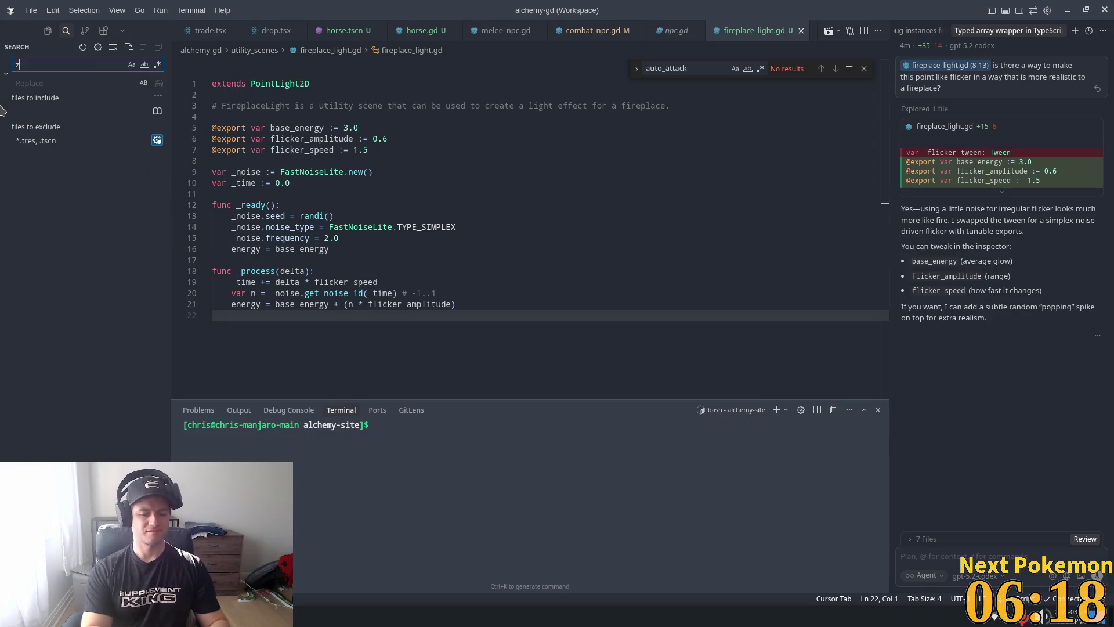
pyautogui.write('_index')
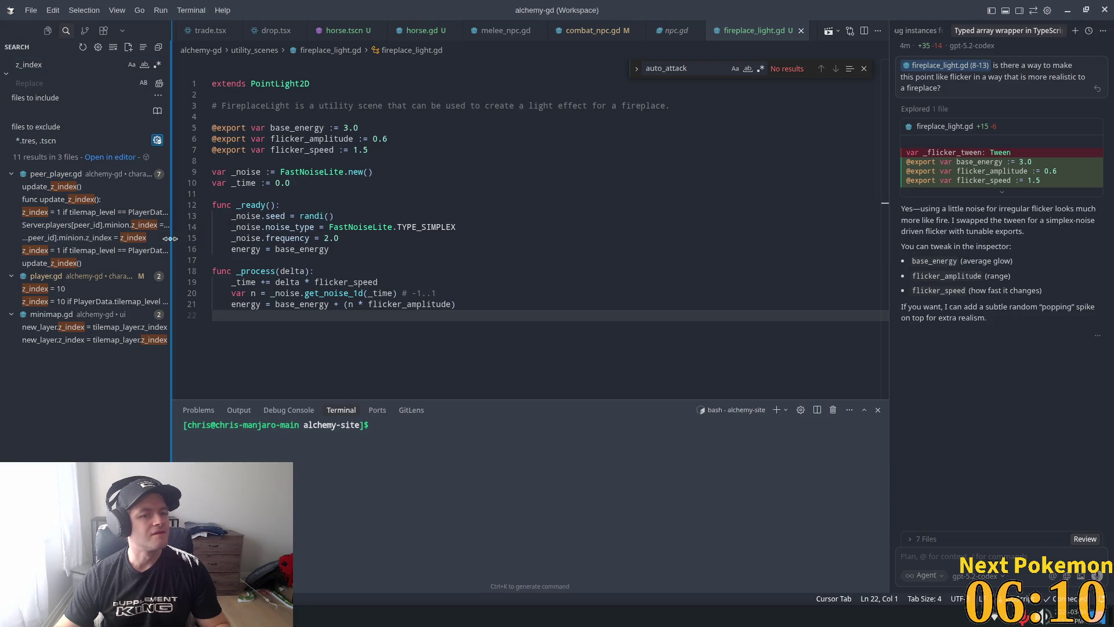
pyautogui.moveTo(173, 240); pyautogui.dragTo(375, 229)
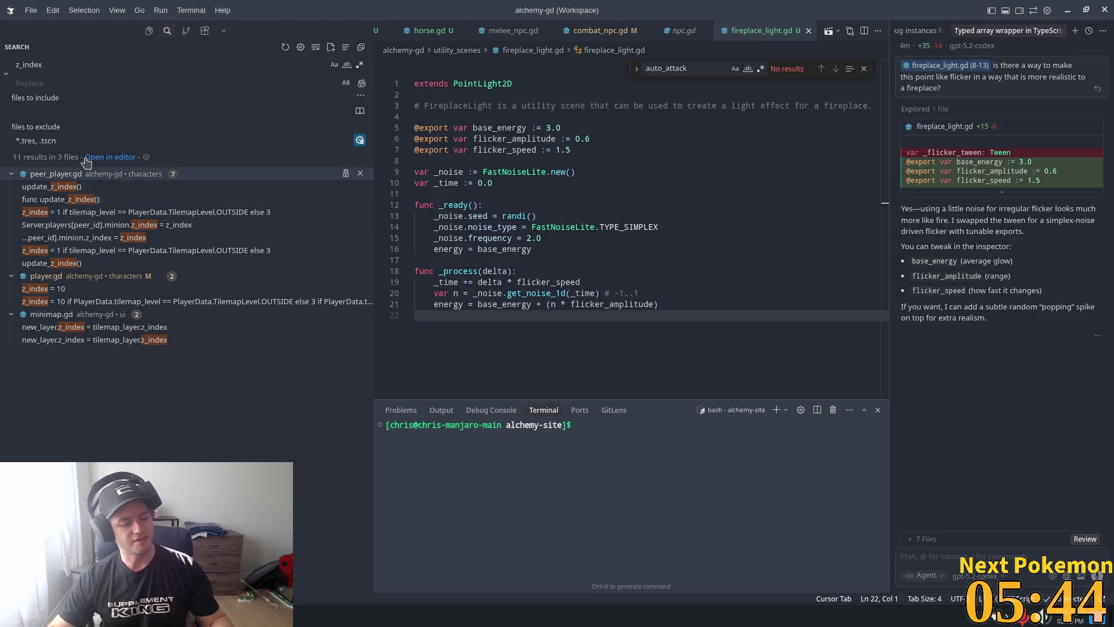
pyautogui.hotkey('alt', 'Tab')
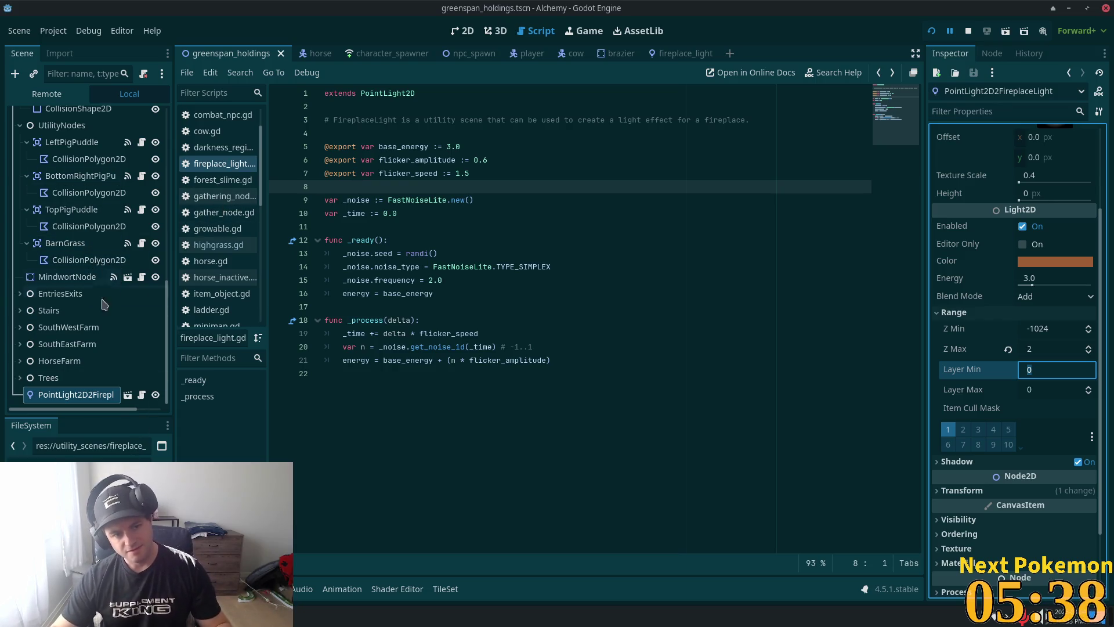
# Step: Set the Interior tile layer's Z Index to 1, then save and run the game
pyautogui.scroll(5, 139, 302)
pyautogui.scroll(7, 144, 314)
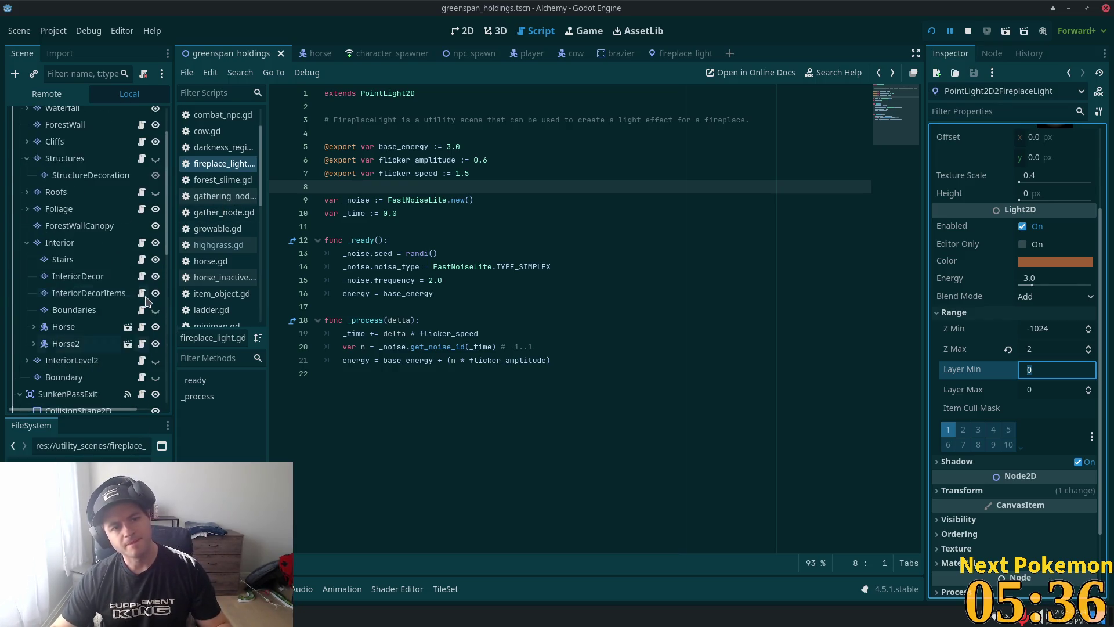
pyautogui.click(87, 360)
pyautogui.click(1038, 332)
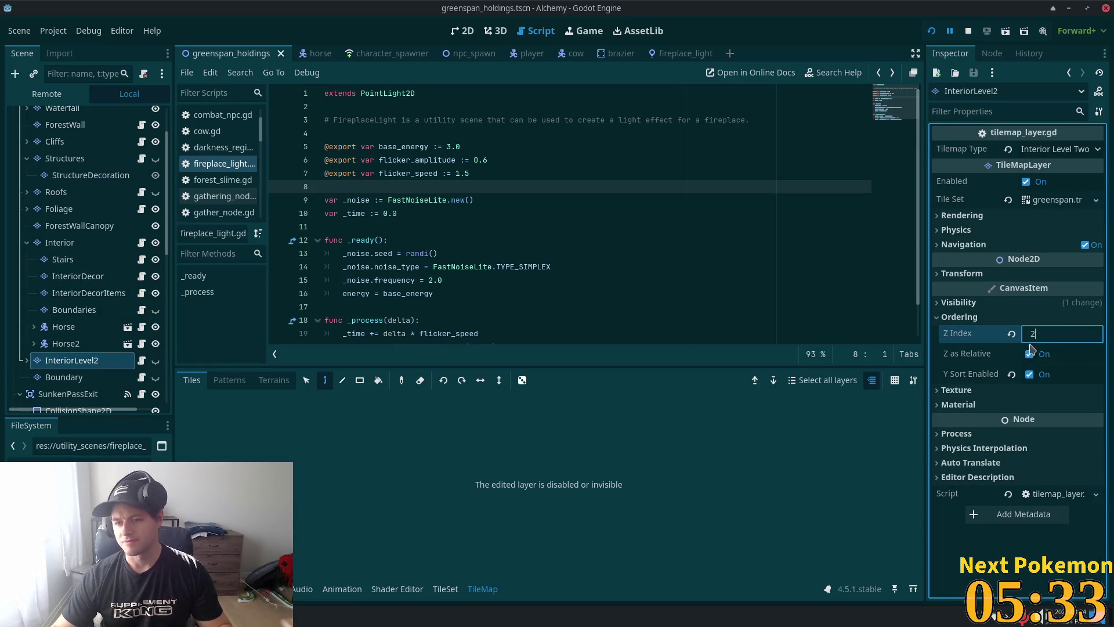
pyautogui.click(70, 244)
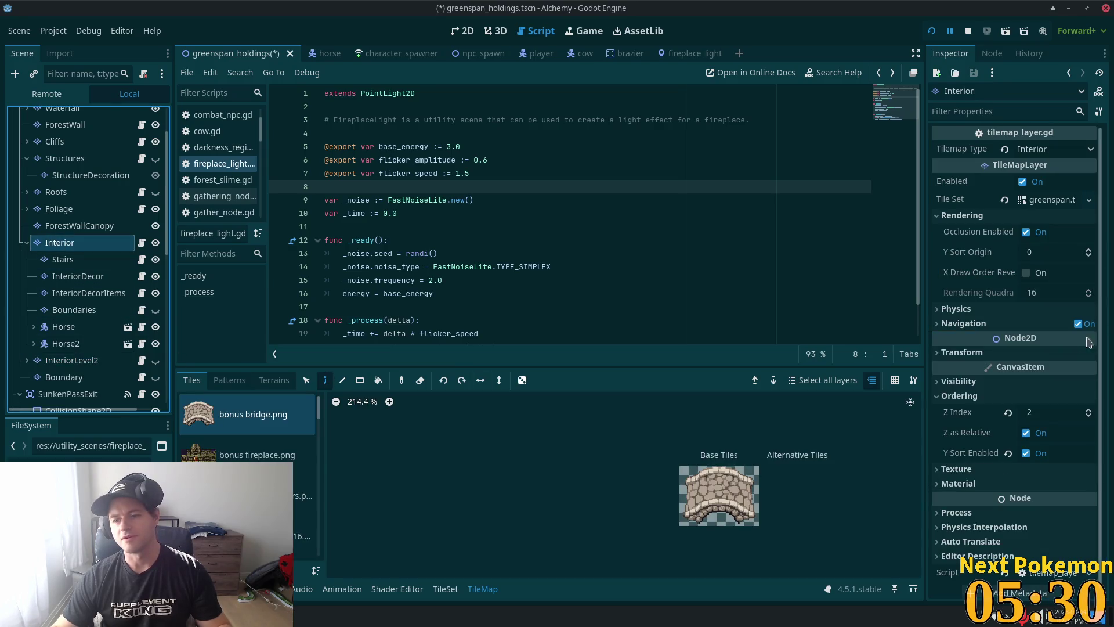
pyautogui.click(1039, 413)
pyautogui.write('1')
pyautogui.press('Return')
pyautogui.press('F5')
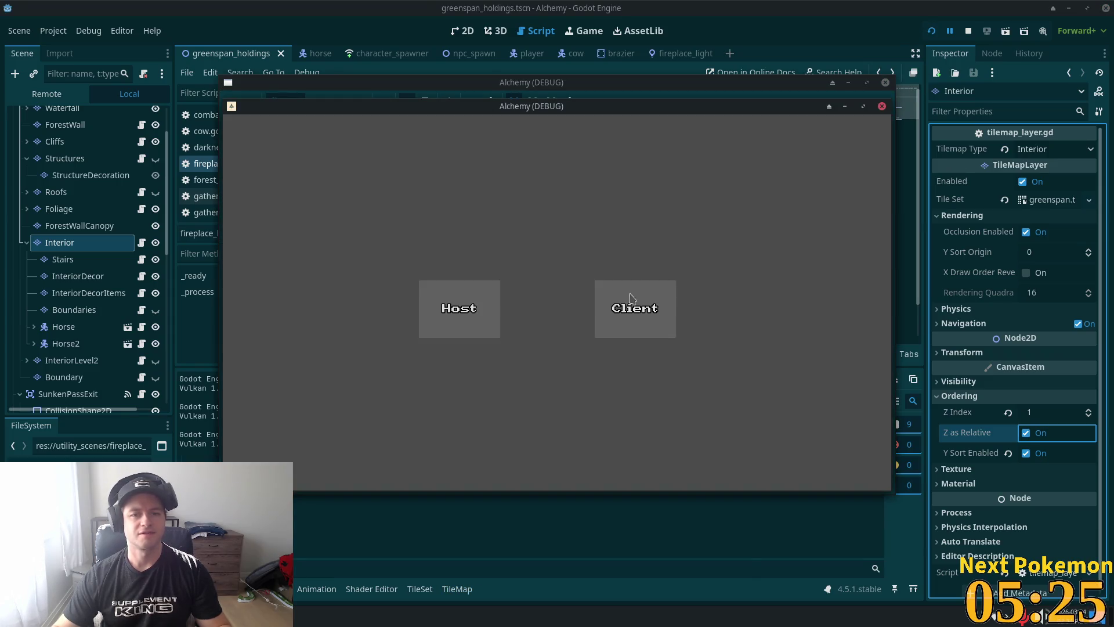
# Step: Join the game as a client and walk the player upstairs to check the layering
pyautogui.click(631, 297)
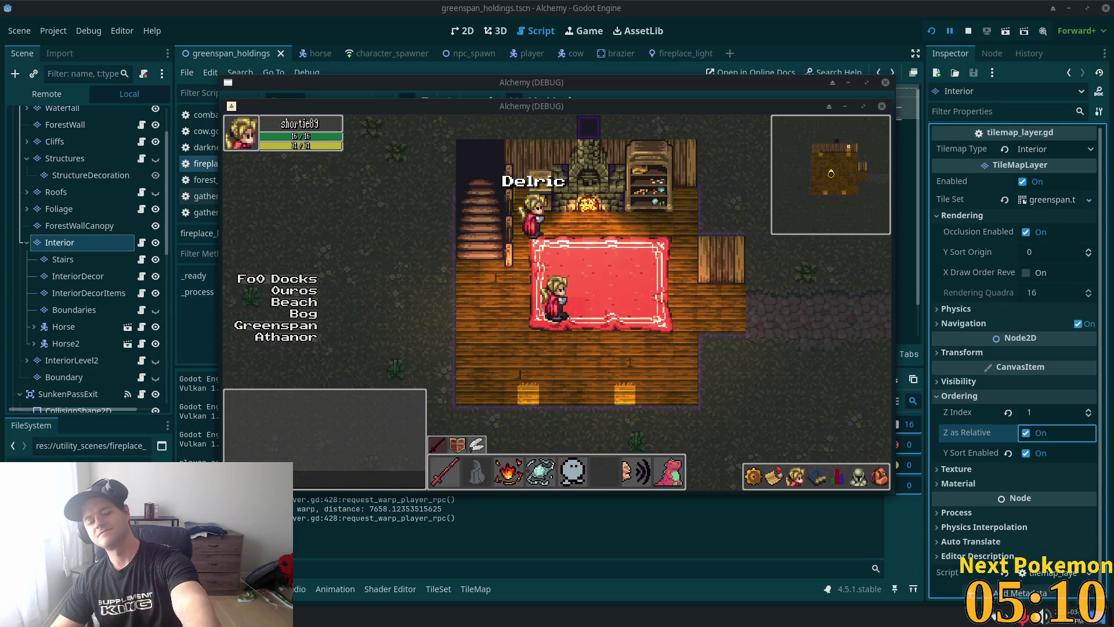
pyautogui.press('Left')
pyautogui.press('Up')
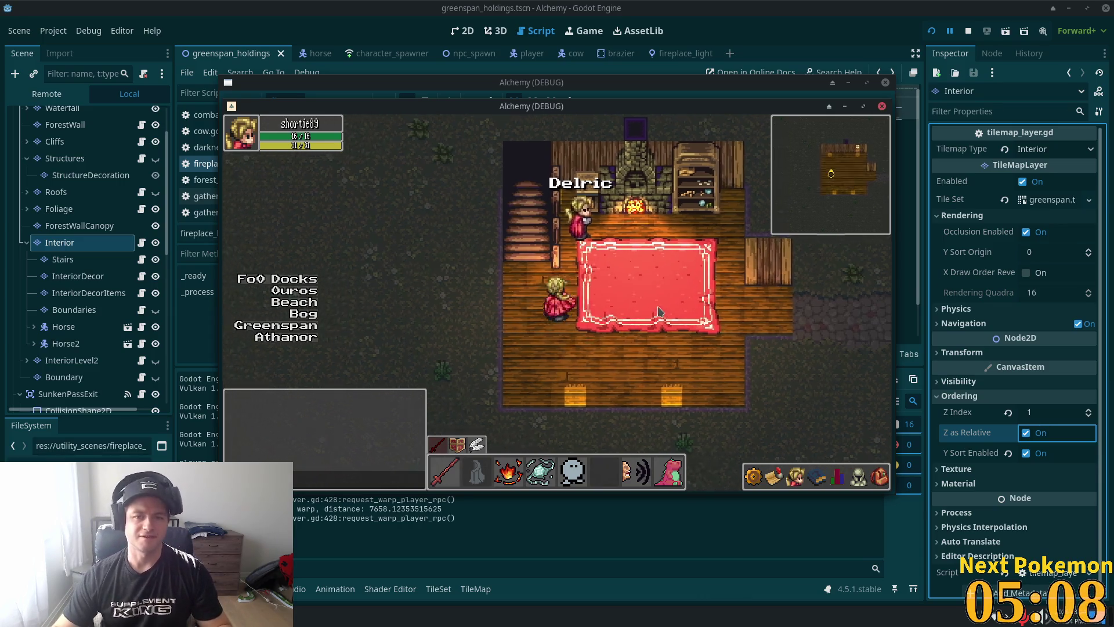
pyautogui.press('Right')
pyautogui.press('Down')
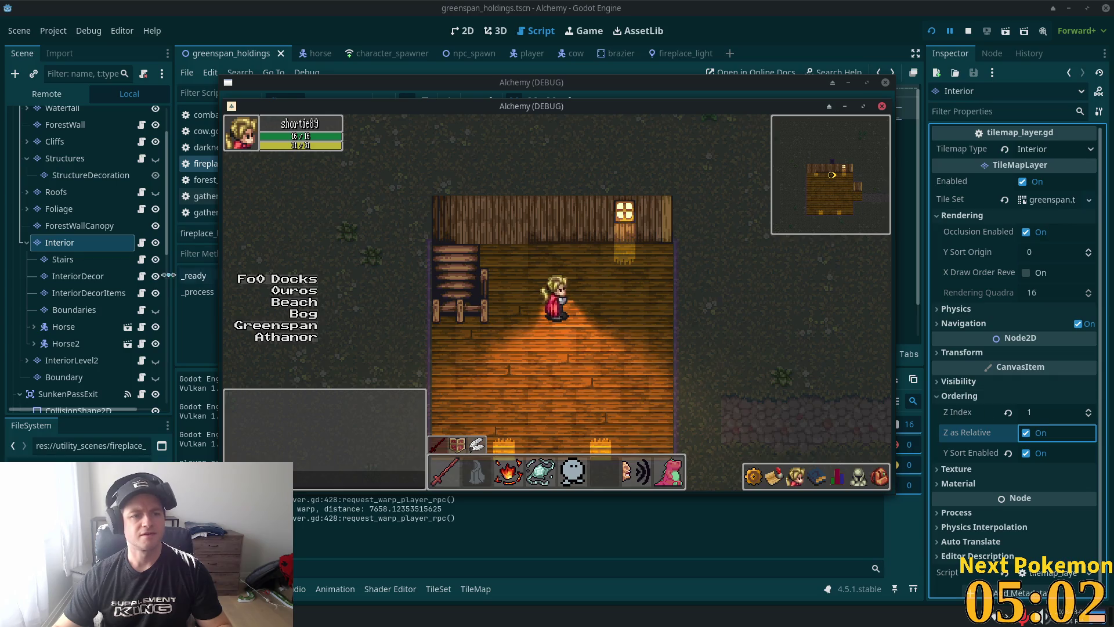
# Step: Select the fireplace light node to review its Range Z Min -1024 and Z Max 2
pyautogui.scroll(-5, 110, 313)
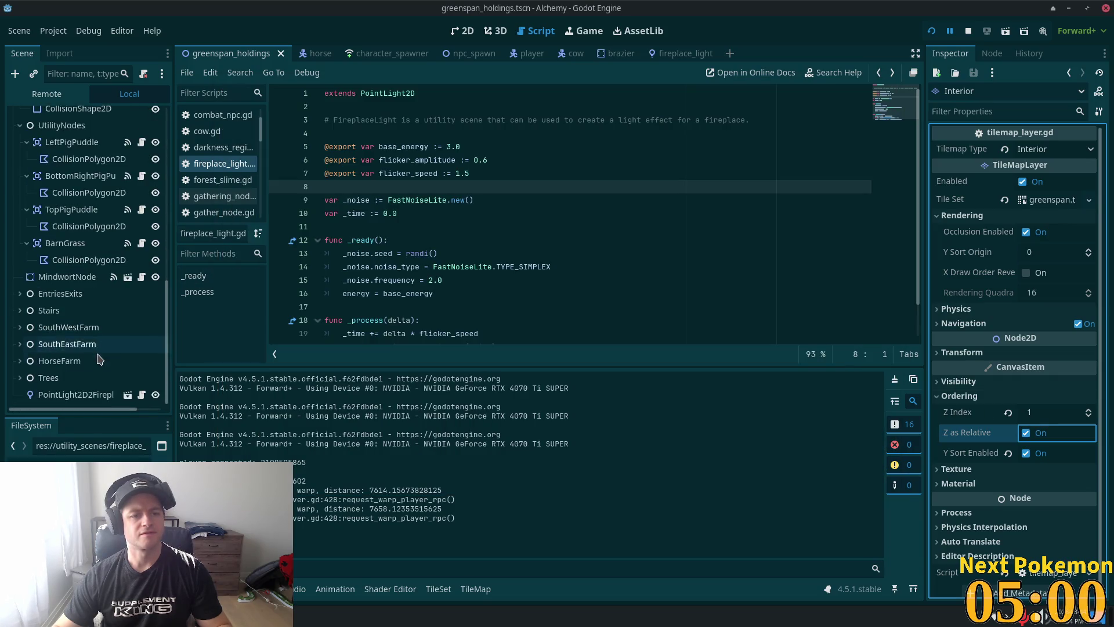
pyautogui.click(87, 395)
pyautogui.scroll(-1, 1022, 406)
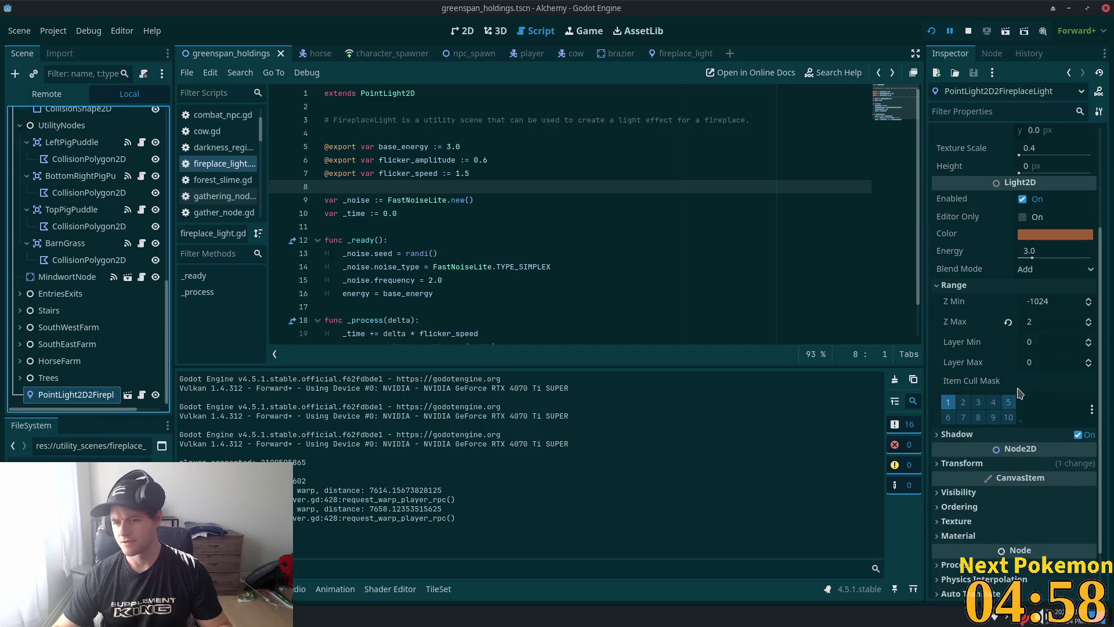
# Step: Lower the fireplace light's Z Max from 2 to 1 and save the scene
pyautogui.click(1039, 323)
pyautogui.write('1')
pyautogui.press('Tab')
pyautogui.hotkey('ctrl', 's')
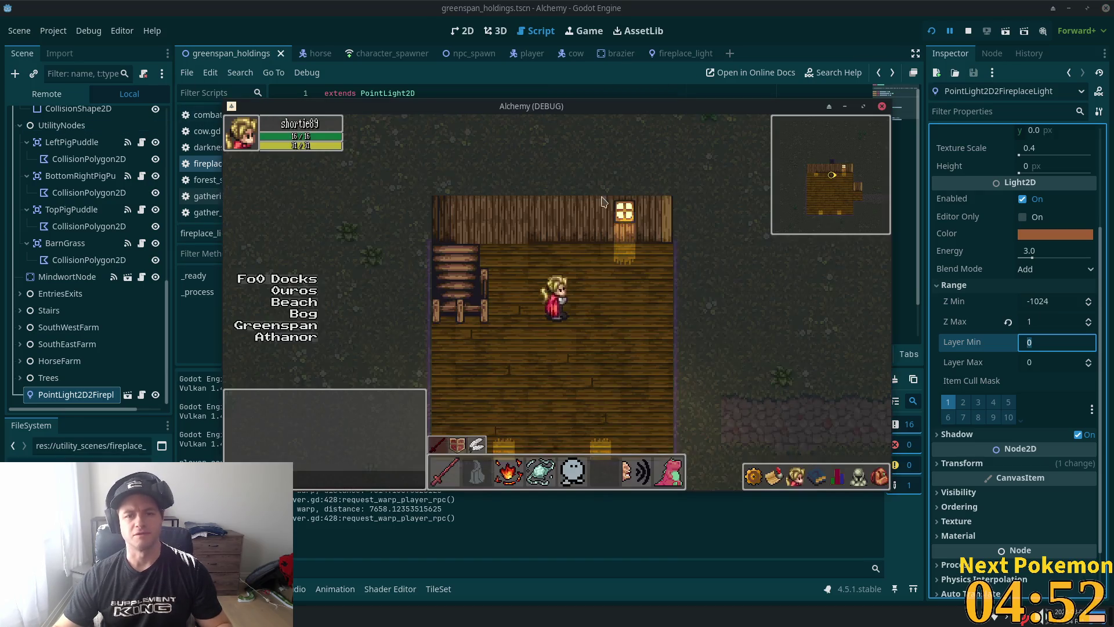
# Step: In the running game, walk the player around the fireplace and shelf to watch the flicker
pyautogui.press('d')
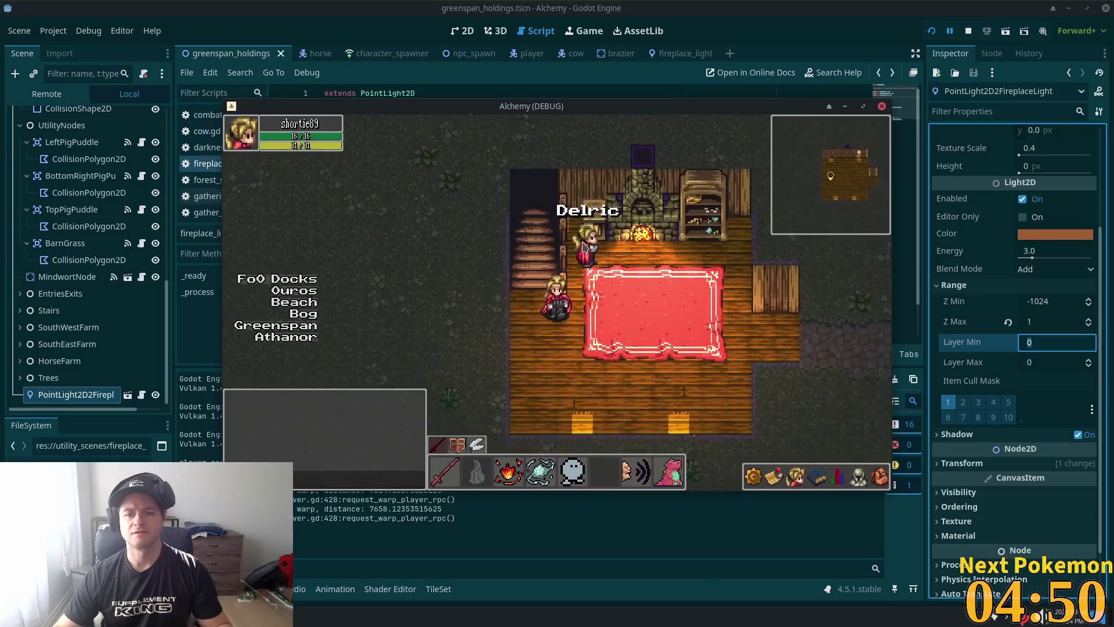
pyautogui.press('w')
pyautogui.press('d')
pyautogui.press('s')
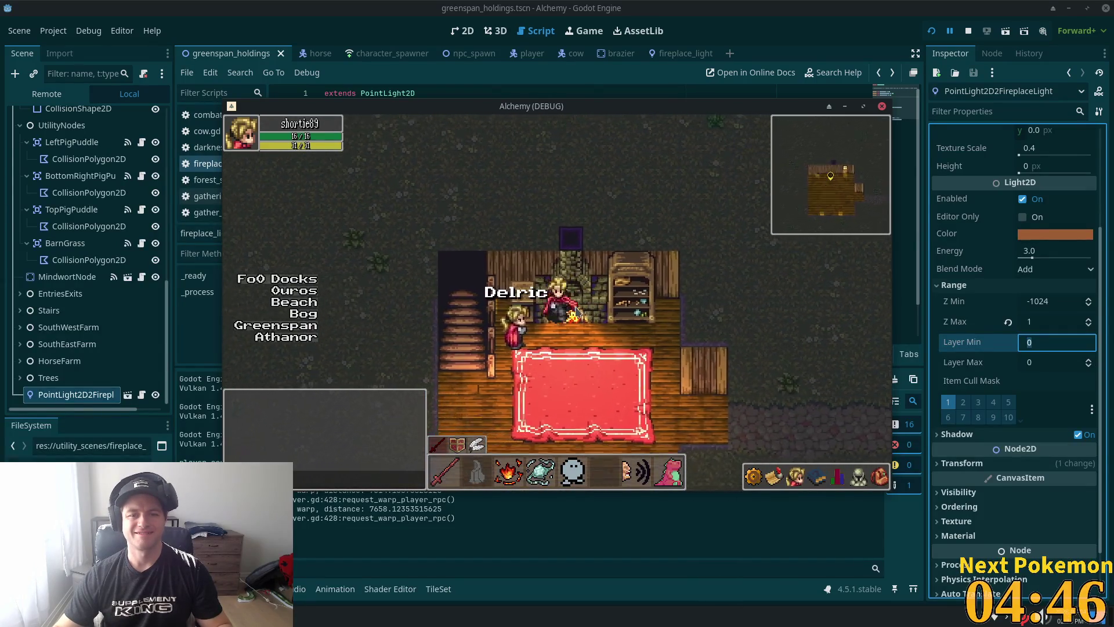
pyautogui.press('w')
pyautogui.press('a')
pyautogui.press('d')
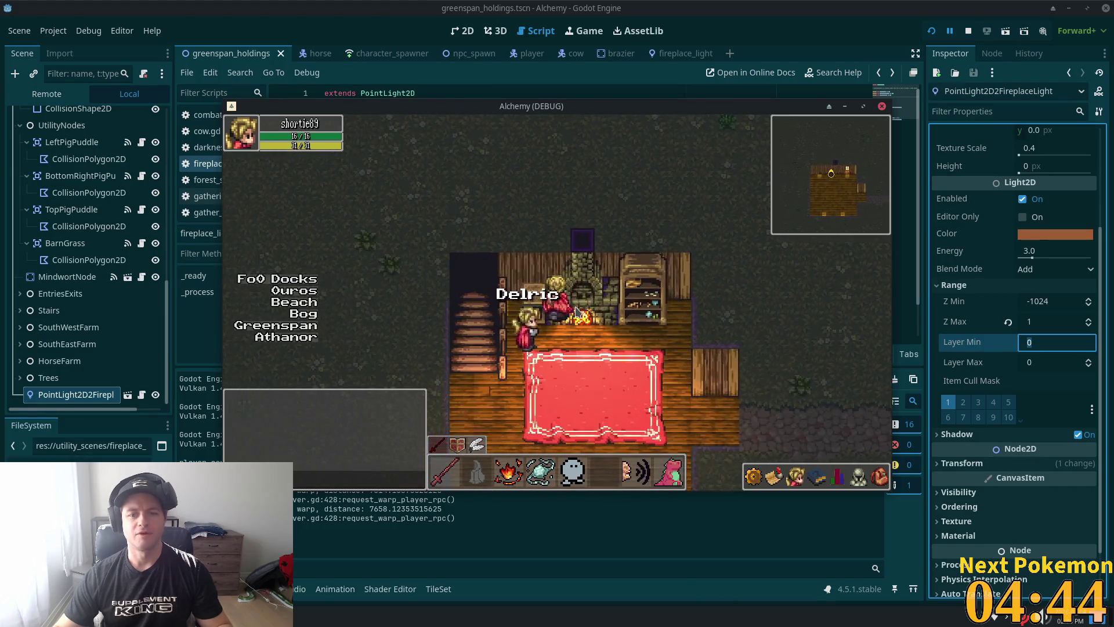
pyautogui.press('d')
pyautogui.press('a')
pyautogui.press('w')
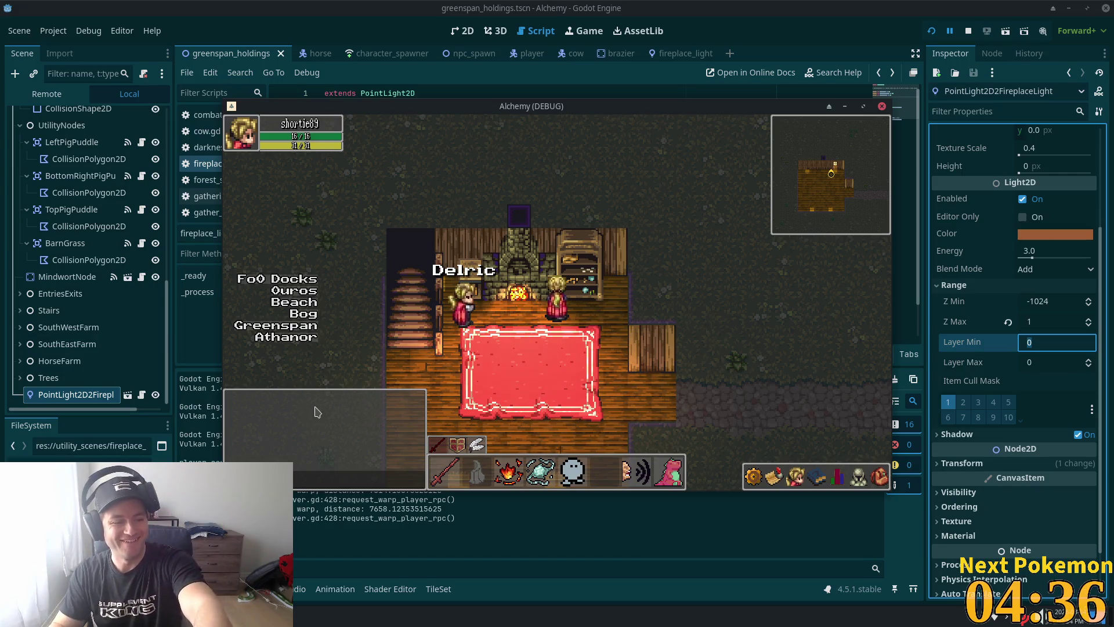
pyautogui.click(700, 310)
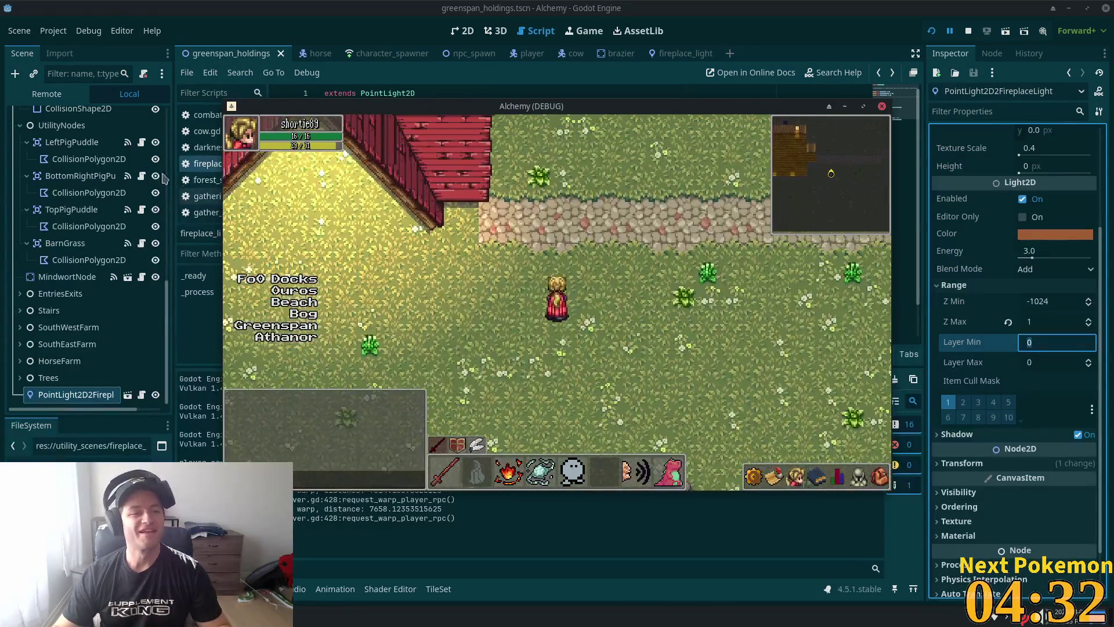
pyautogui.scroll(5, 52, 216)
pyautogui.scroll(8, 53, 215)
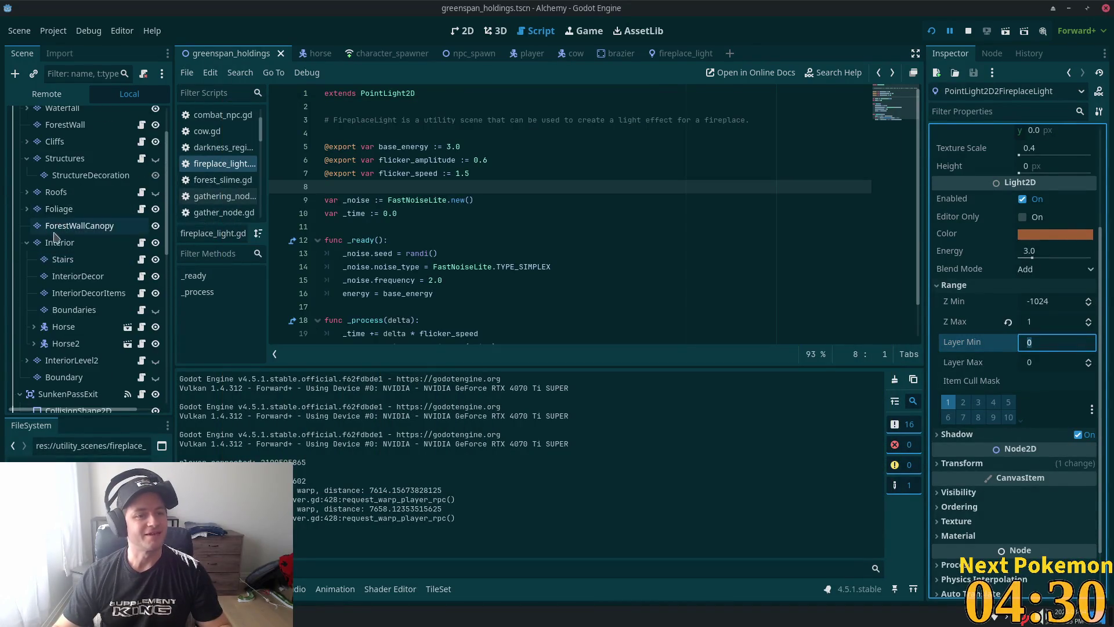
# Step: Make the Structures layer visible again, then save and launch the game with F5
pyautogui.click(154, 159)
pyautogui.scroll(2, 154, 250)
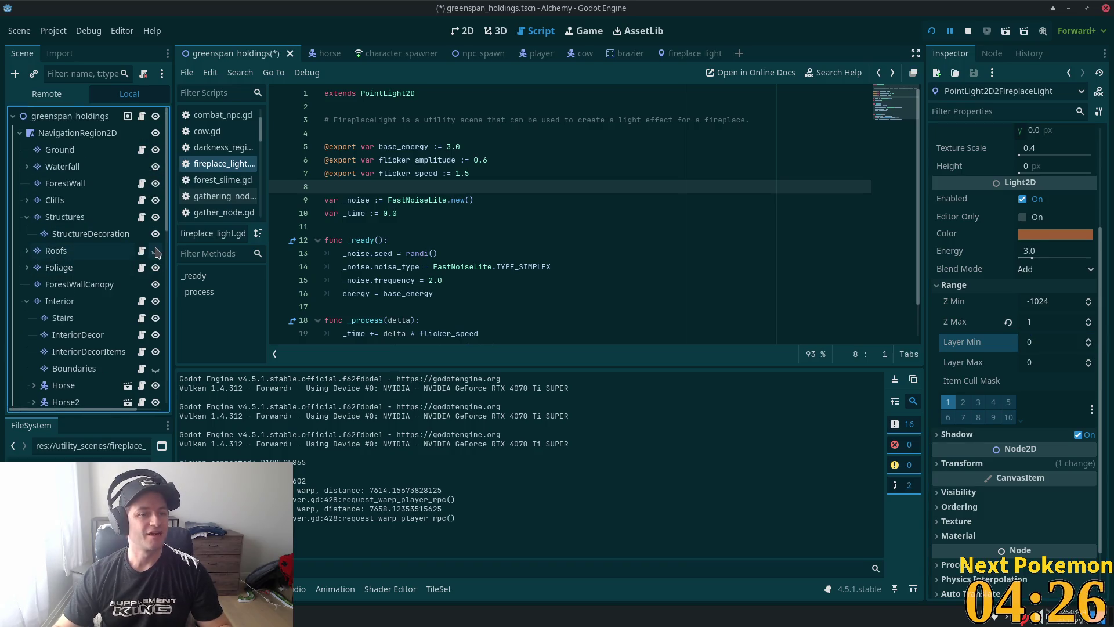
pyautogui.press('F5')
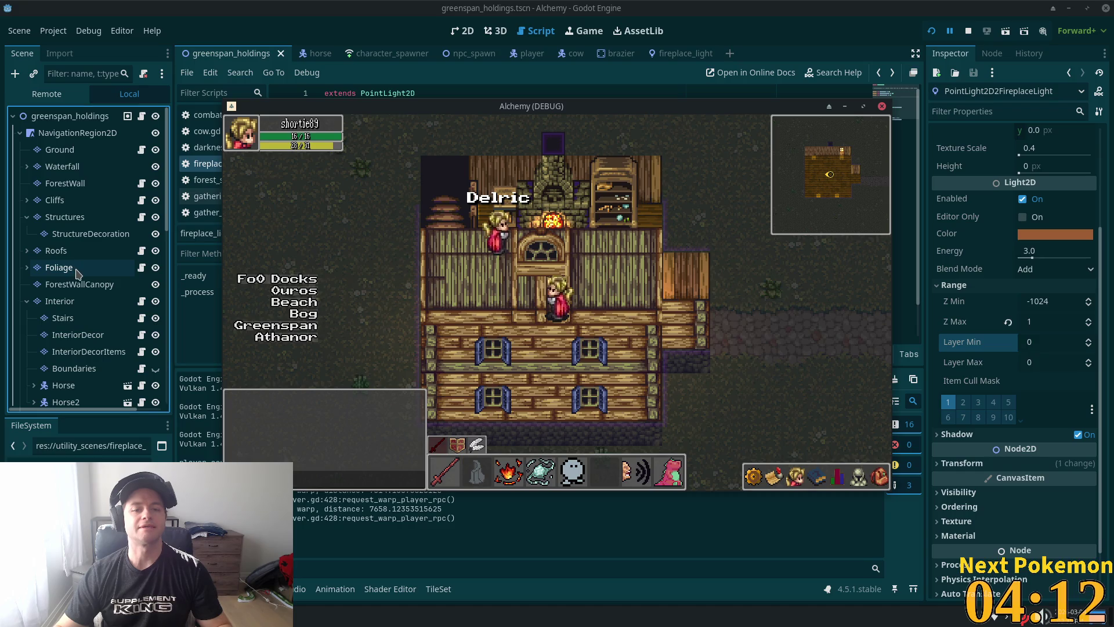
# Step: Select the Structures layer and set its Z Index to 1
pyautogui.click(56, 284)
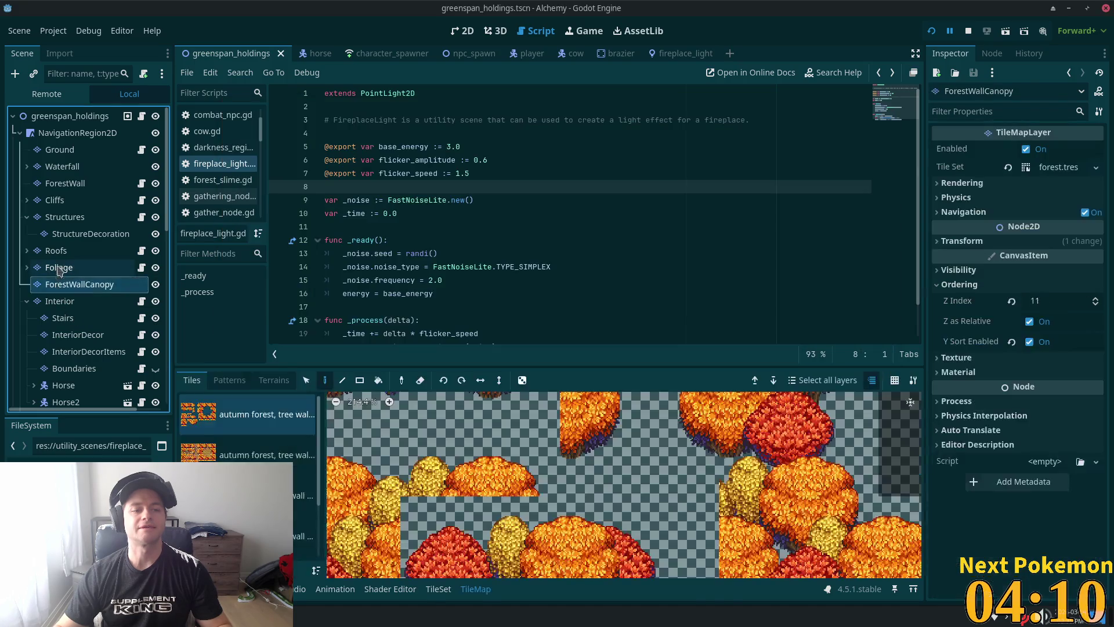
pyautogui.click(57, 250)
pyautogui.click(64, 217)
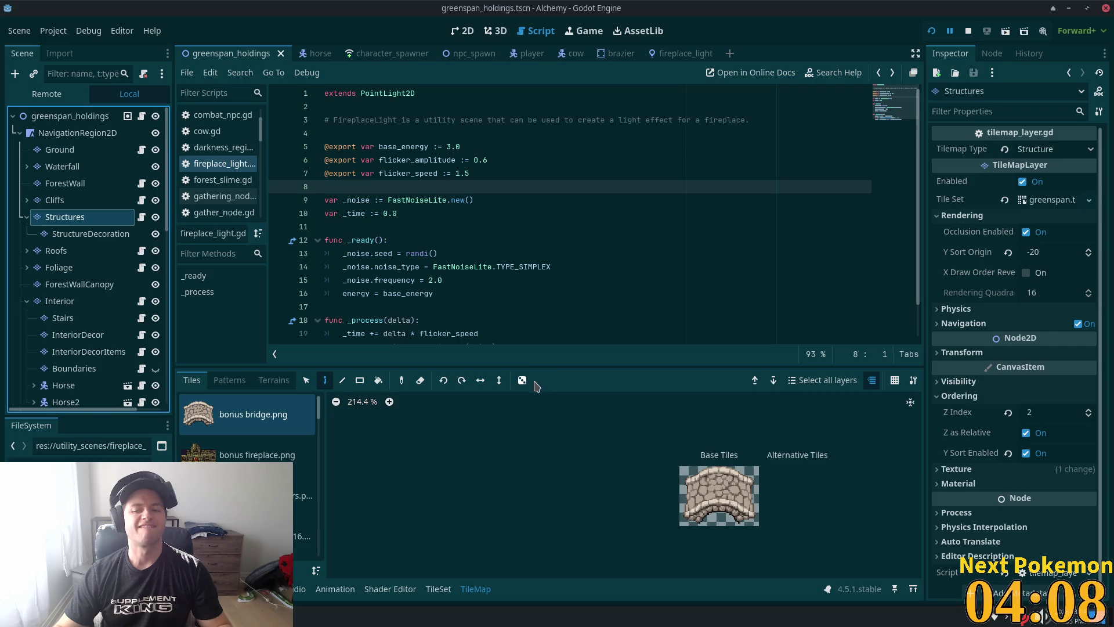
pyautogui.click(1052, 418)
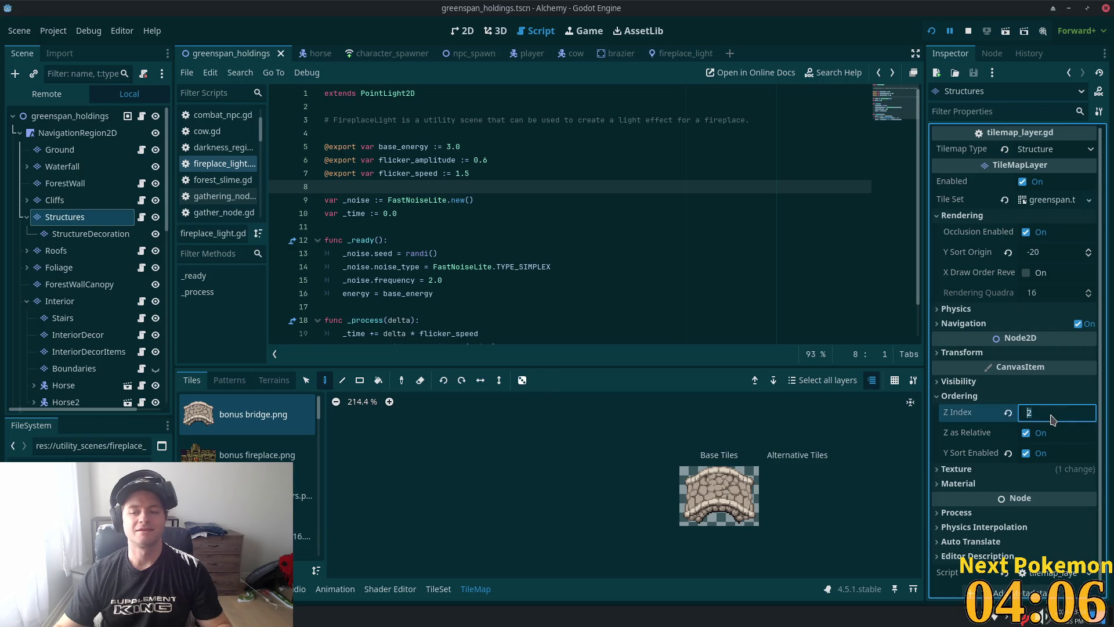
pyautogui.write('1')
pyautogui.press('Tab')
# Step: Walk the character out of the house, through the barn, and into the red-roofed house
pyautogui.hotkey('alt', 'Tab')
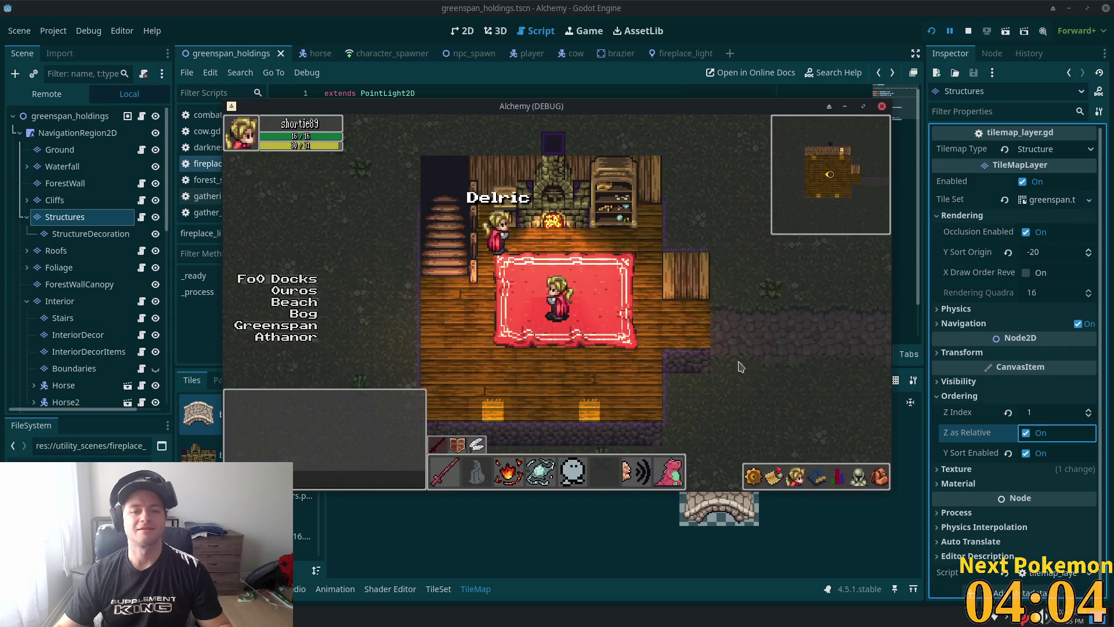
pyautogui.press('Down')
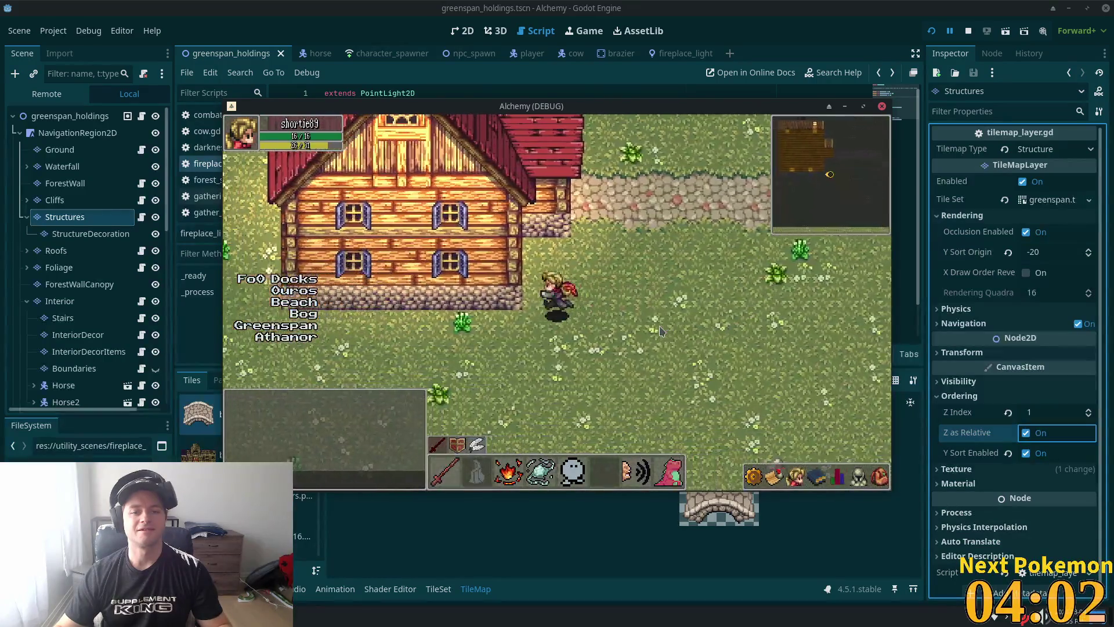
pyautogui.press('Left')
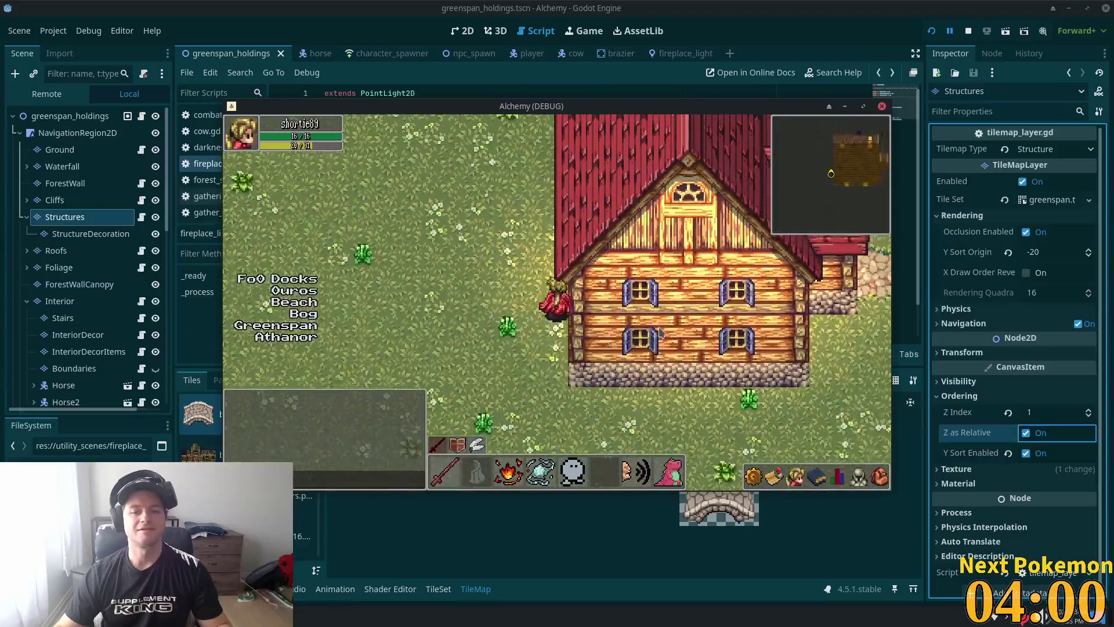
pyautogui.press('Up')
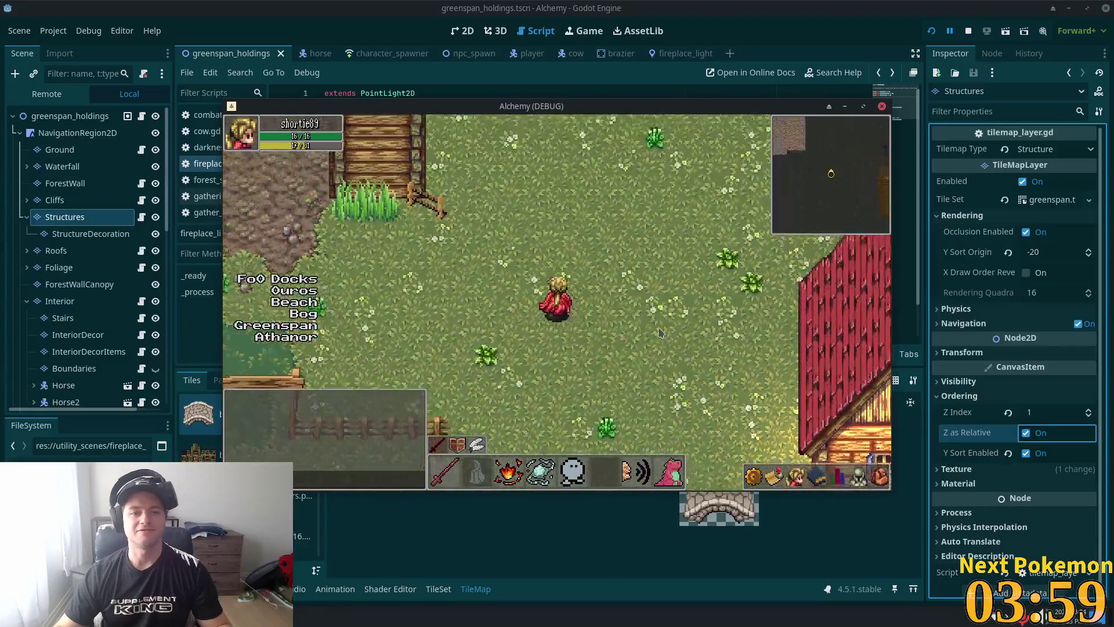
pyautogui.press('Left')
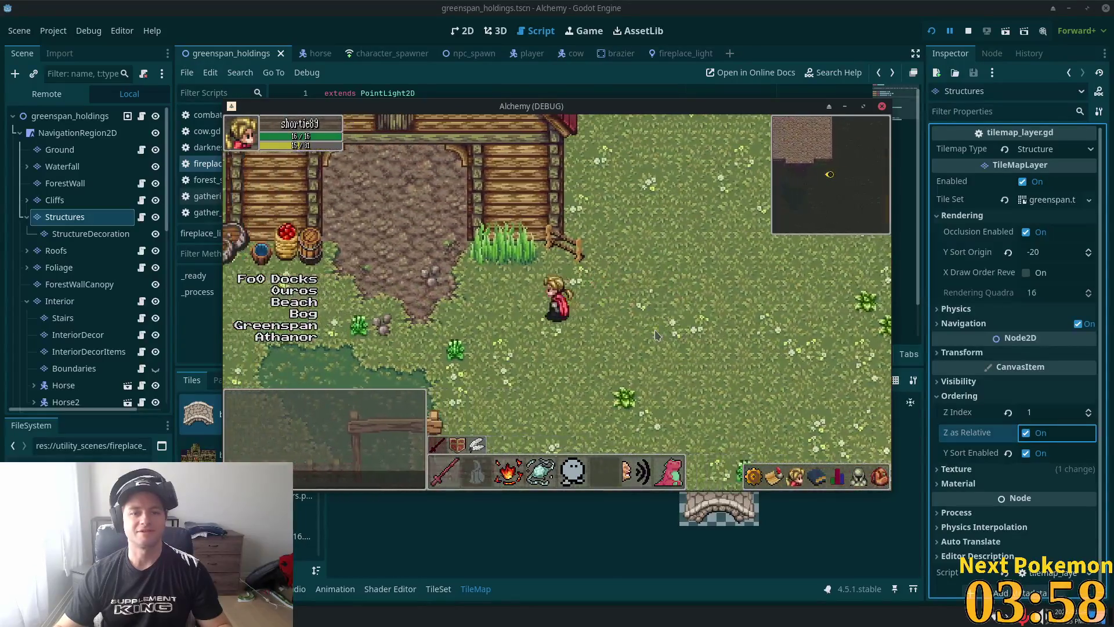
pyautogui.press('Left')
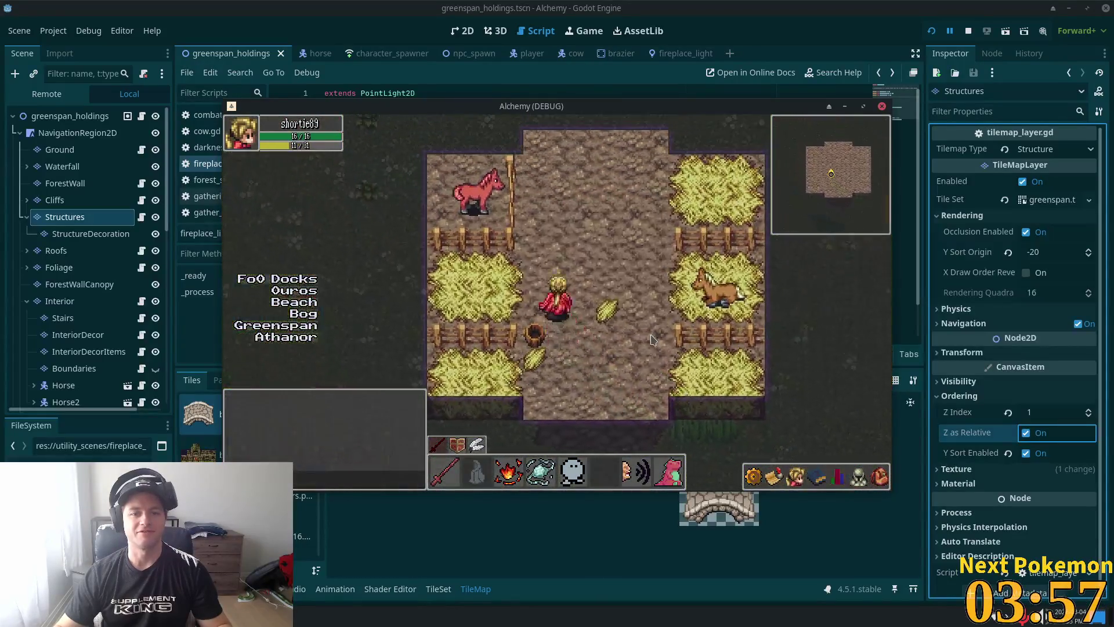
pyautogui.press('Up')
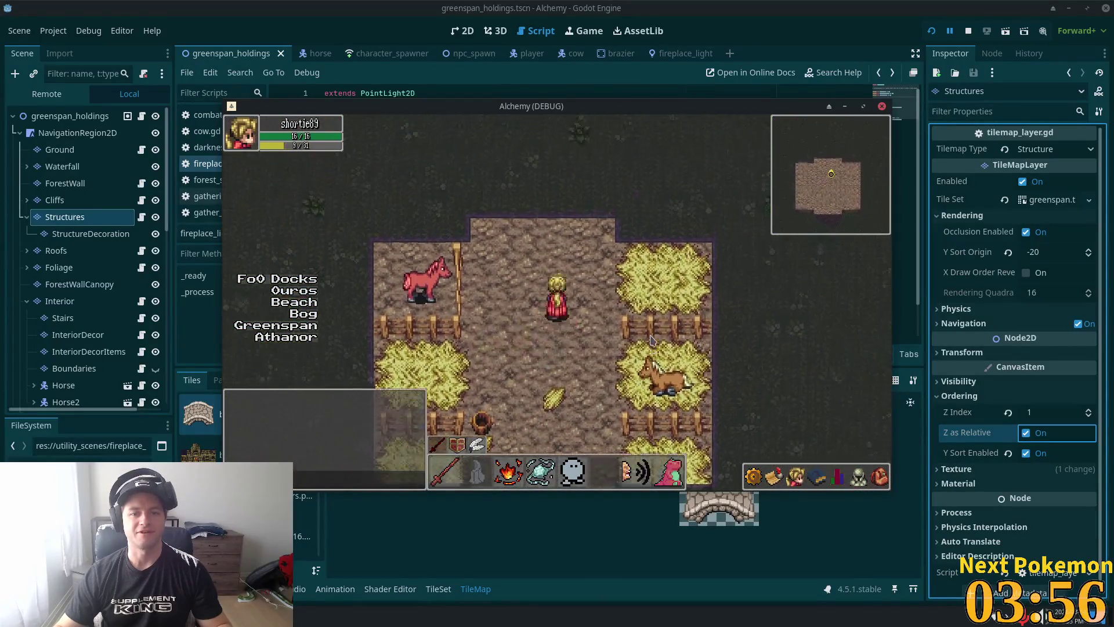
pyautogui.press('Down')
pyautogui.press('Right')
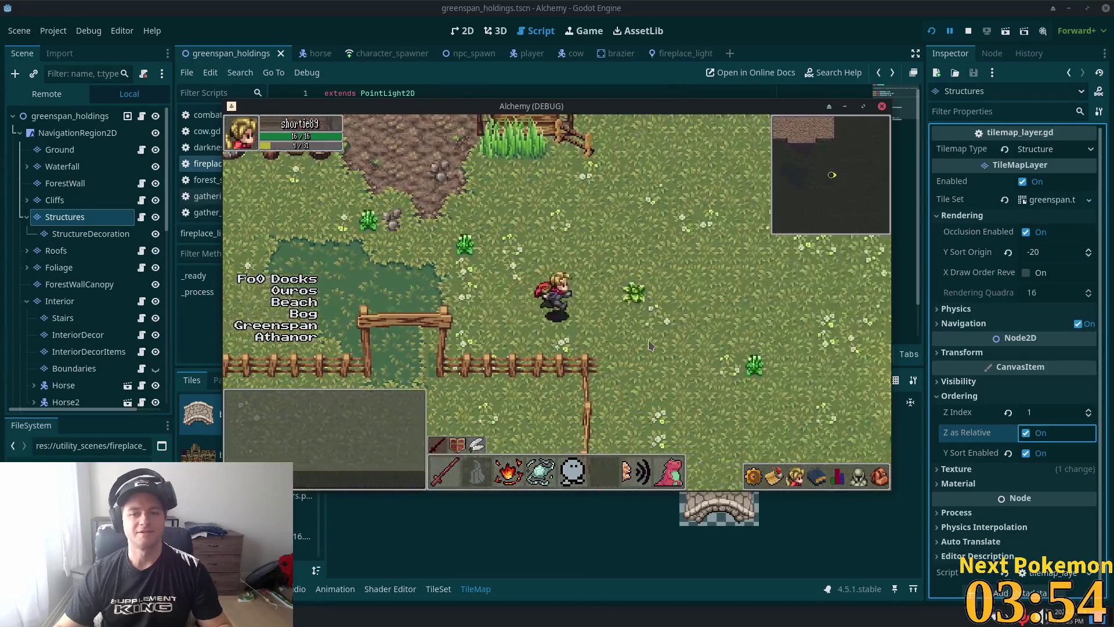
pyautogui.press('Down')
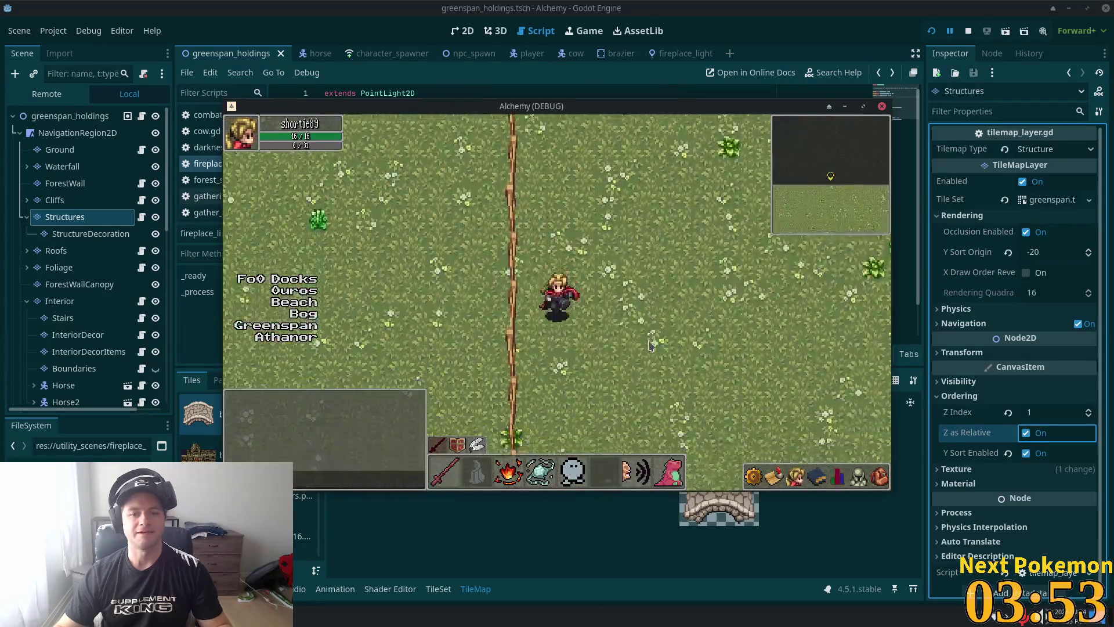
pyautogui.press('Down')
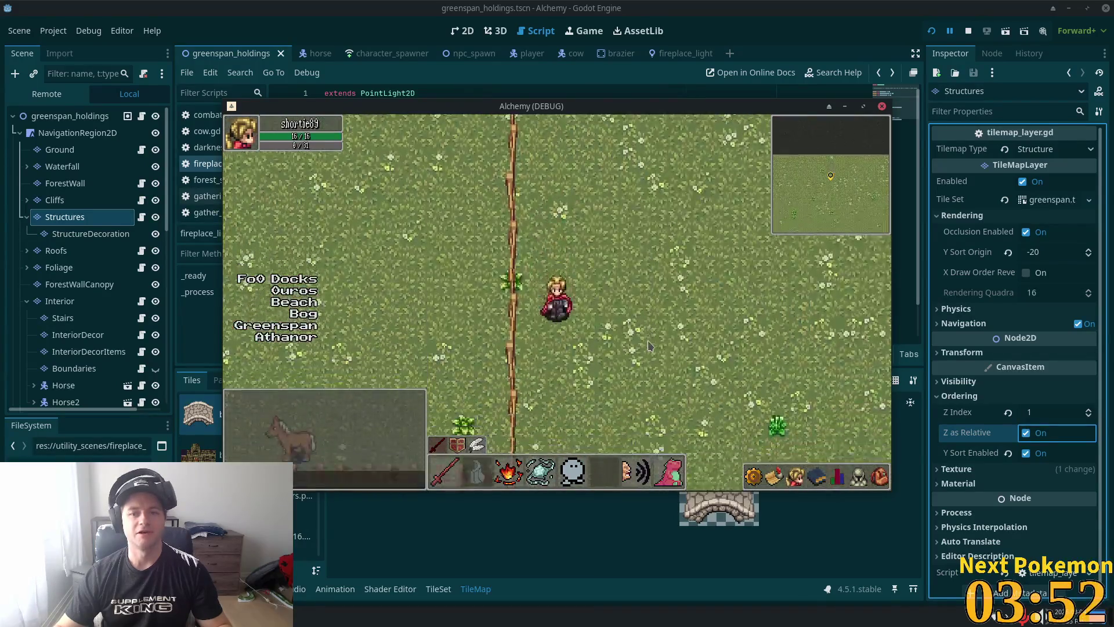
pyautogui.press('Down')
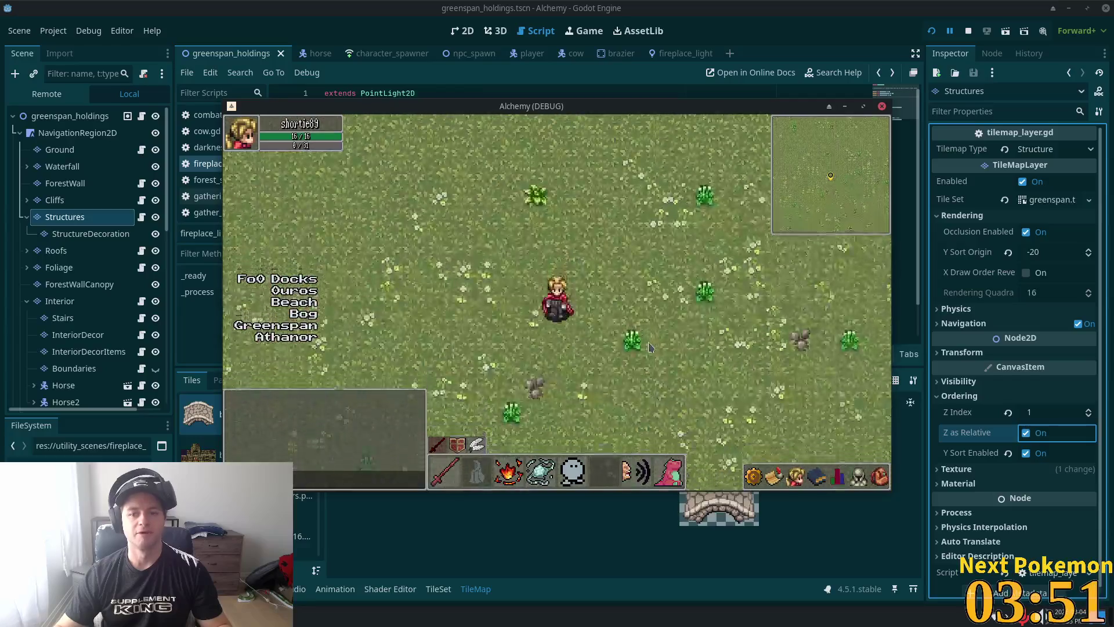
pyautogui.press('Down')
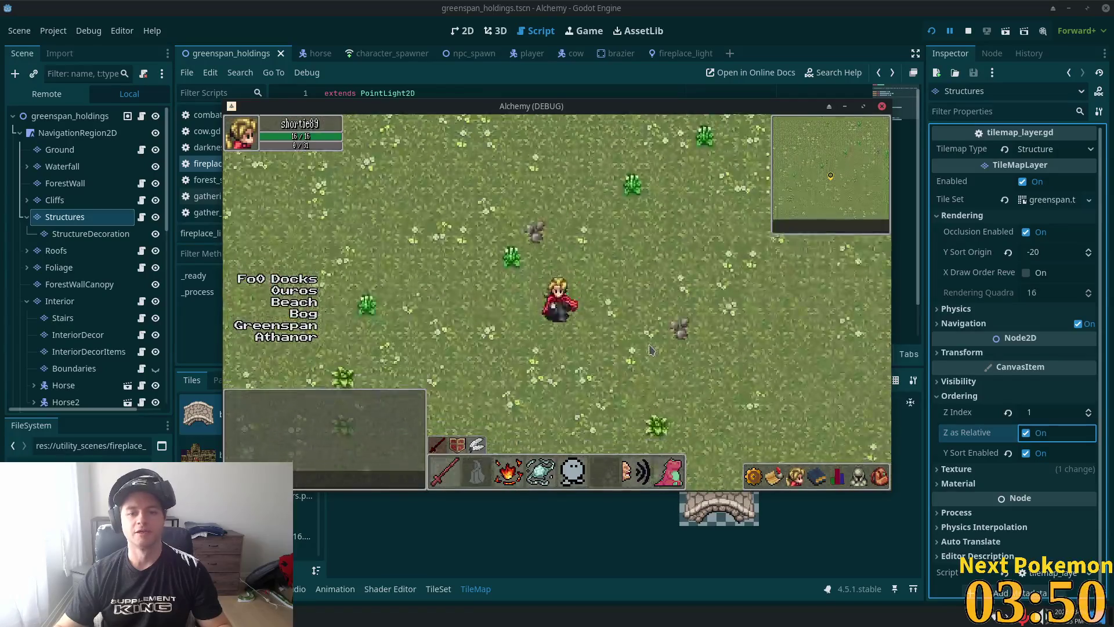
pyautogui.press('Down')
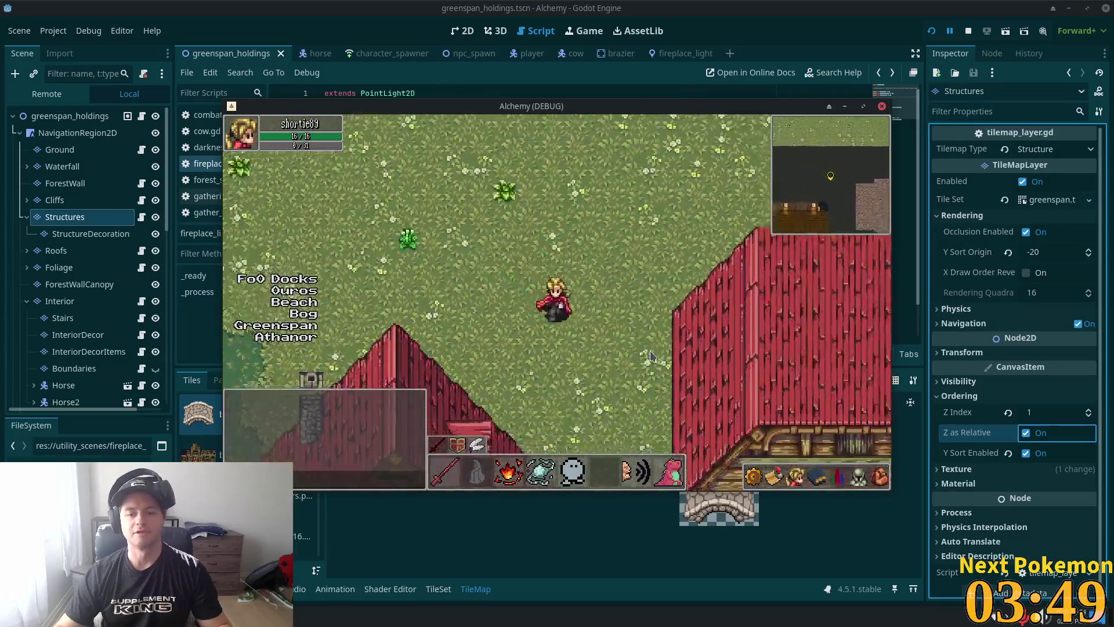
pyautogui.press('Down')
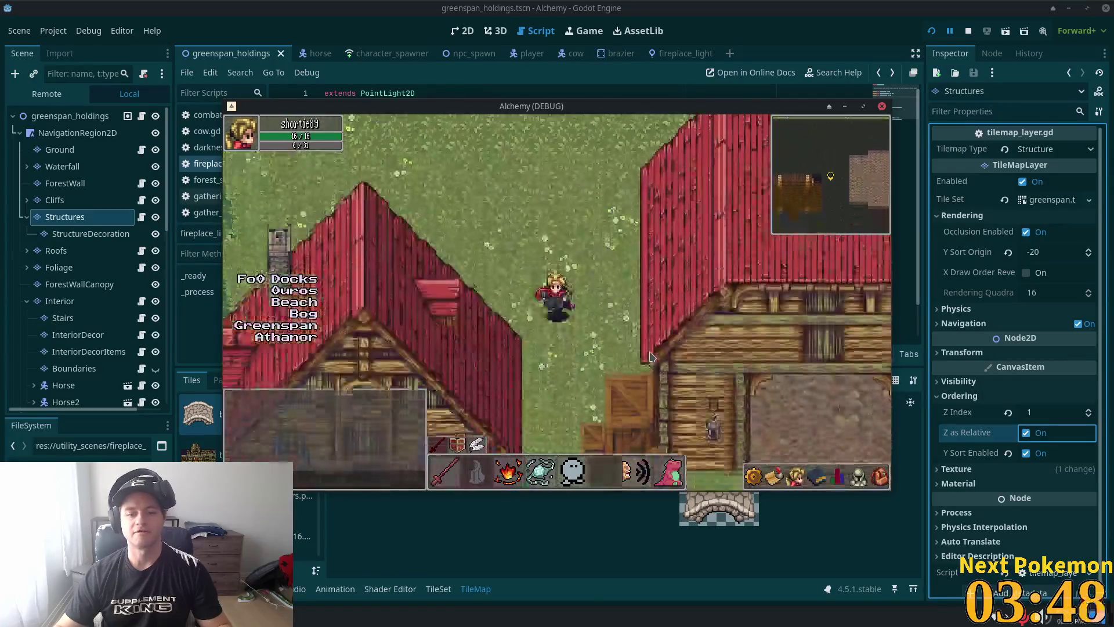
pyautogui.press('Down')
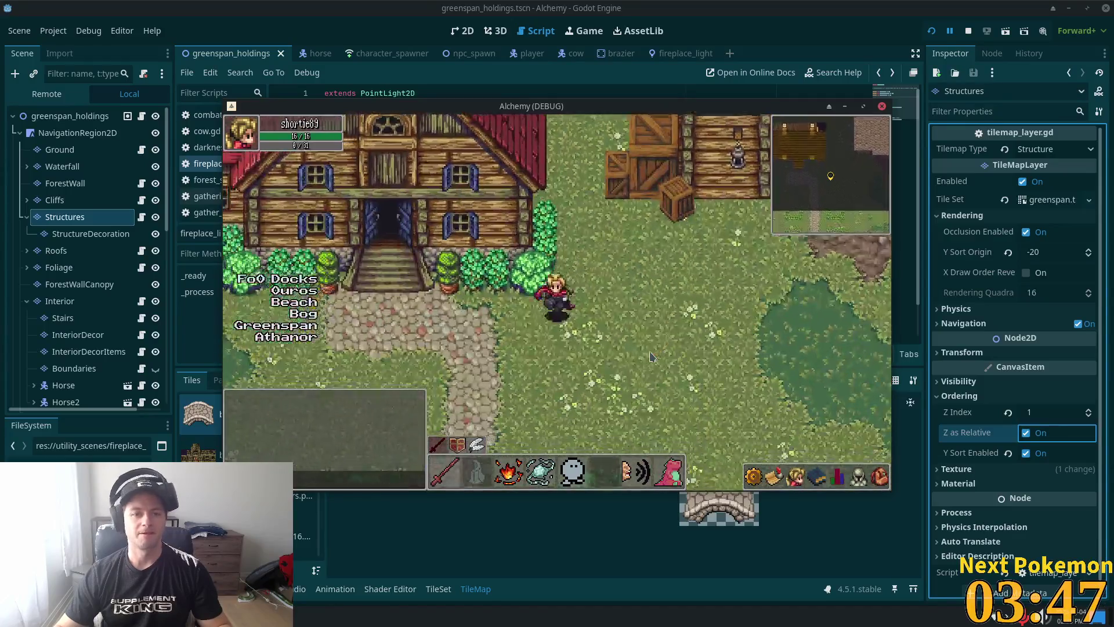
pyautogui.press('Left')
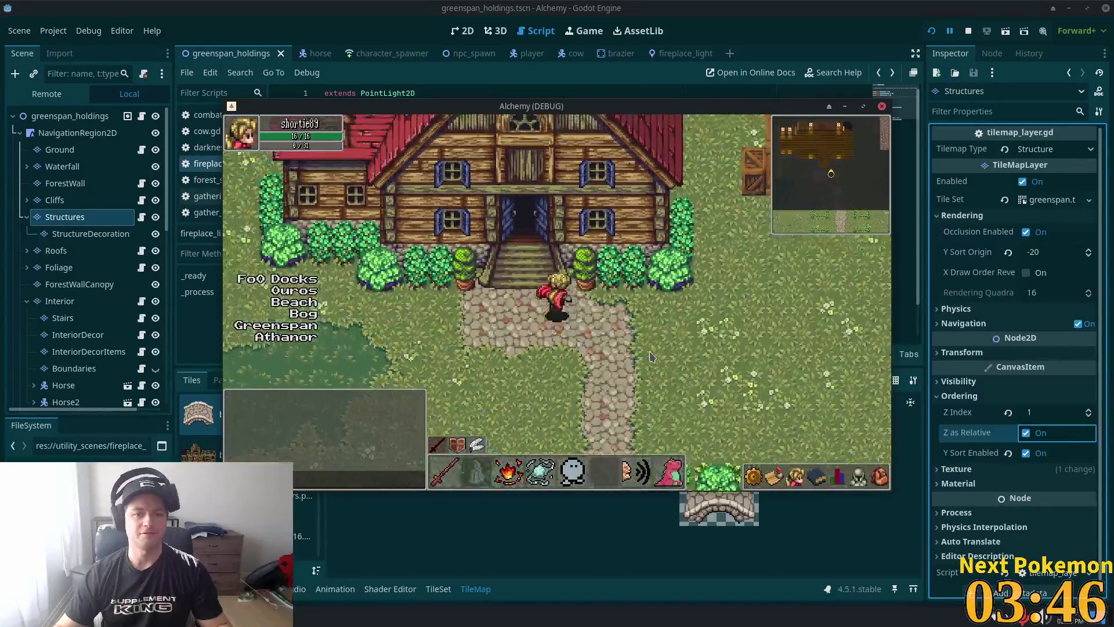
pyautogui.press('Up')
pyautogui.press('Right')
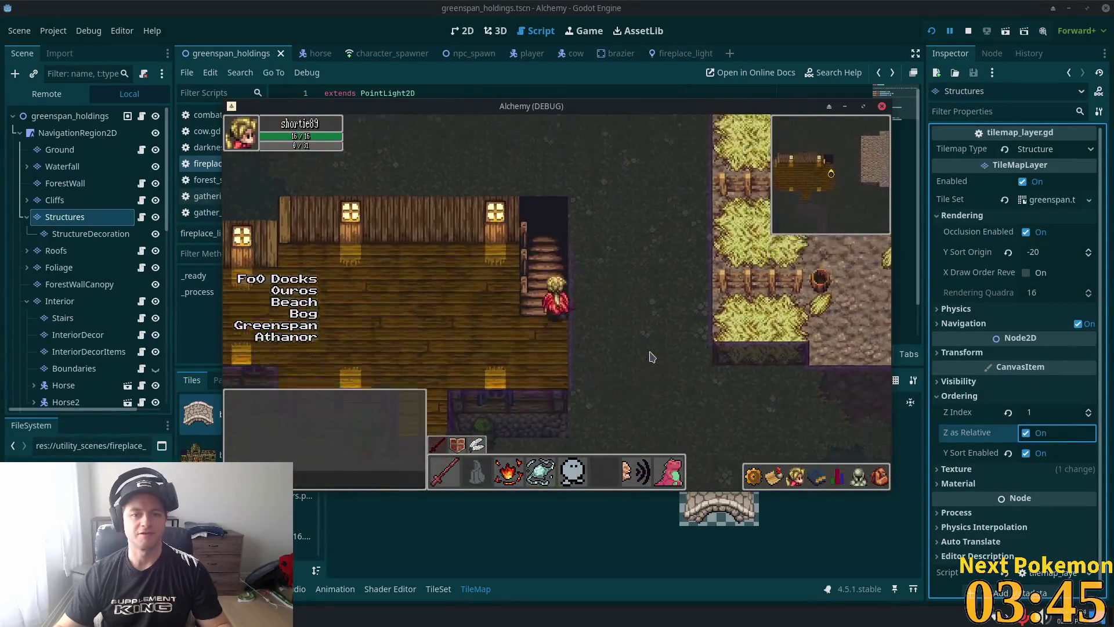
pyautogui.press('Up')
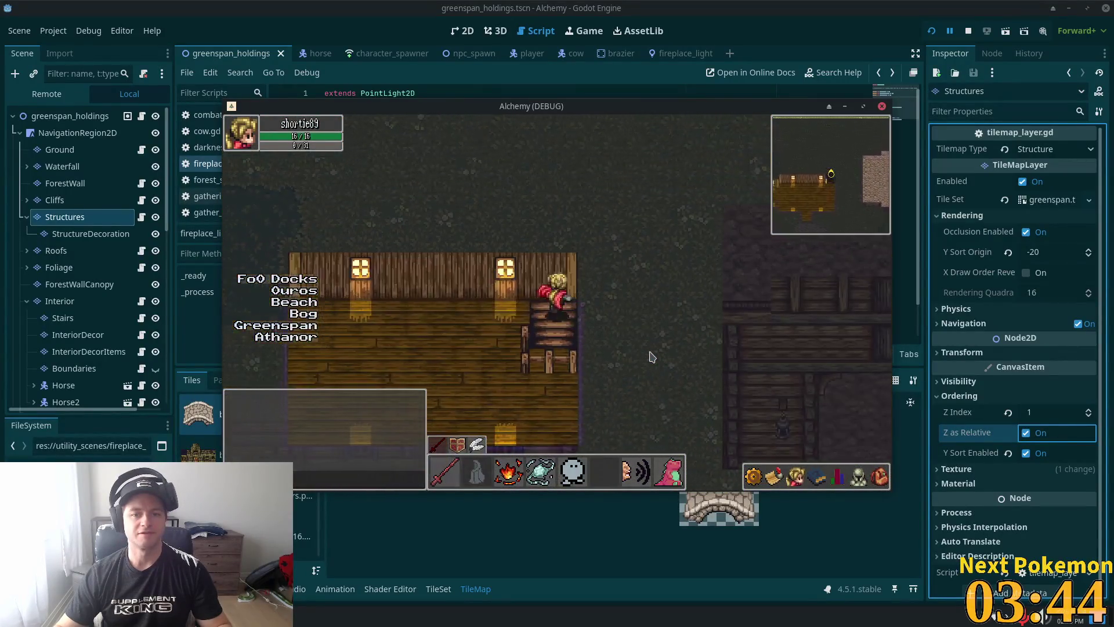
pyautogui.press('Right')
pyautogui.press('Up')
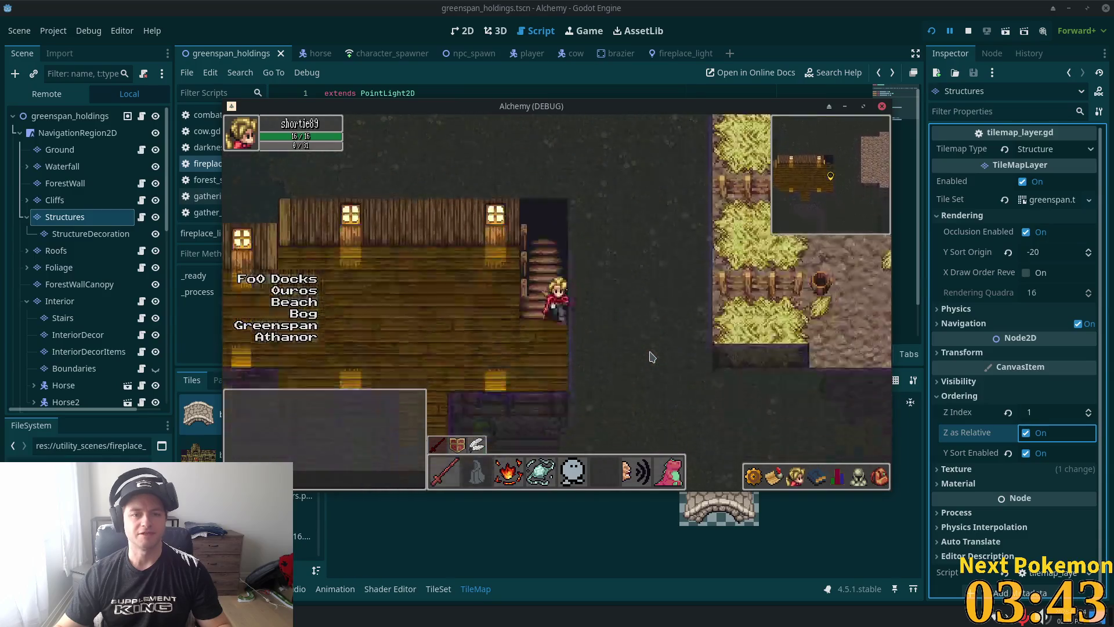
pyautogui.press('Down')
pyautogui.press('Left')
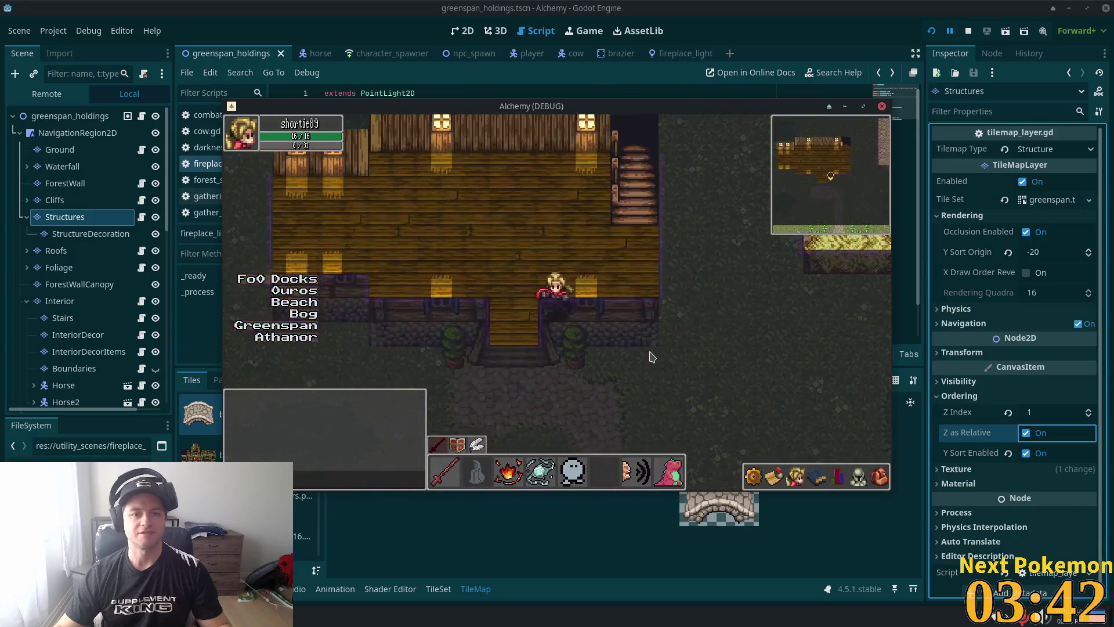
pyautogui.press('Down')
# Step: Roam the barn, fence gateway, crop fields and meadow paths of Greenspan Holdings
pyautogui.press('Up')
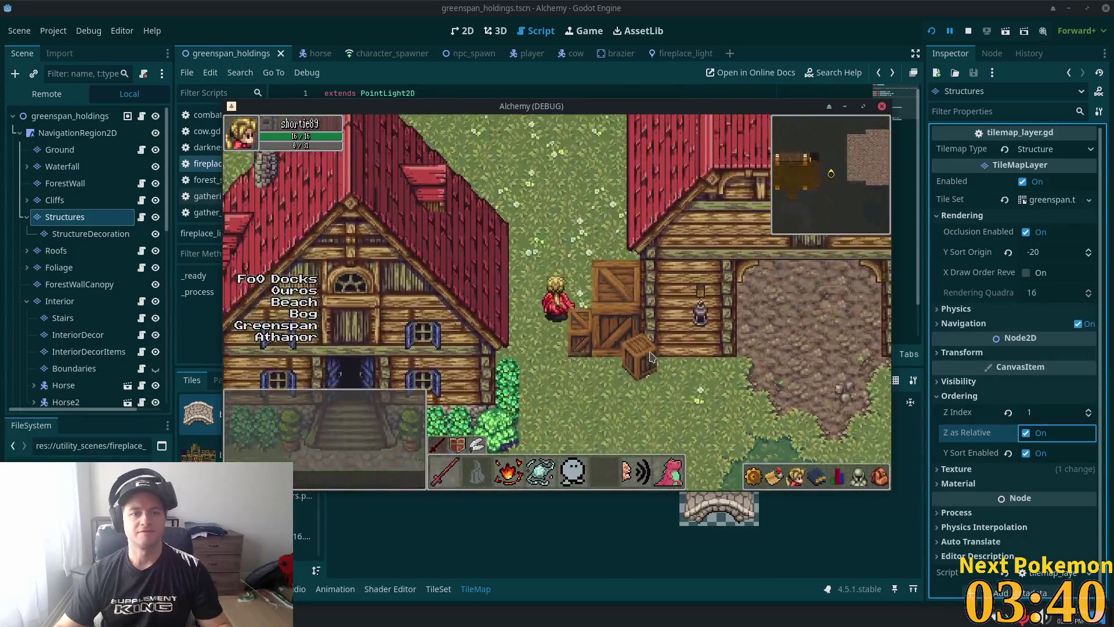
pyautogui.press('Down')
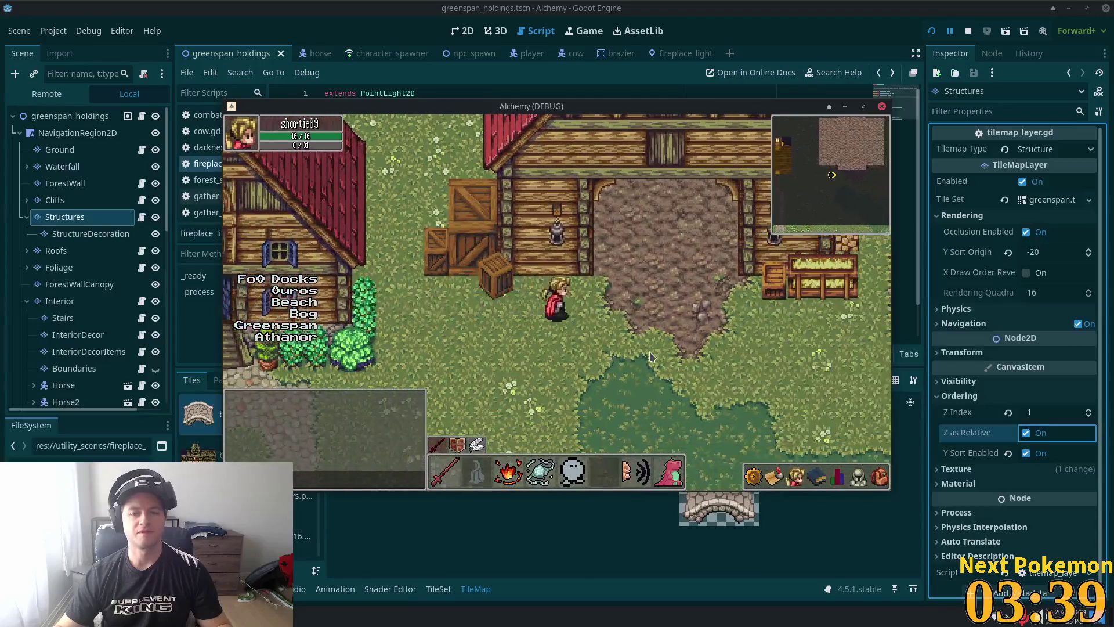
pyautogui.press('Up')
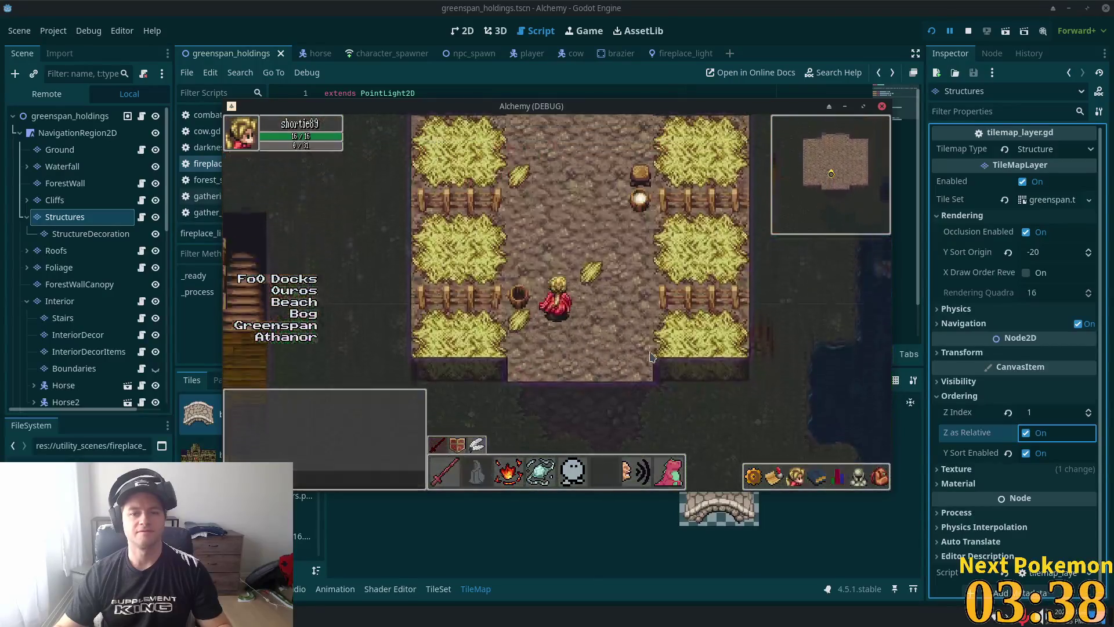
pyautogui.press('Down')
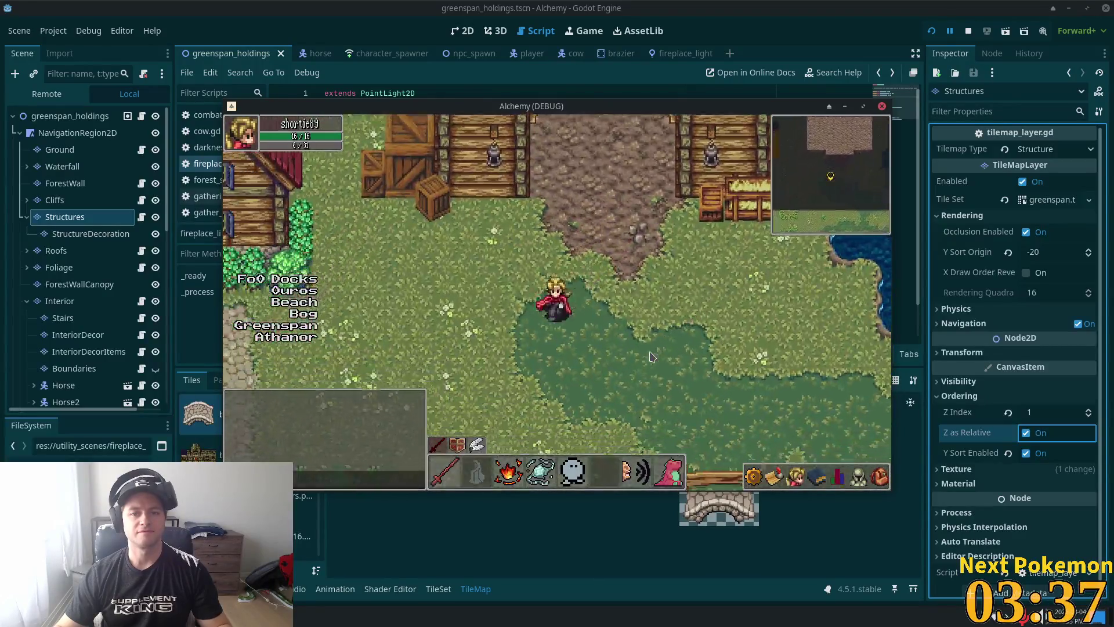
pyautogui.press('Left')
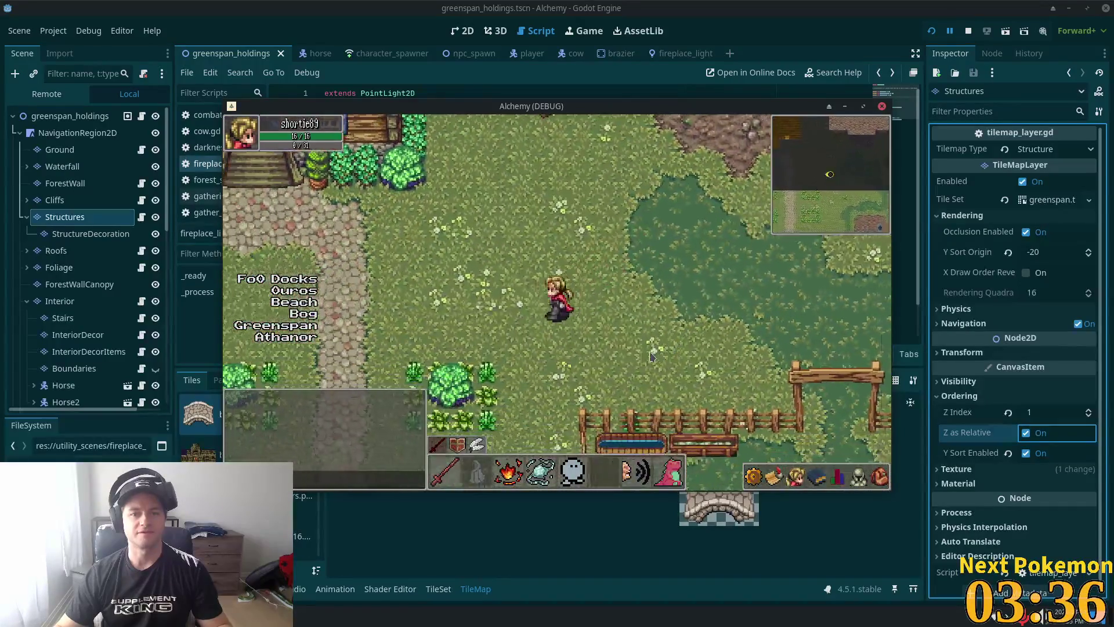
pyautogui.press('Left')
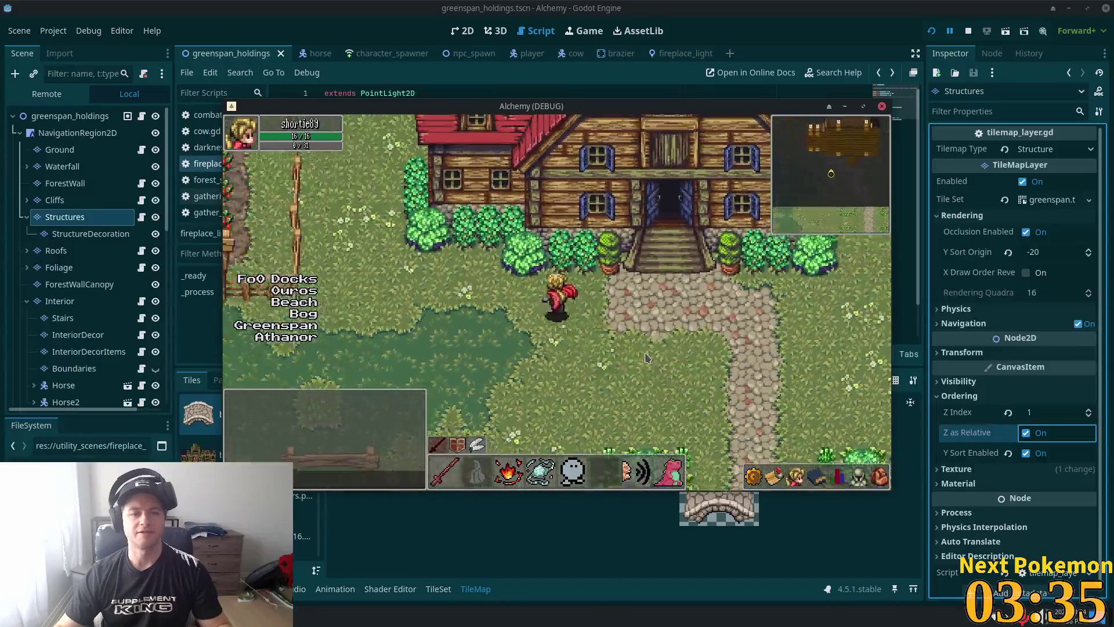
pyautogui.press('Left')
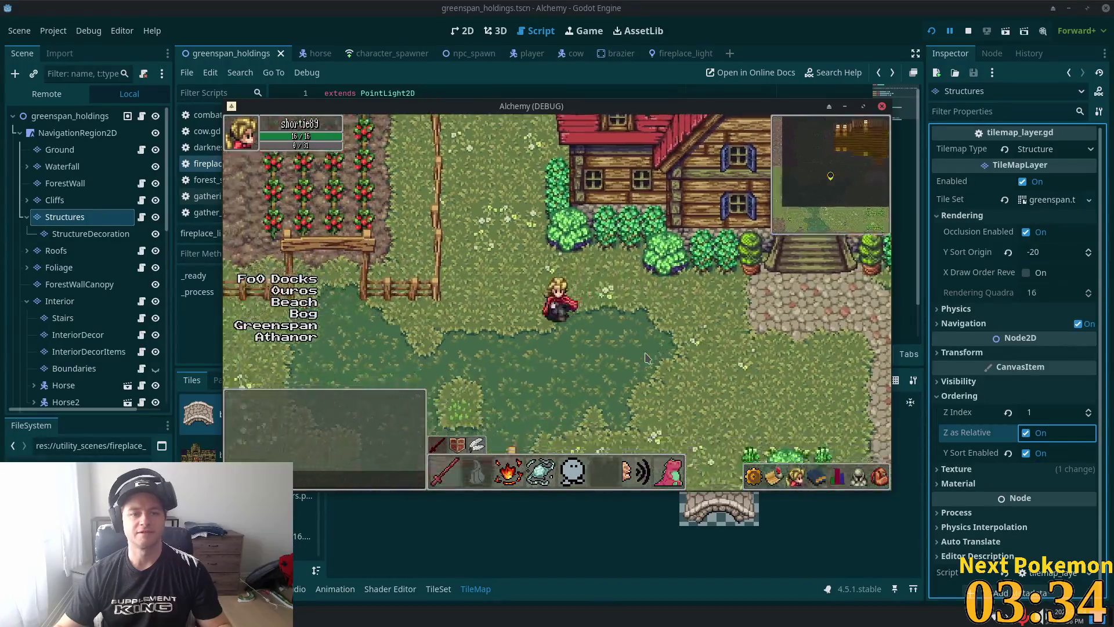
pyautogui.press('Left')
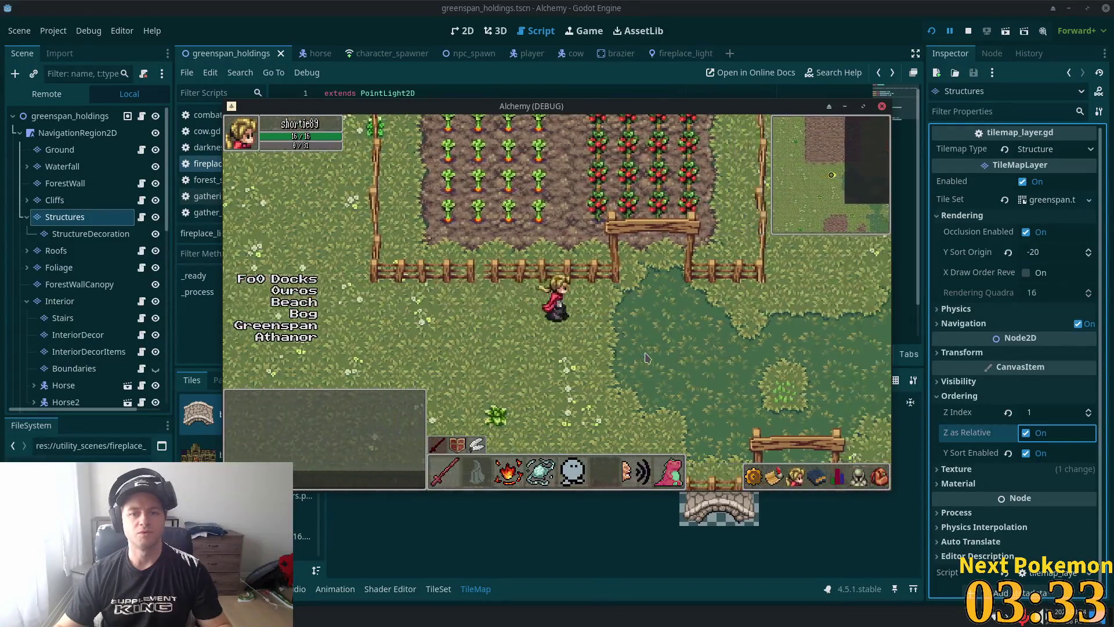
pyautogui.press('Right')
pyautogui.press('Up')
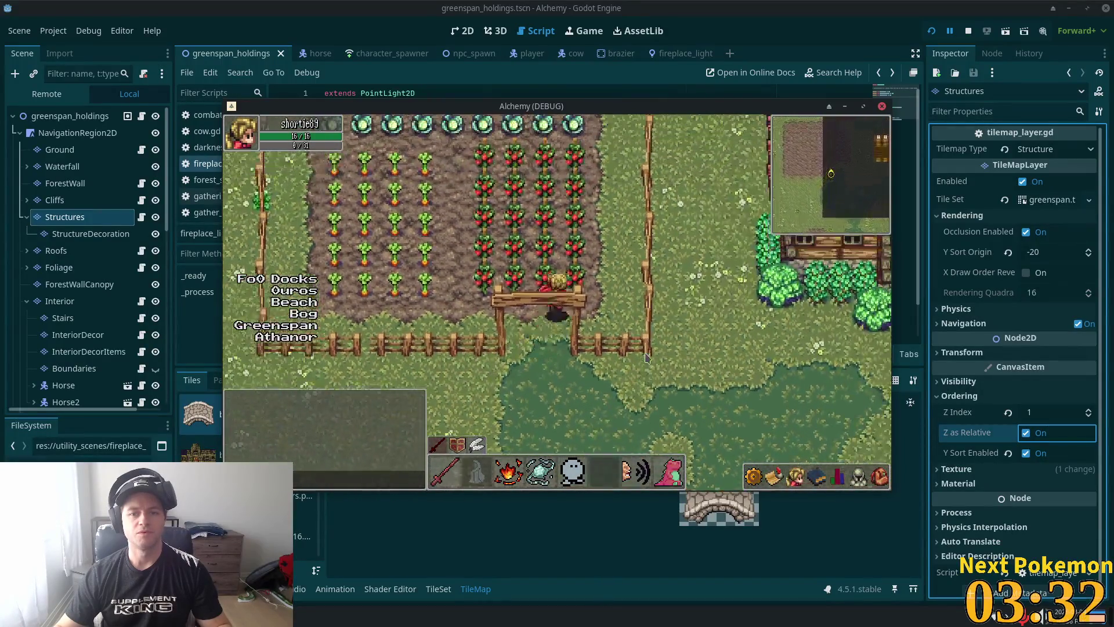
pyautogui.press('Up')
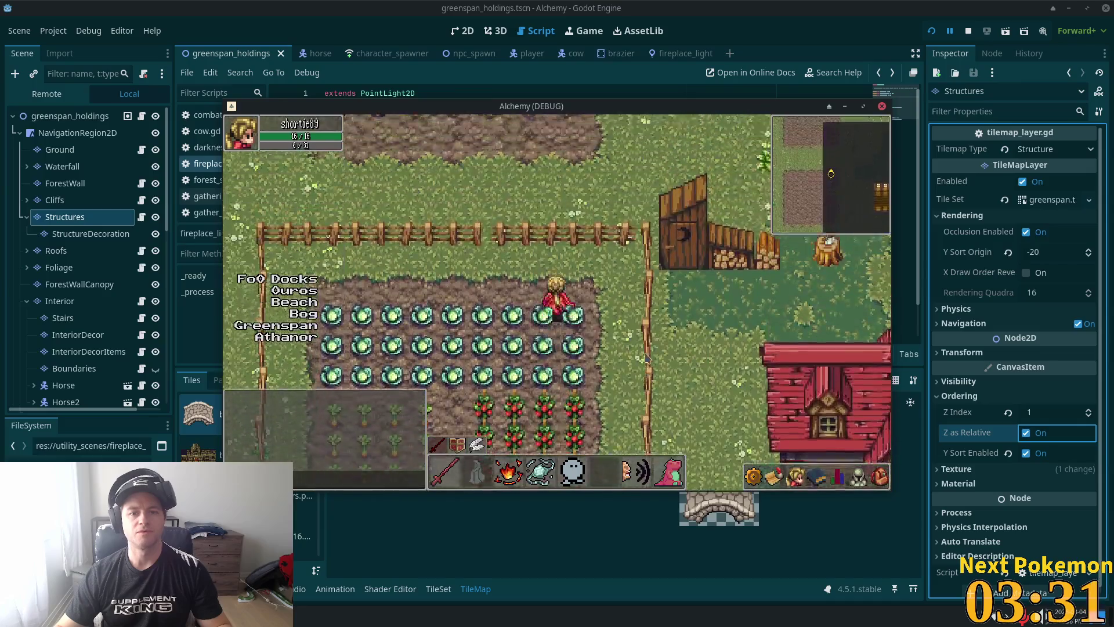
pyautogui.press('Up')
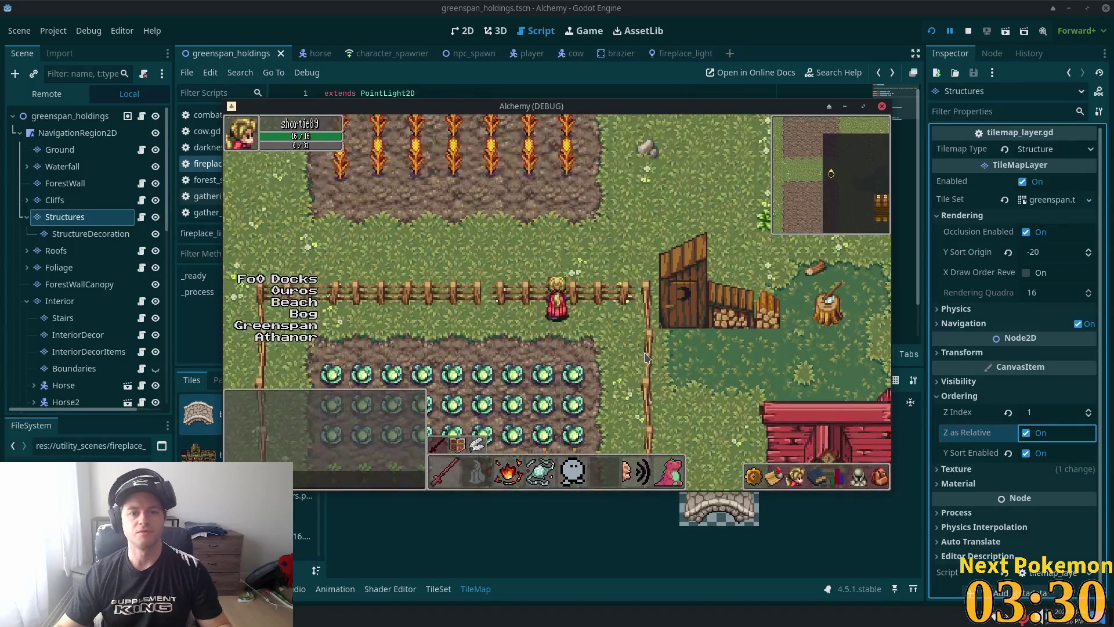
pyautogui.press('Down')
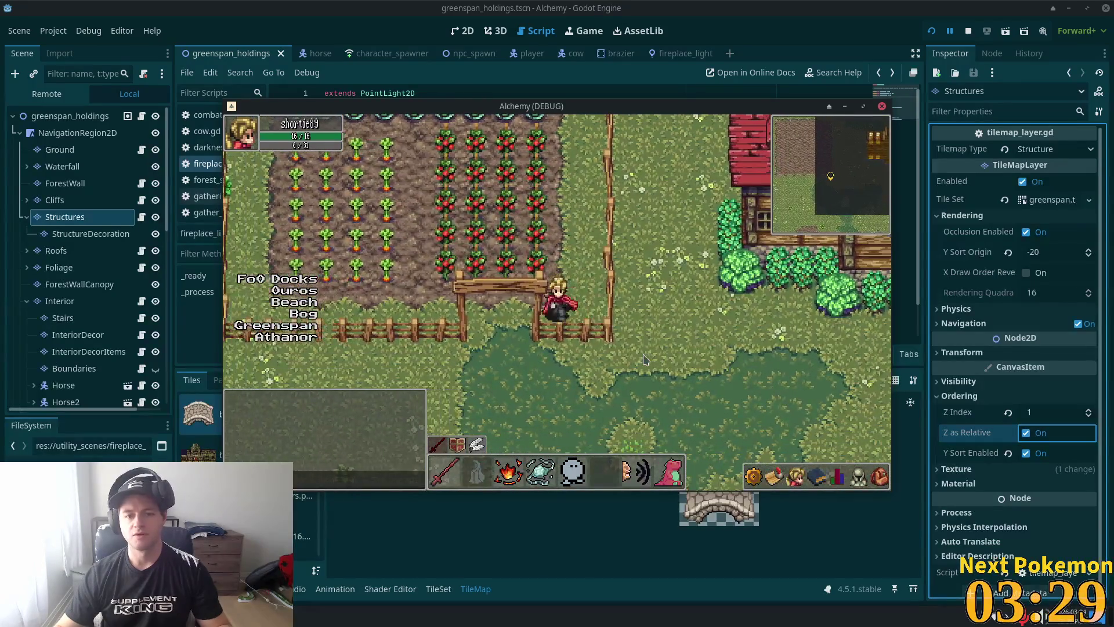
pyautogui.press('Left')
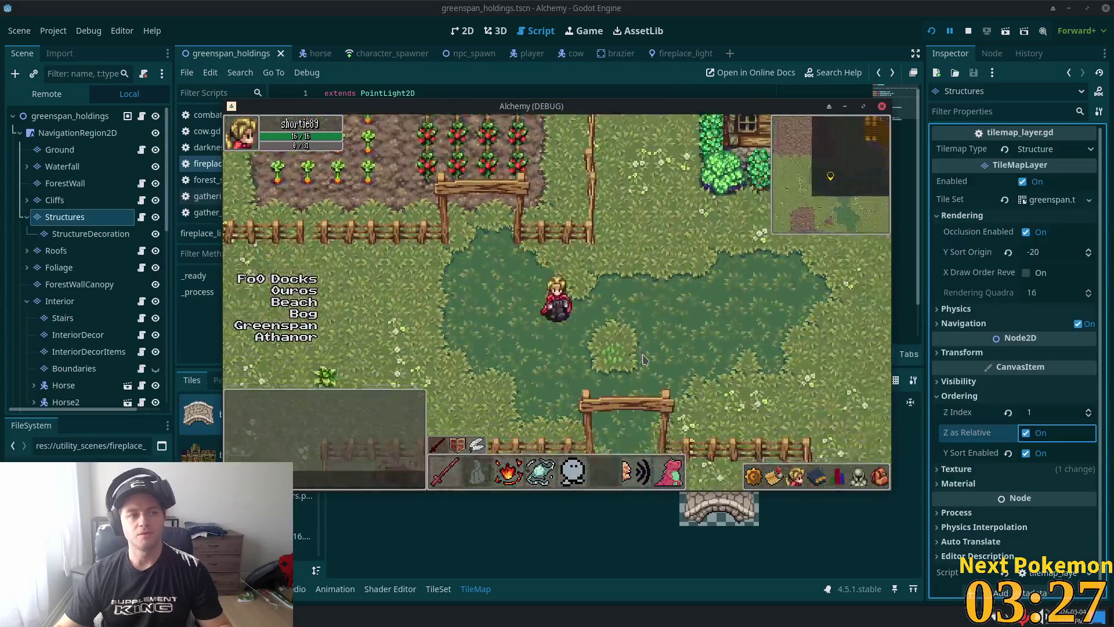
pyautogui.press('Down')
pyautogui.press('Right')
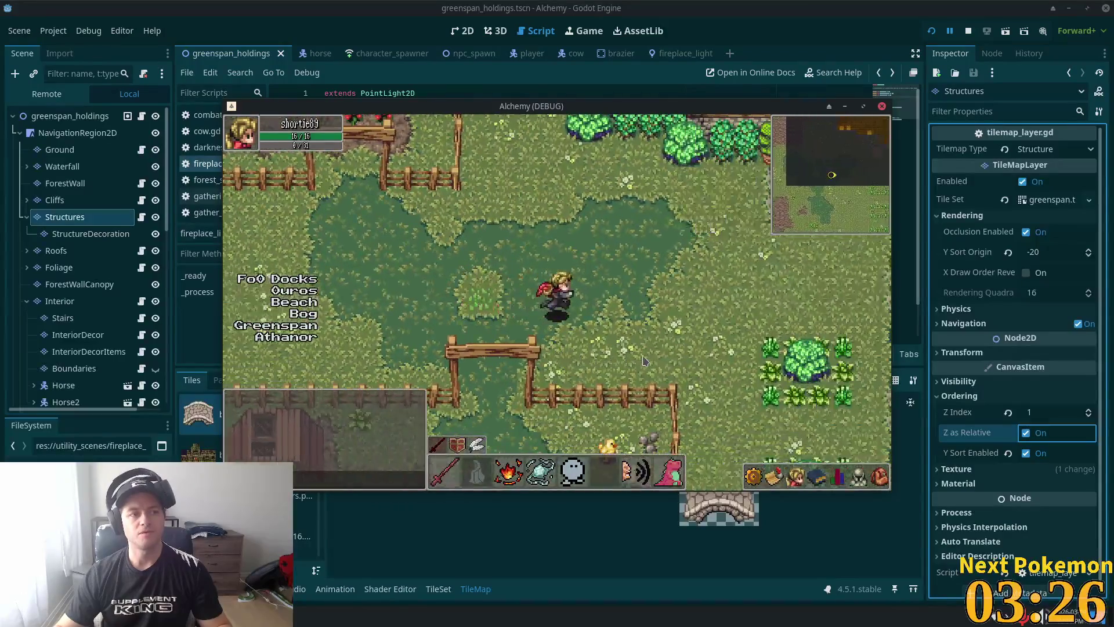
pyautogui.press('Down')
pyautogui.press('Right')
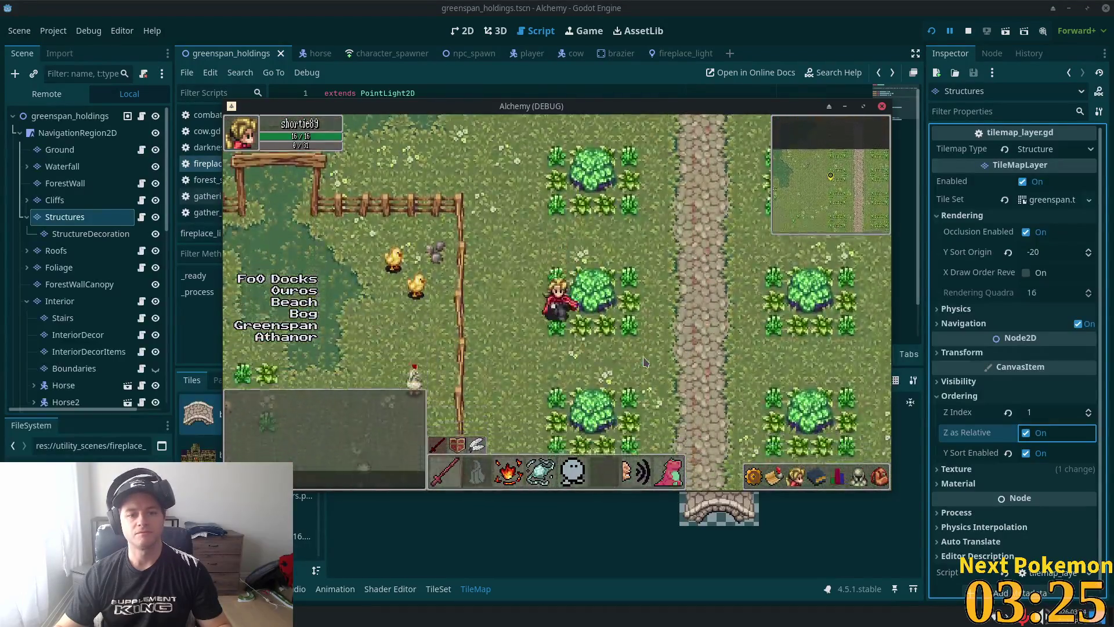
pyautogui.press('Down')
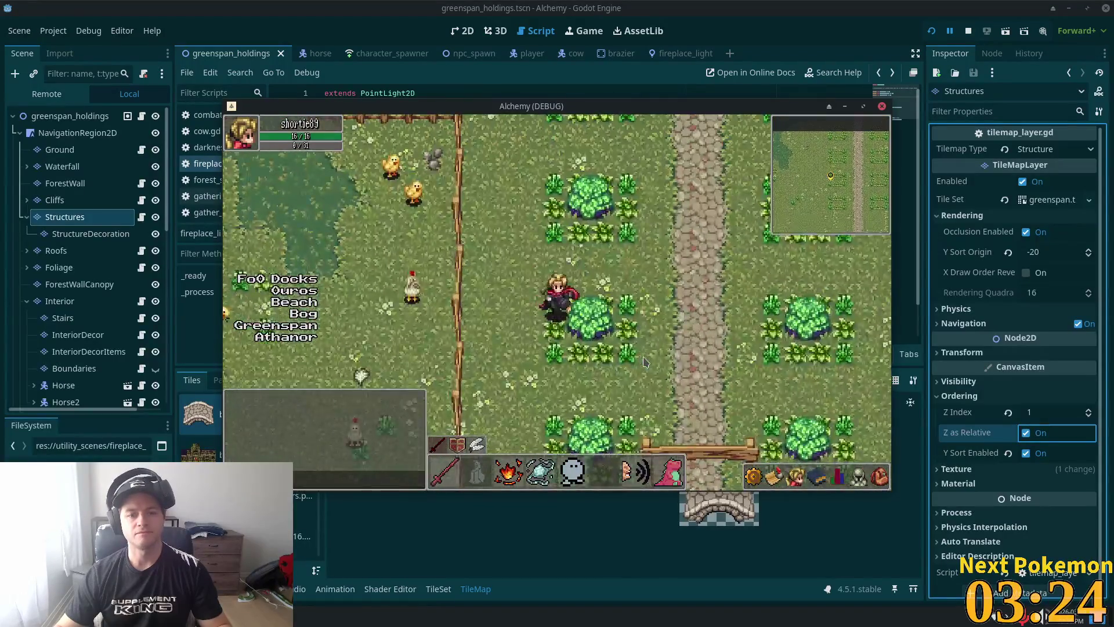
pyautogui.press('Down')
pyautogui.press('Right')
pyautogui.press('Right')
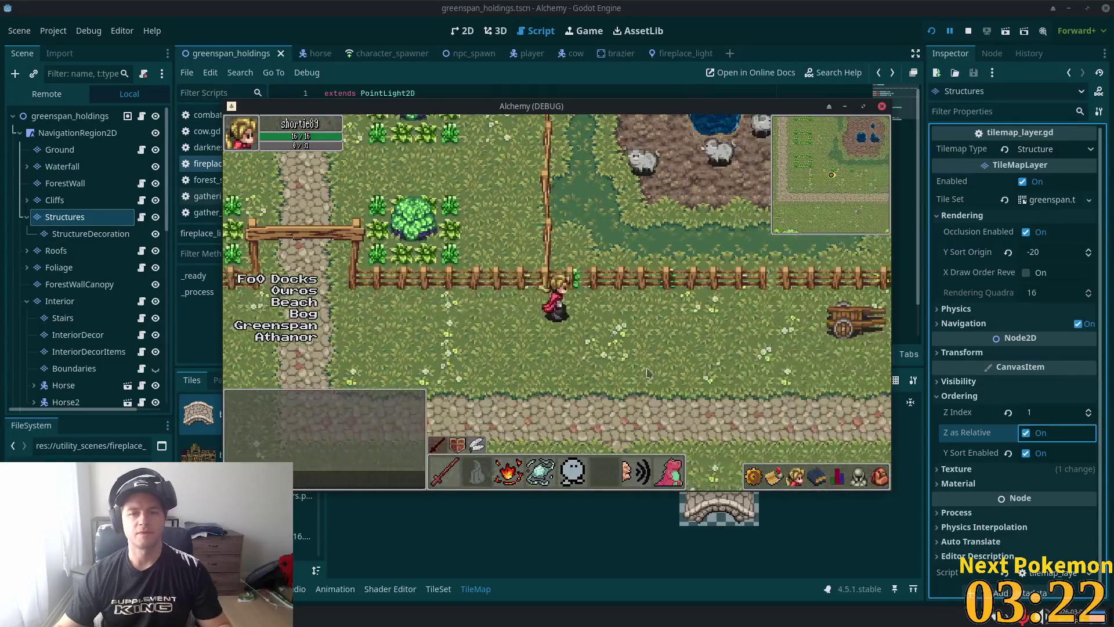
pyautogui.press('Right')
pyautogui.press('Down')
pyautogui.press('Right')
pyautogui.press('Up')
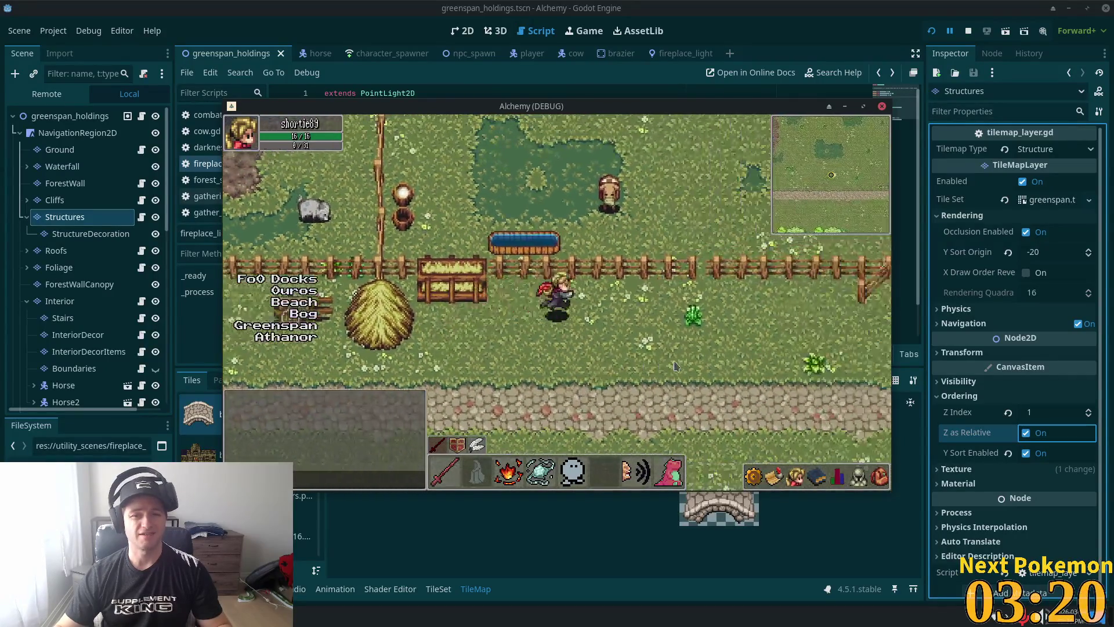
pyautogui.press('Right')
pyautogui.press('Right')
pyautogui.press('Up')
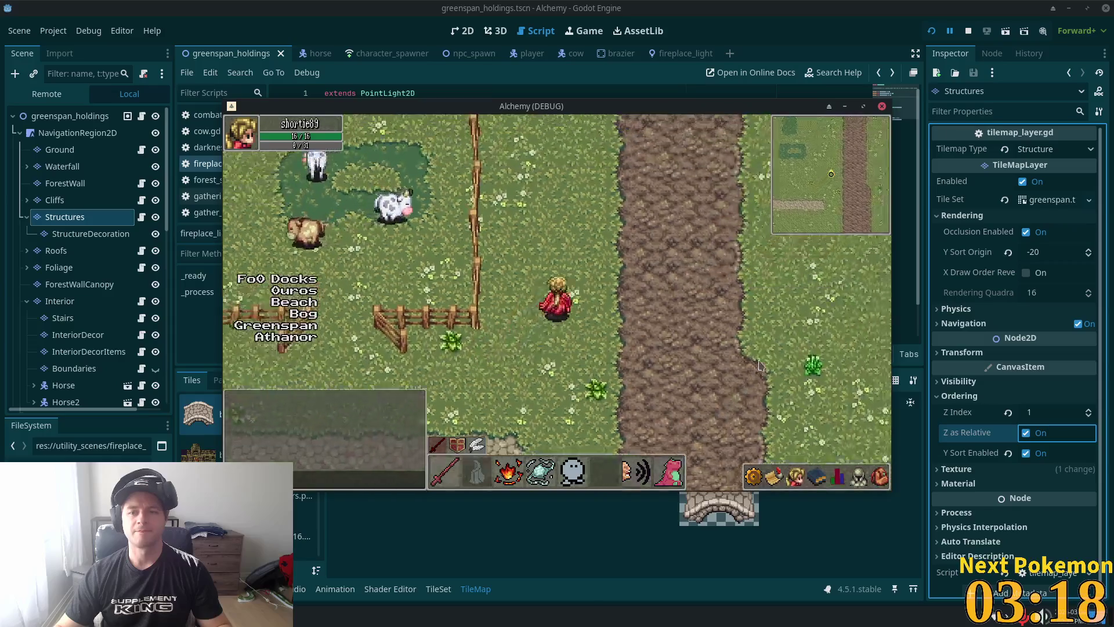
pyautogui.press('Up')
pyautogui.press('Right')
pyautogui.press('Up')
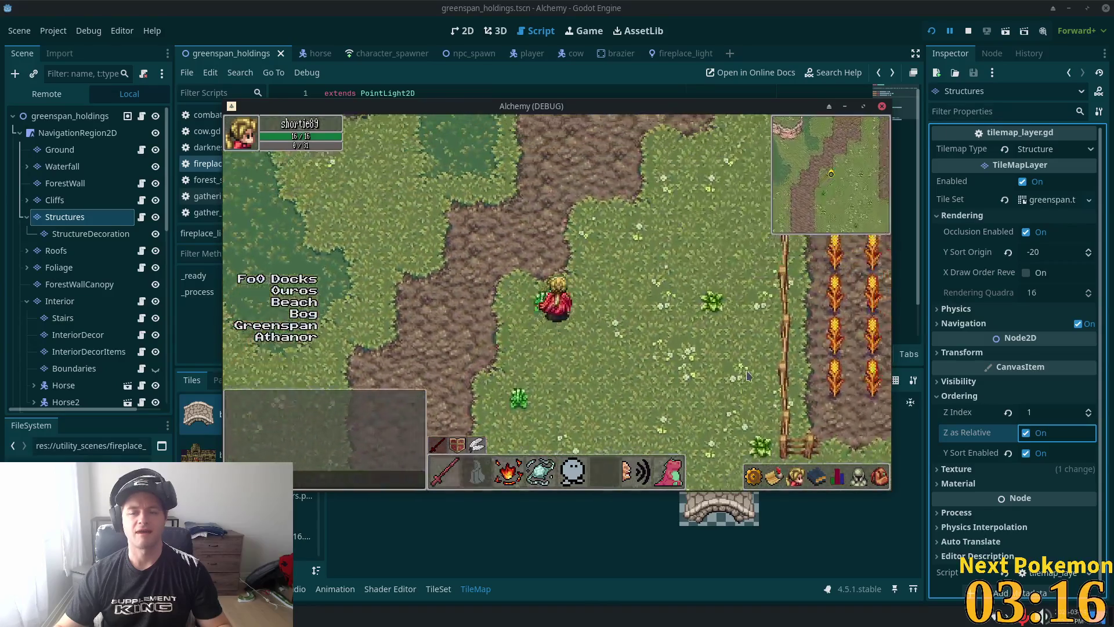
pyautogui.press('Right')
pyautogui.press('Up')
pyautogui.press('Left')
pyautogui.press('Up')
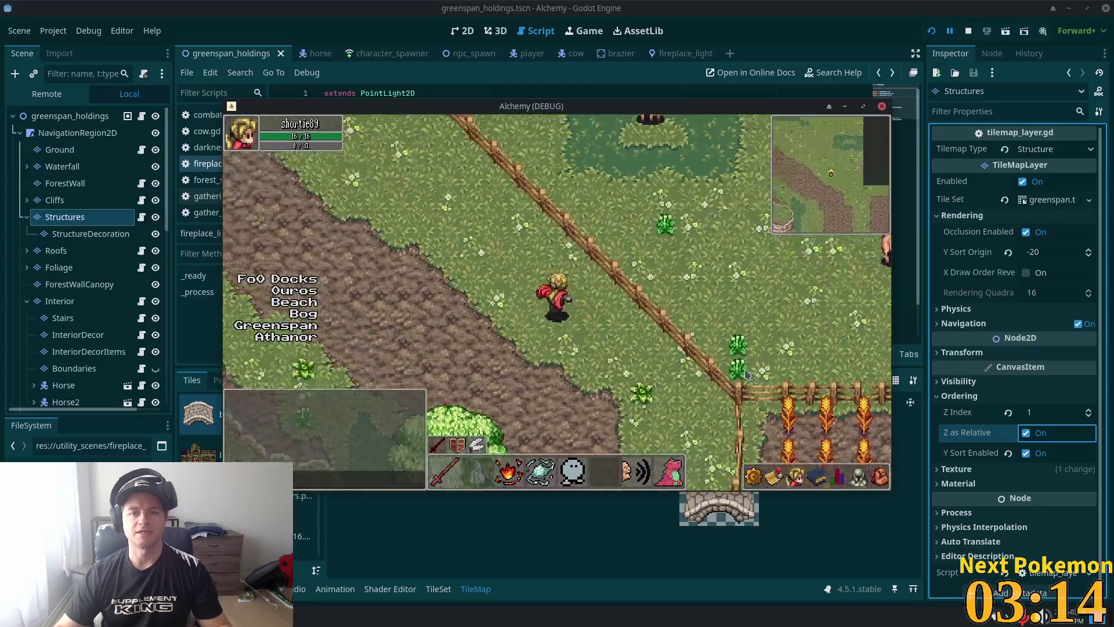
pyautogui.press('Left')
pyautogui.press('Up')
pyautogui.press('Left')
pyautogui.press('Up')
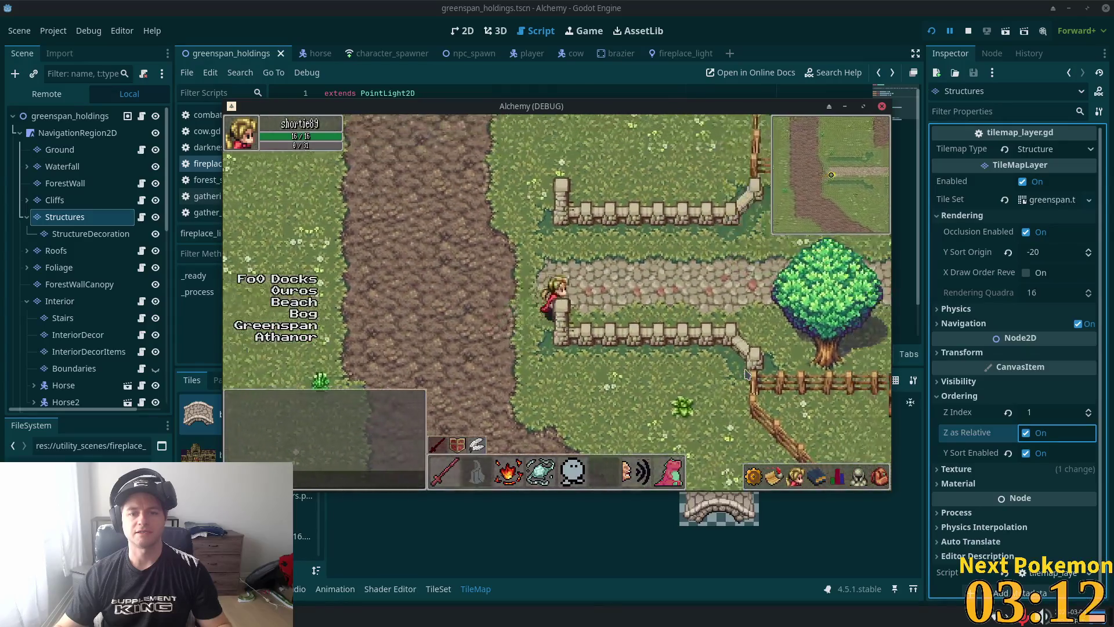
pyautogui.press('Right')
pyautogui.press('Right')
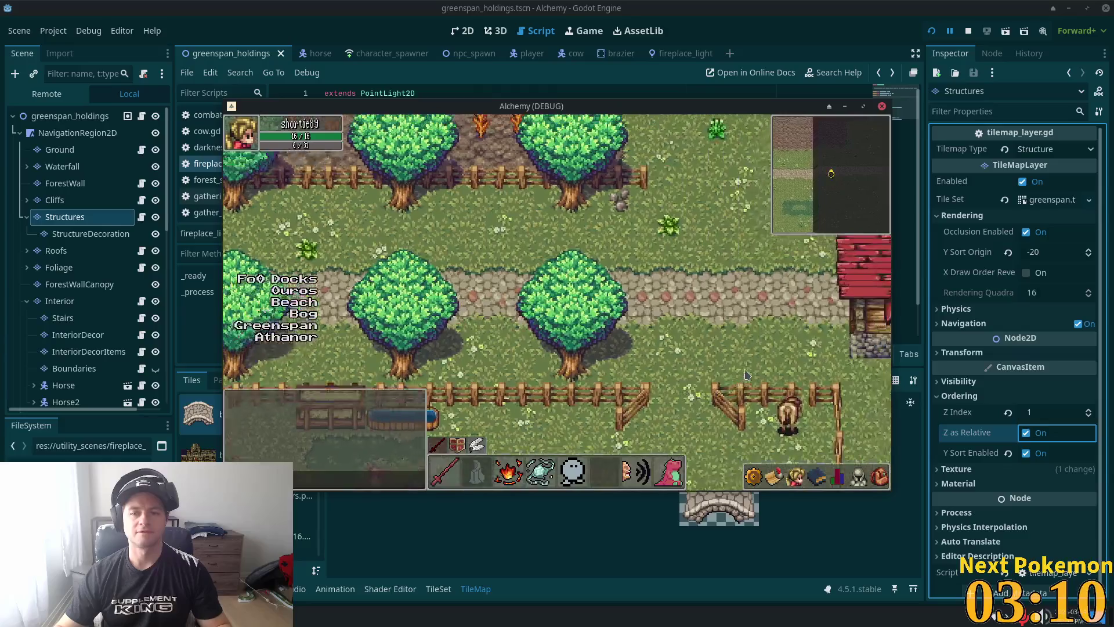
pyautogui.press('Right')
# Step: Explore house interiors and the Ouros street, checking roof hiding, then return to the editor
pyautogui.press('Up')
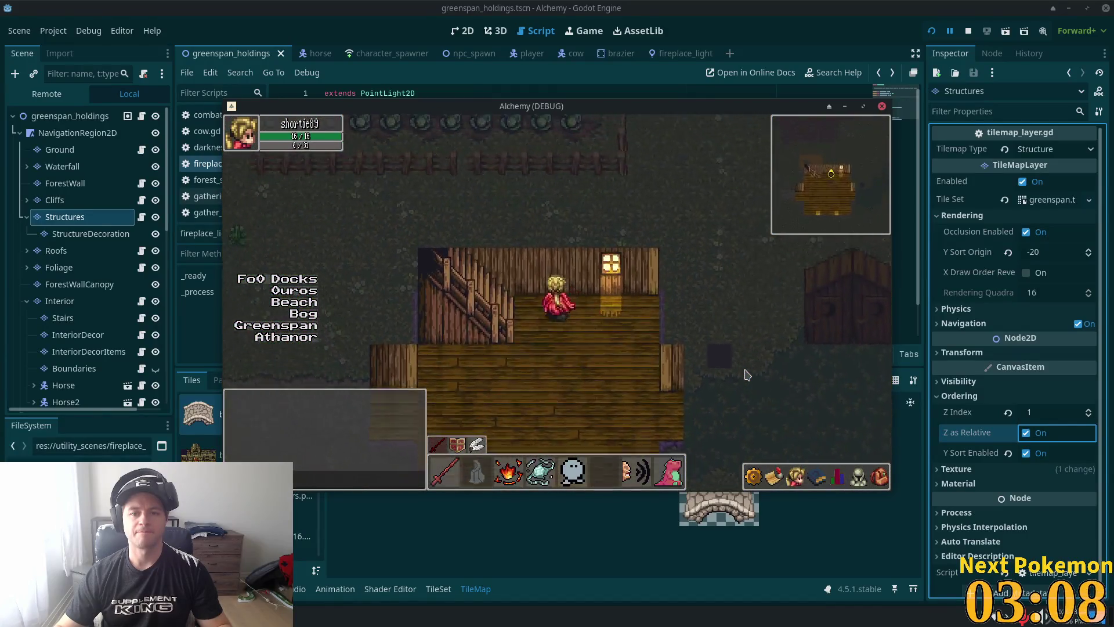
pyautogui.press('Right')
pyautogui.press('Up')
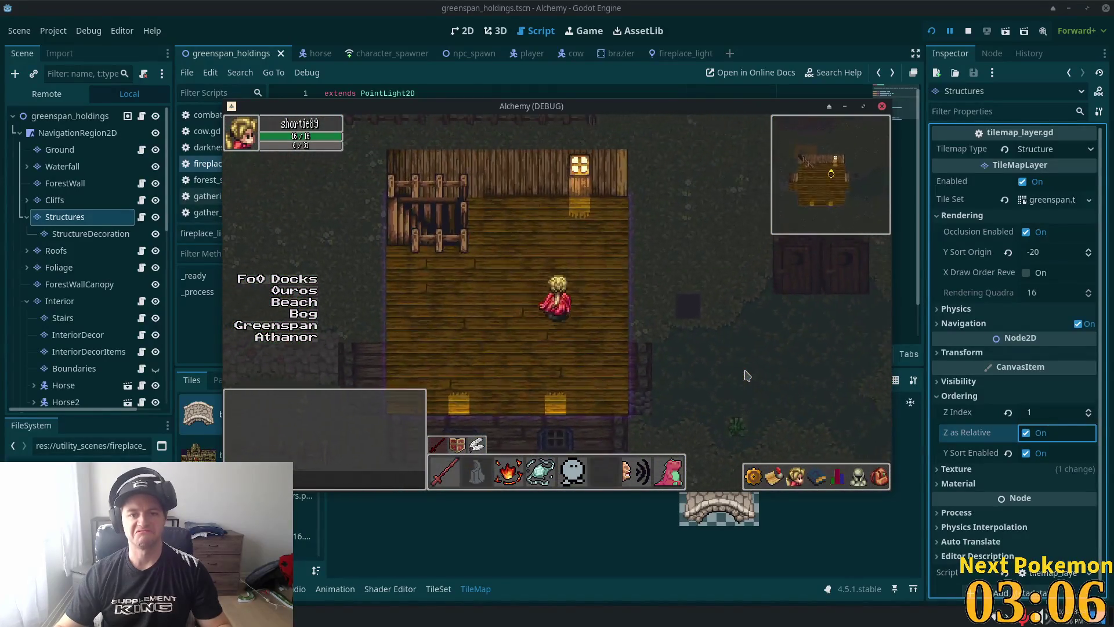
pyautogui.press('Left')
pyautogui.press('Right')
pyautogui.press('Down')
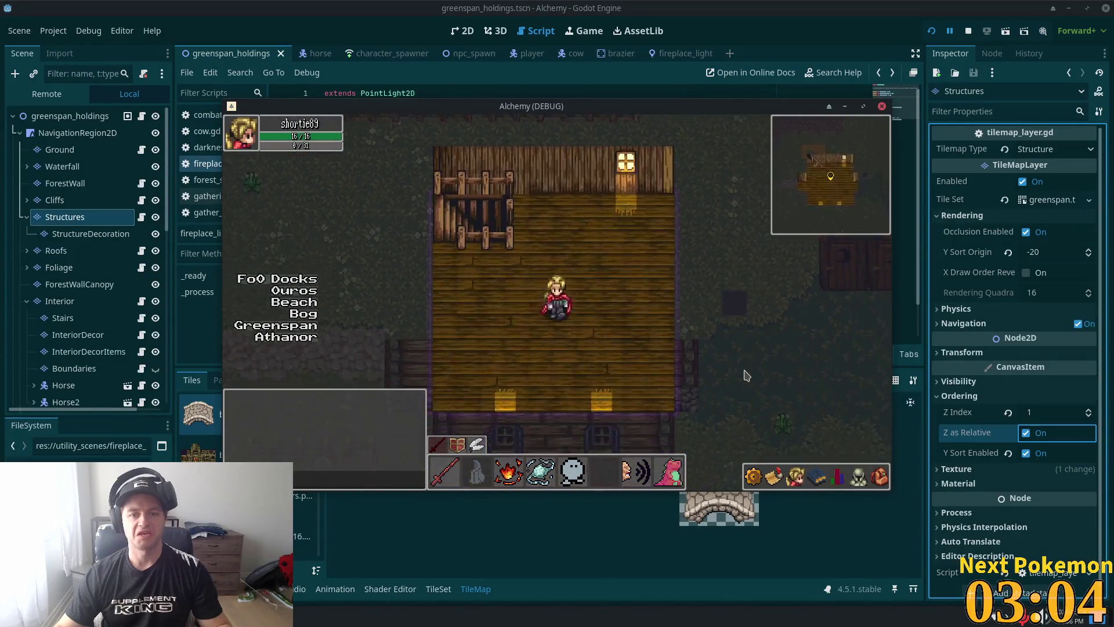
pyautogui.press('Up')
pyautogui.press('Right')
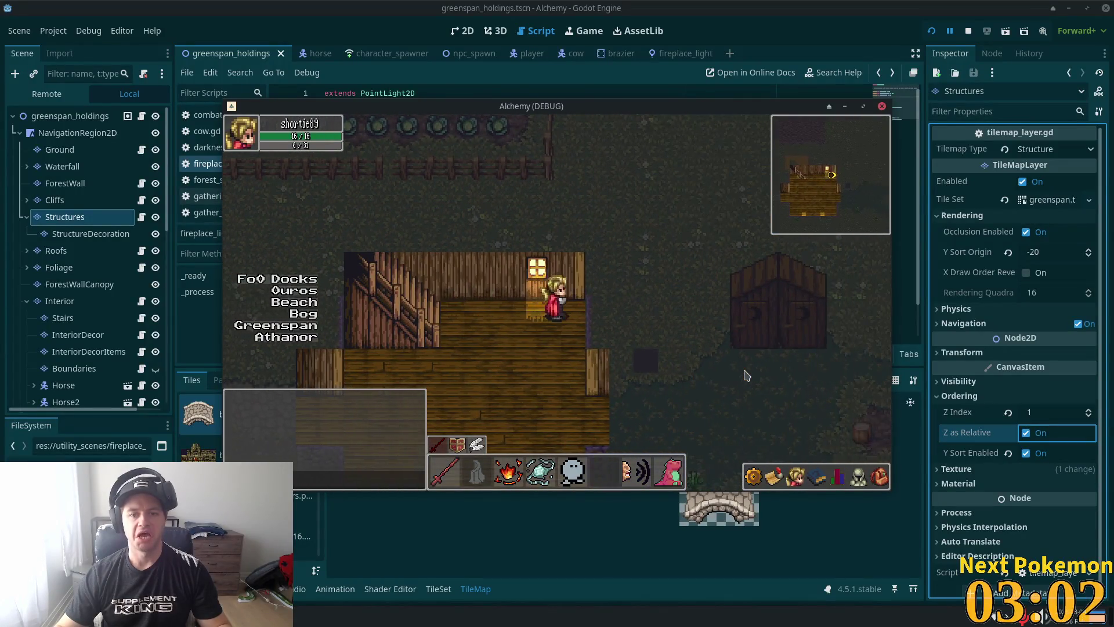
pyautogui.press('Left')
pyautogui.press('Down')
pyautogui.press('Down')
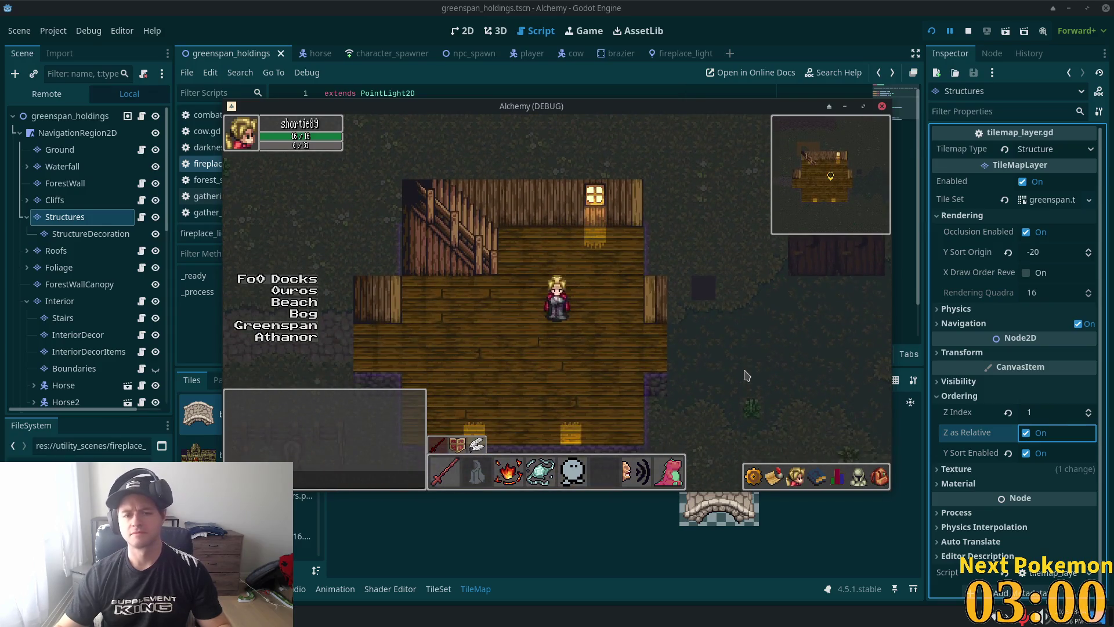
pyautogui.press('Down')
pyautogui.press('Right')
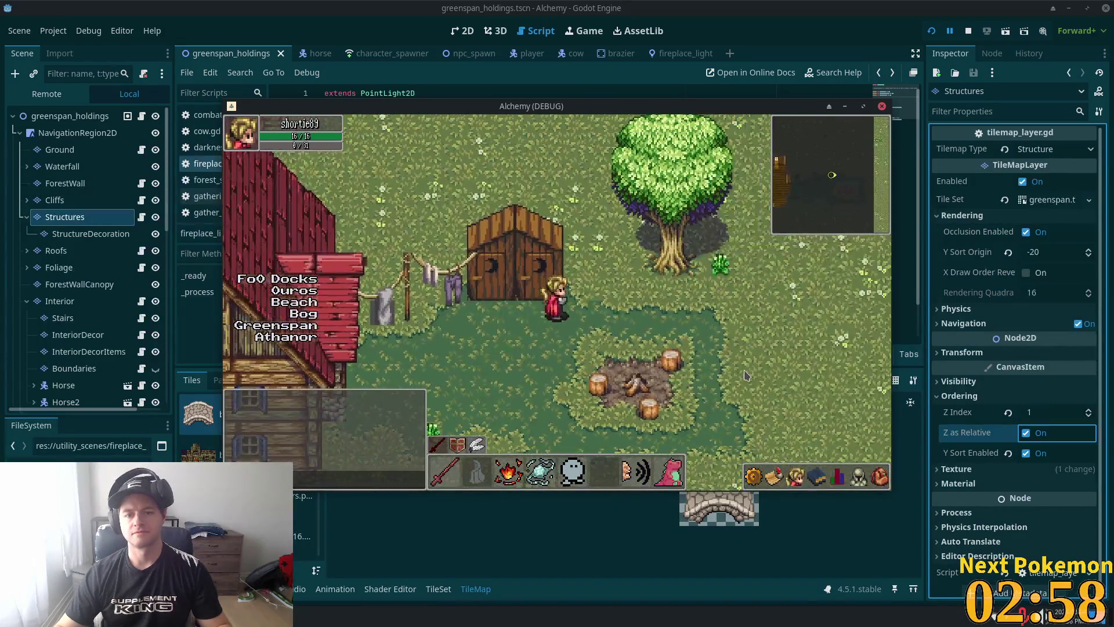
pyautogui.press('Left')
pyautogui.press('Up')
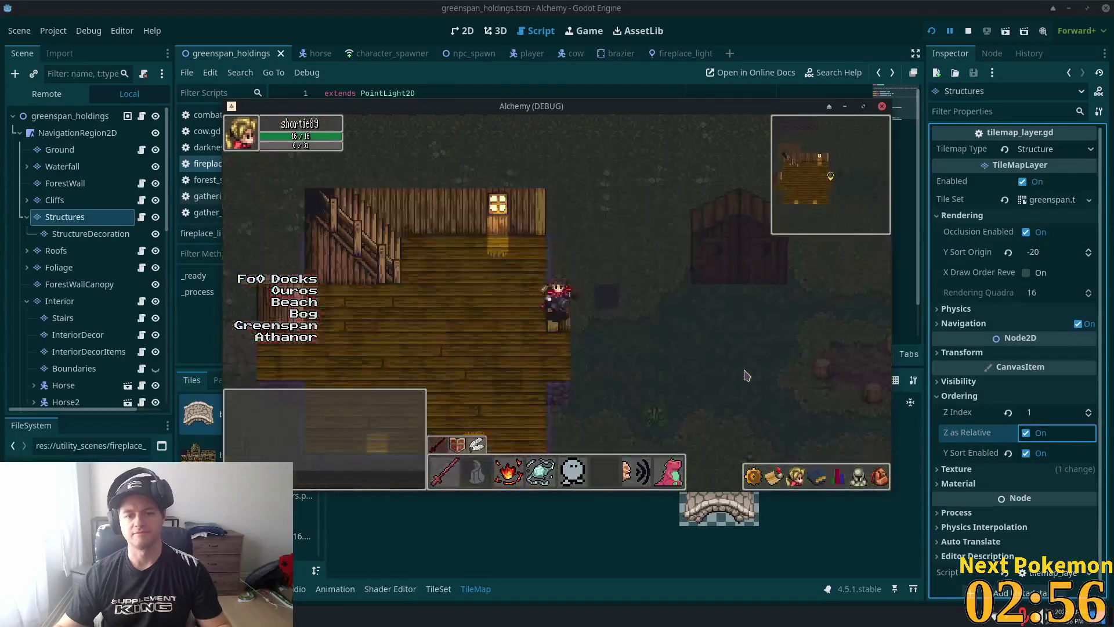
pyautogui.click(747, 375)
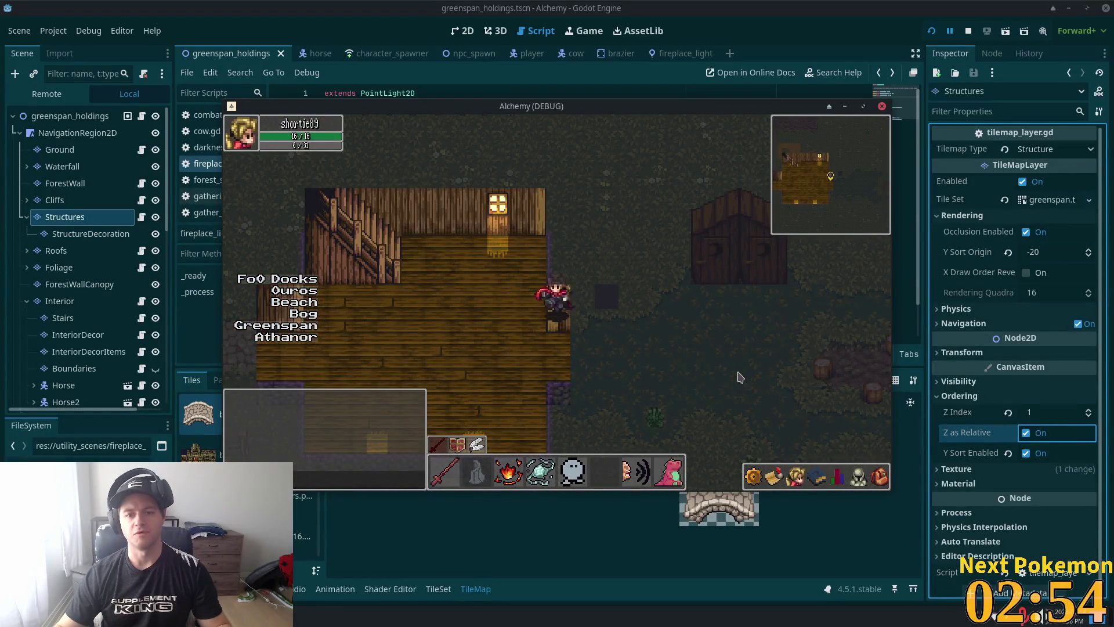
pyautogui.press('Right')
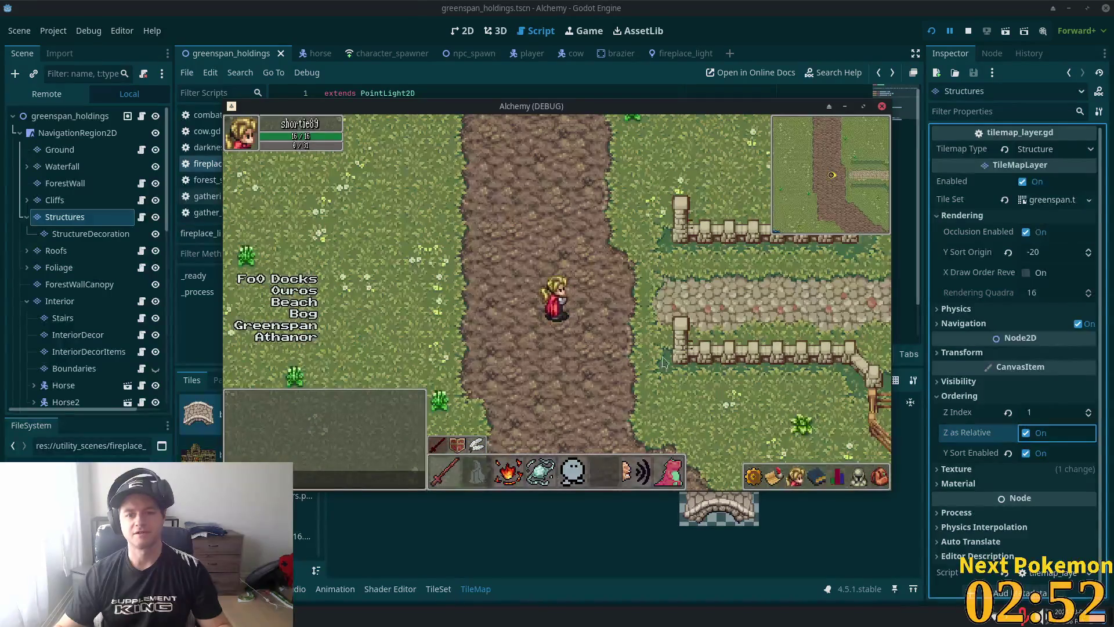
pyautogui.press('Right')
pyautogui.press('Right')
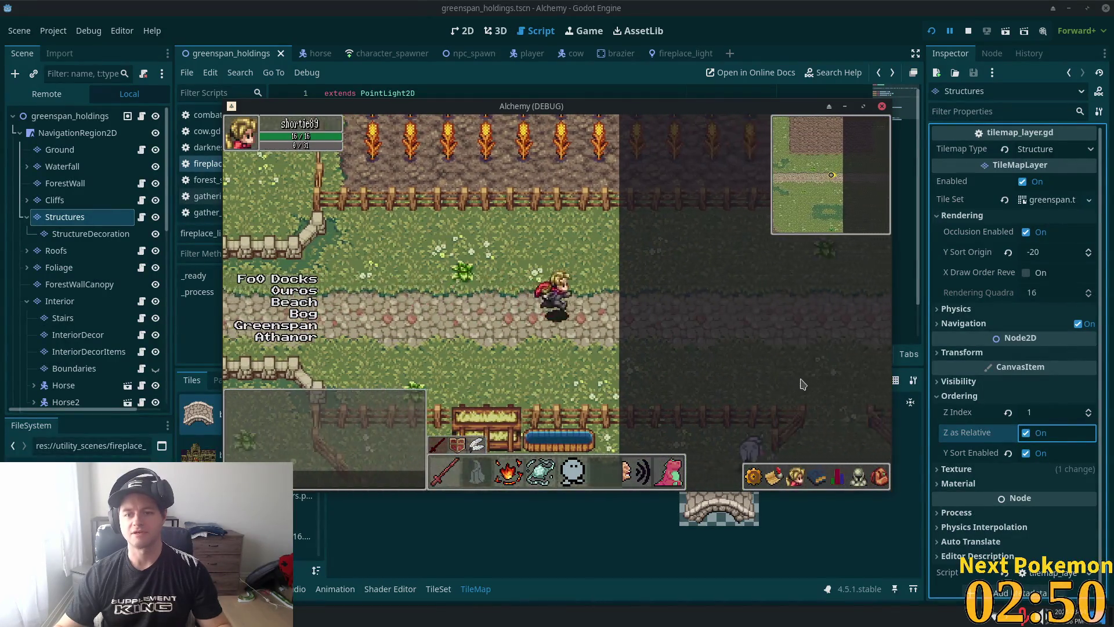
pyautogui.press('Right')
pyautogui.press('Left')
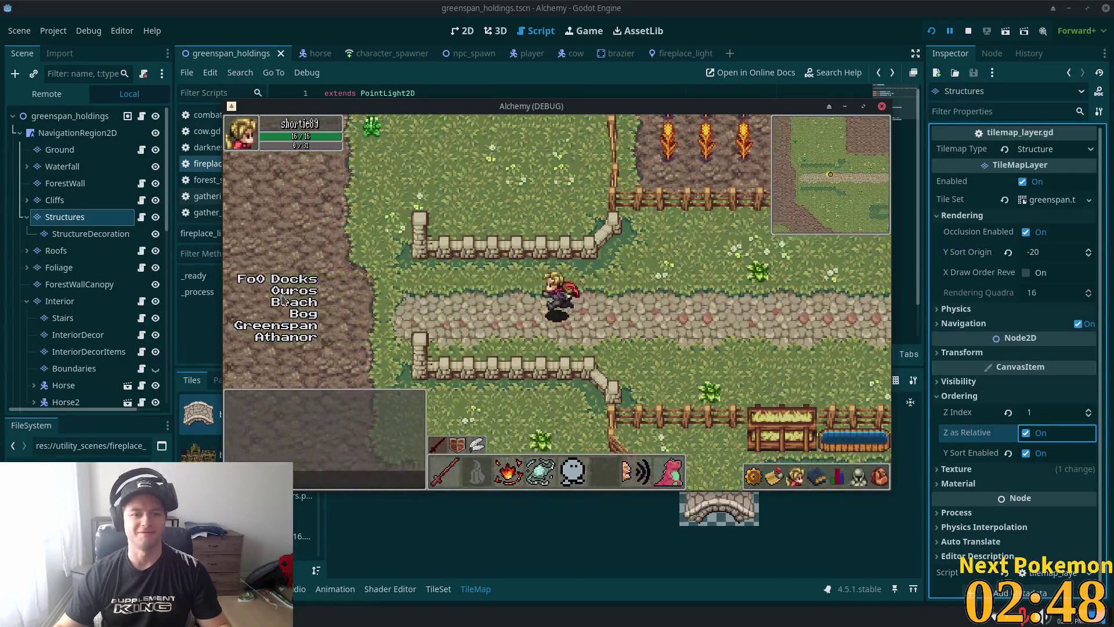
pyautogui.press('Left')
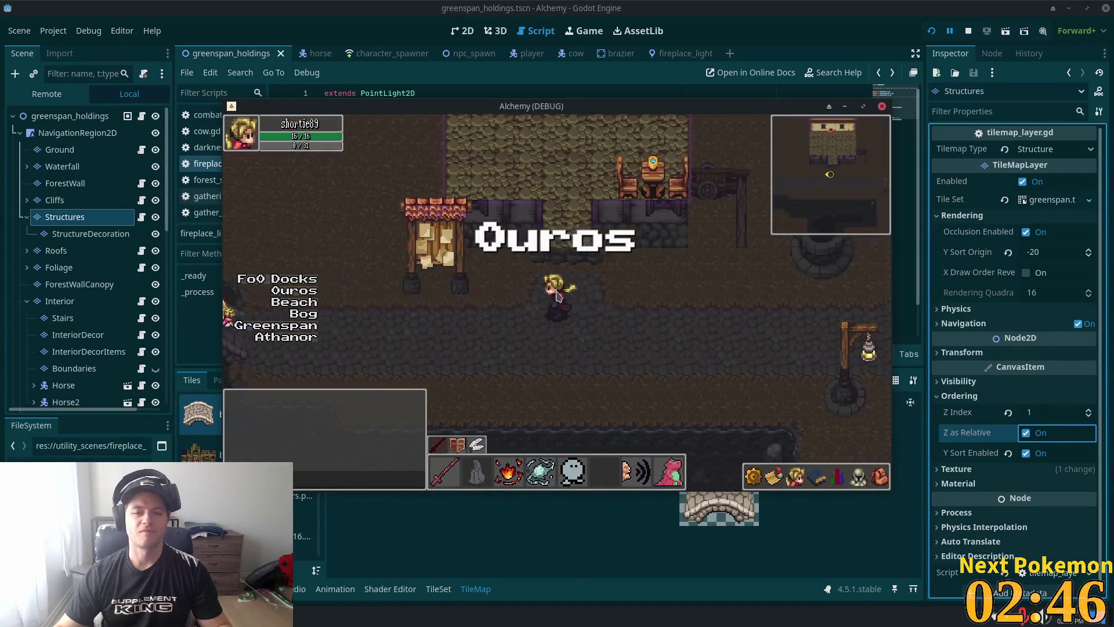
pyautogui.press('Right')
pyautogui.press('Up')
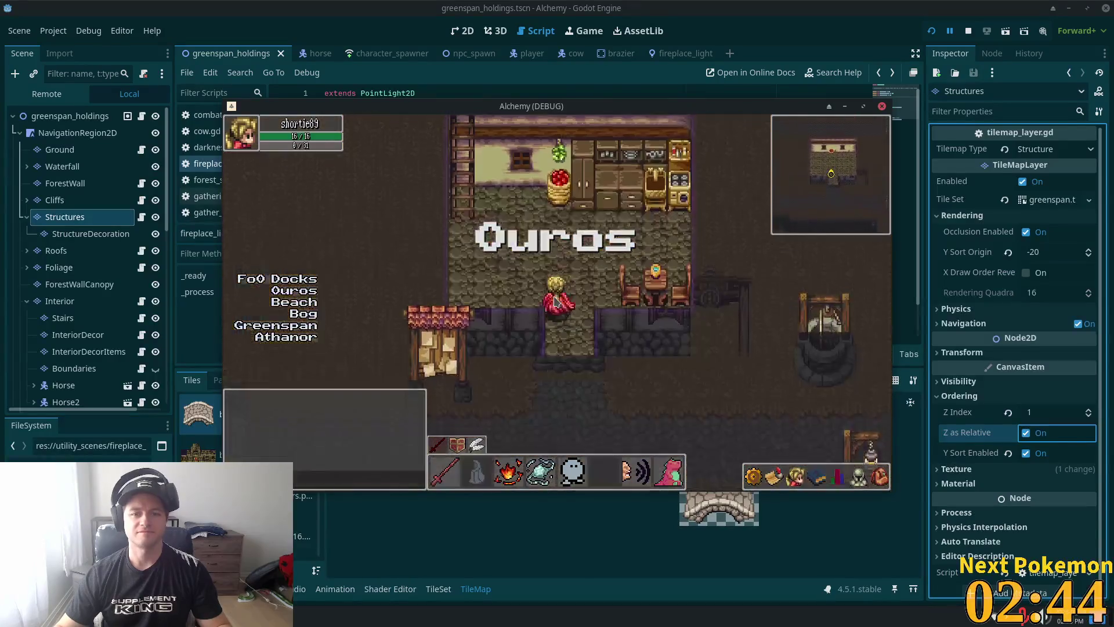
pyautogui.press('Down')
pyautogui.press('Up')
pyautogui.press('Left')
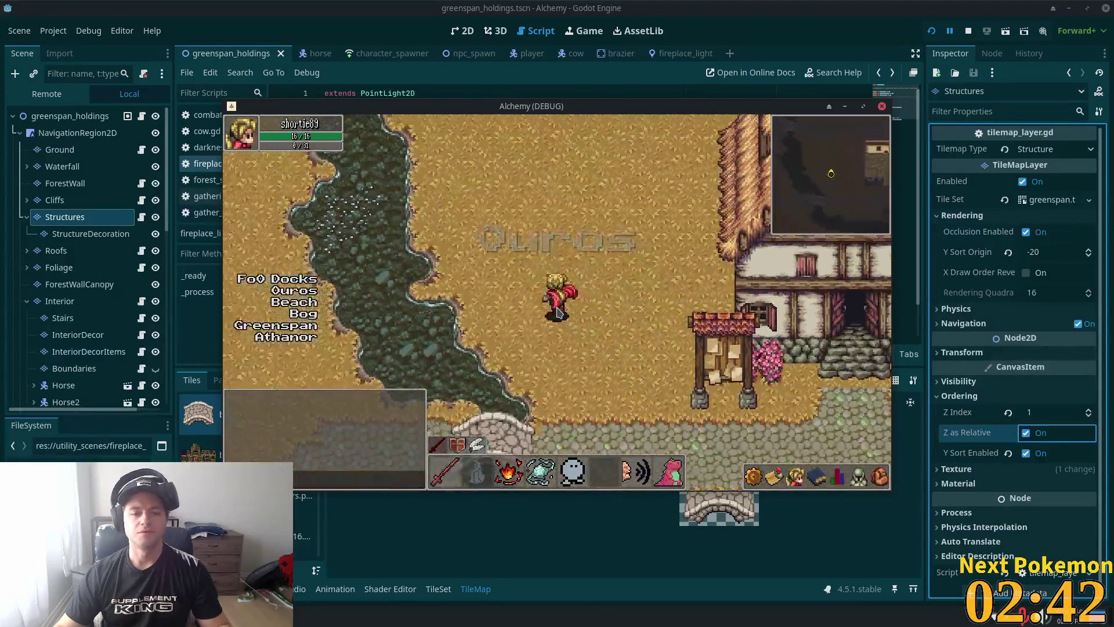
pyautogui.press('Right')
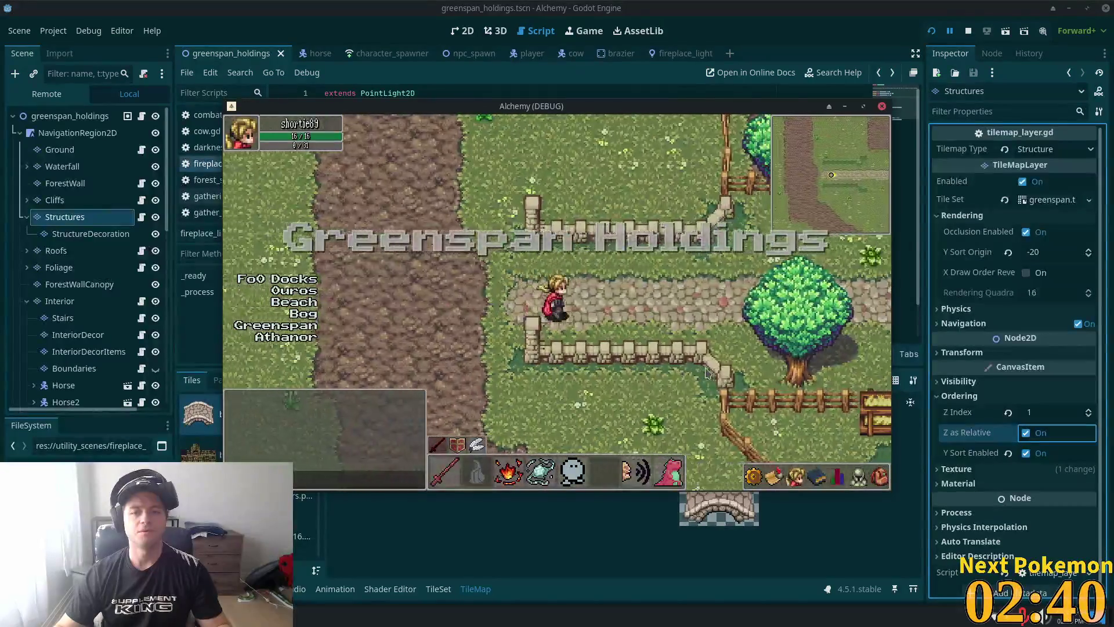
pyautogui.press('Right')
pyautogui.press('Right')
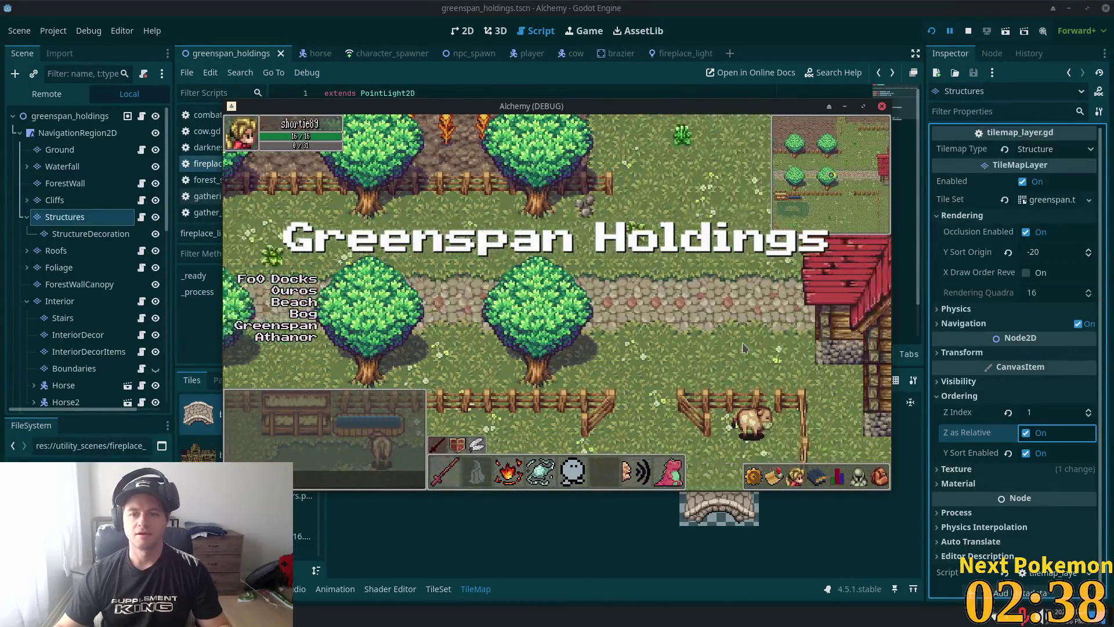
pyautogui.press('Right')
pyautogui.press('Right')
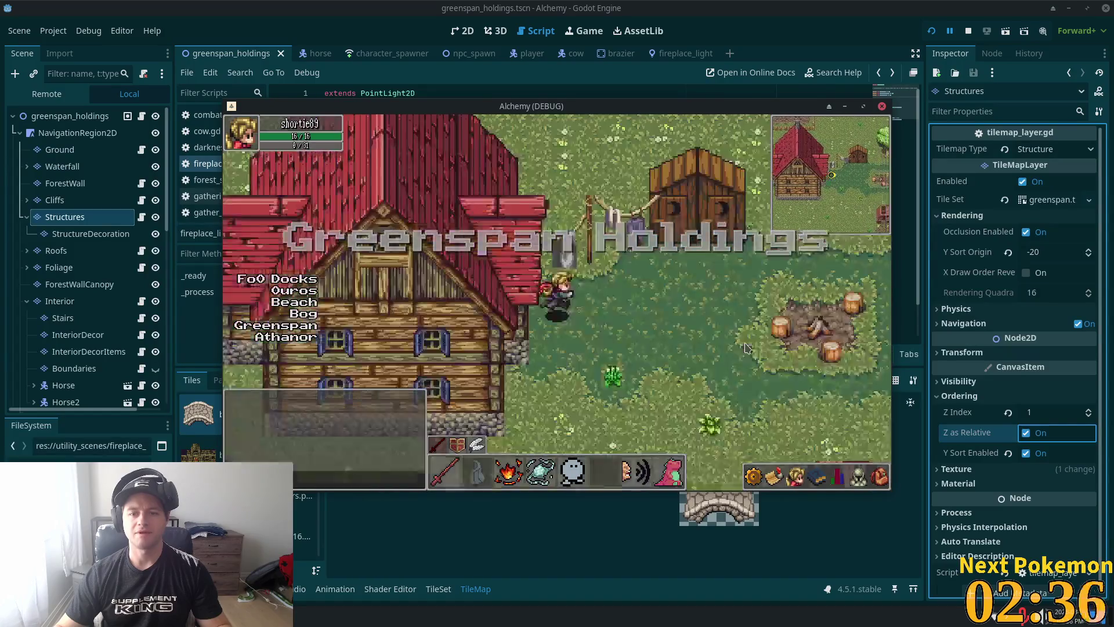
pyautogui.press('Left')
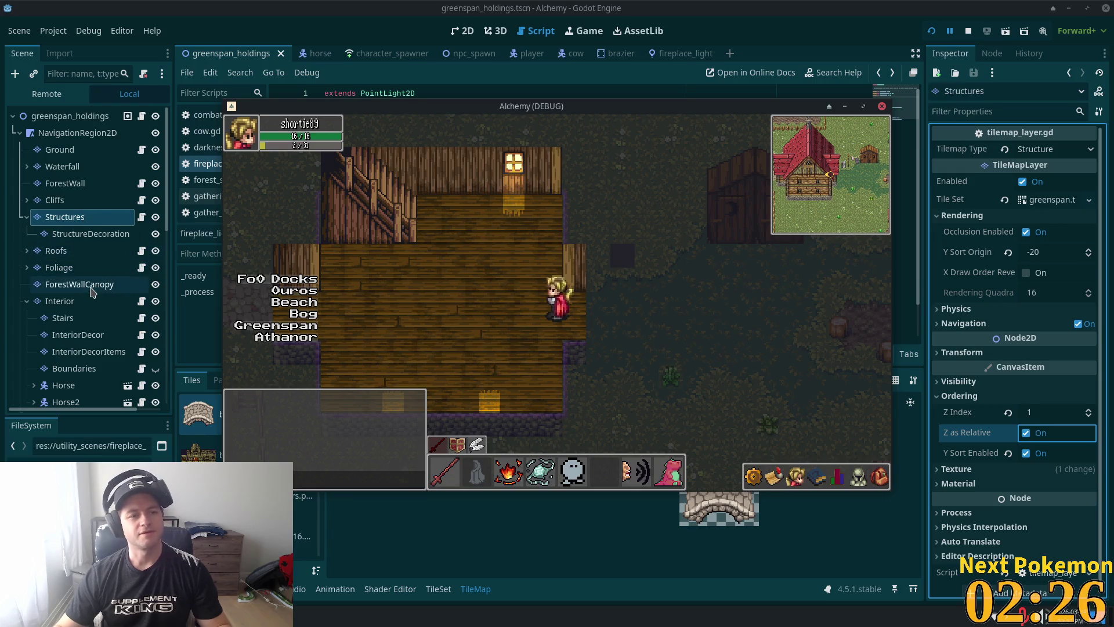
pyautogui.click(388, 5)
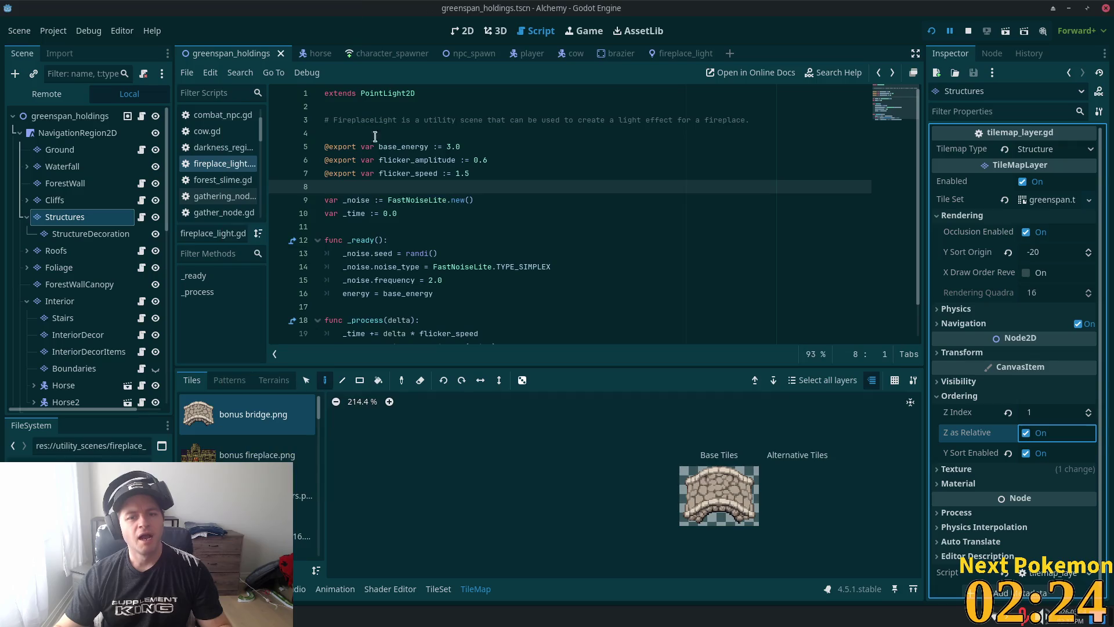
# Step: Switch to the 2D view and zoom and pan the greenspan_holdings map onto the wooden farmhouse
pyautogui.click(463, 31)
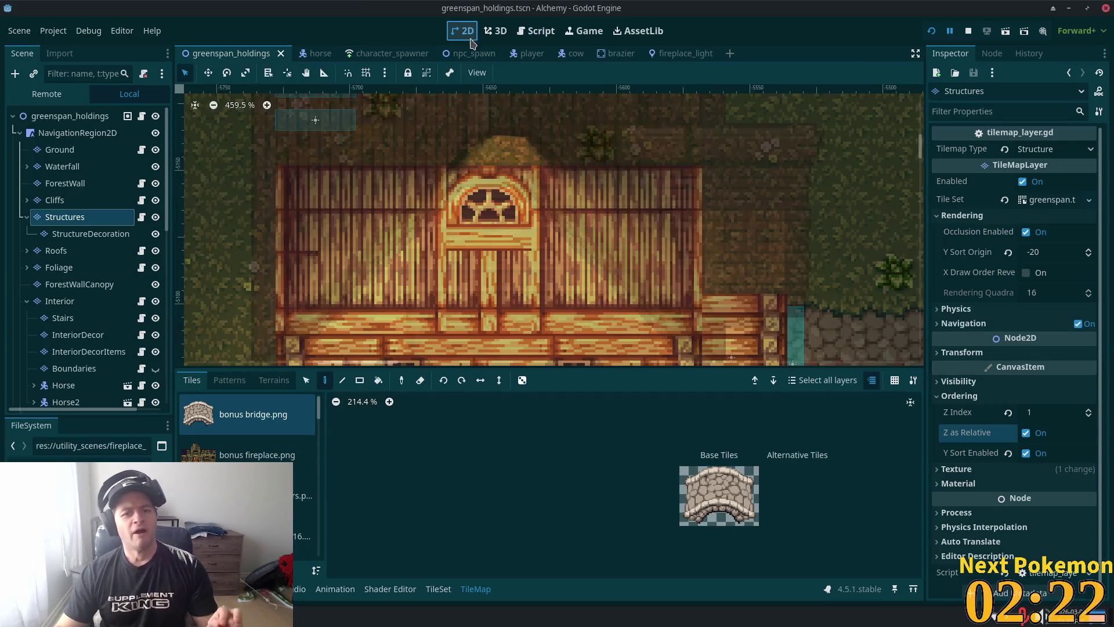
pyautogui.scroll(-6, 667, 254)
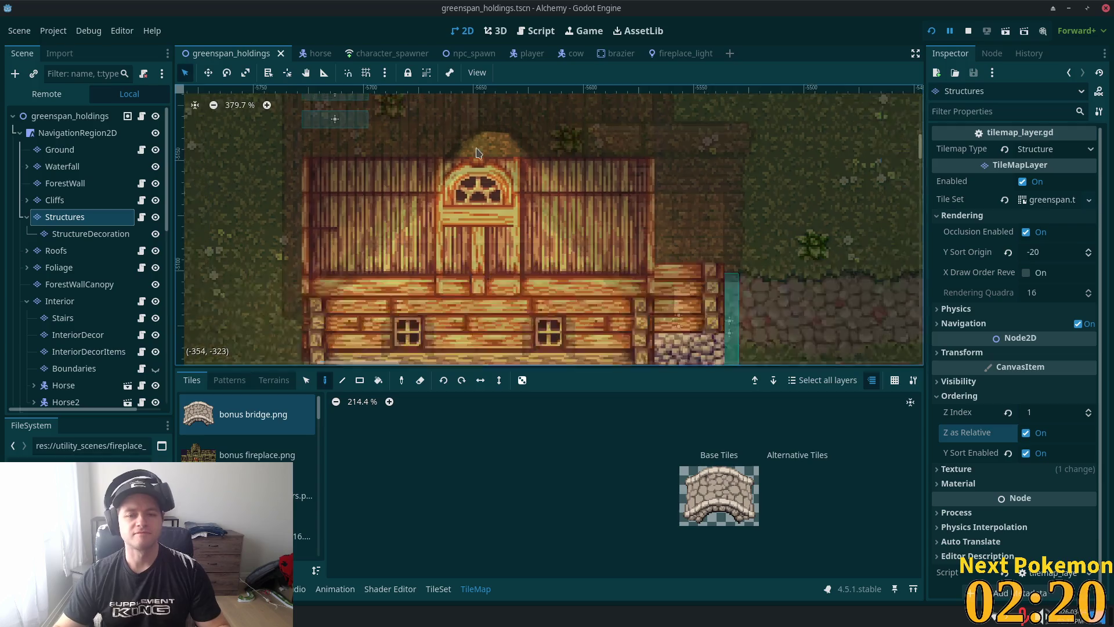
pyautogui.scroll(-11, 668, 255)
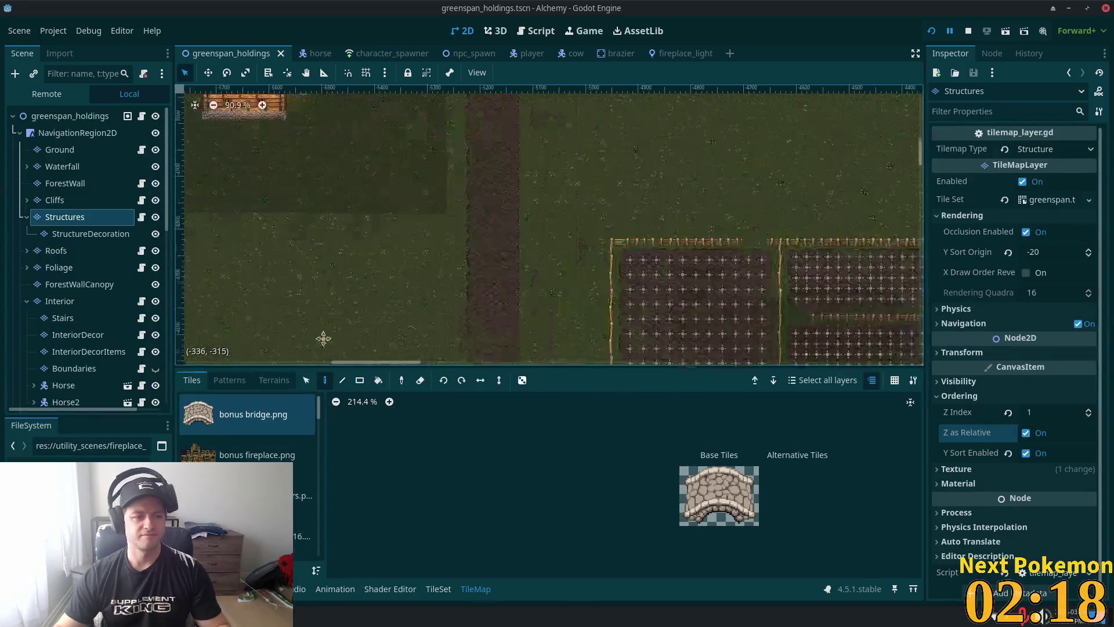
pyautogui.moveTo(858, 199); pyautogui.dragTo(687, 157)
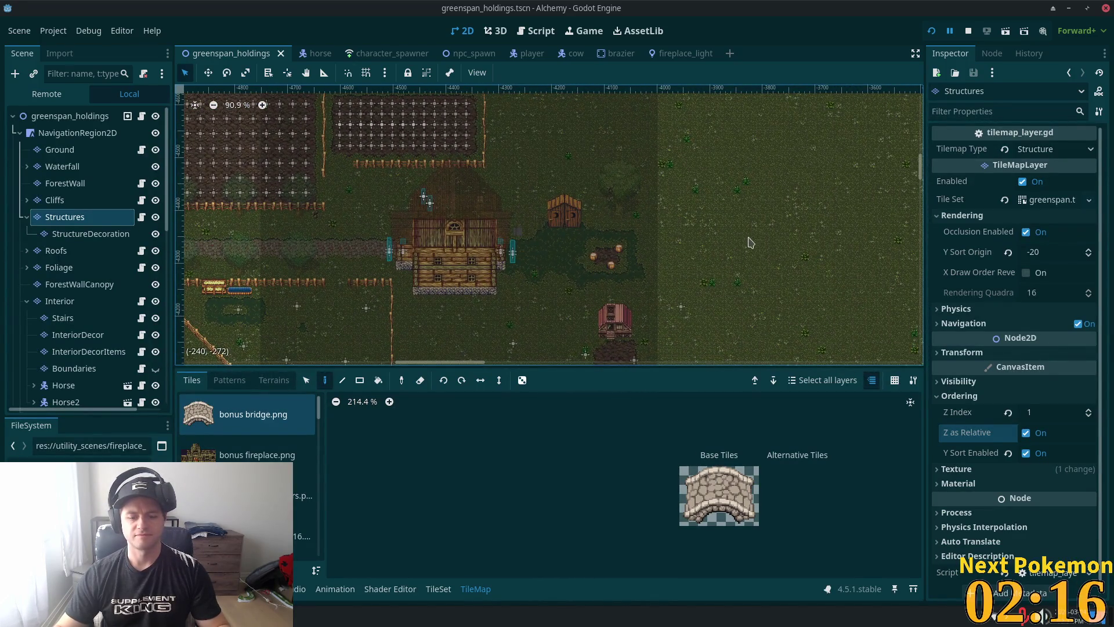
pyautogui.scroll(8, 494, 296)
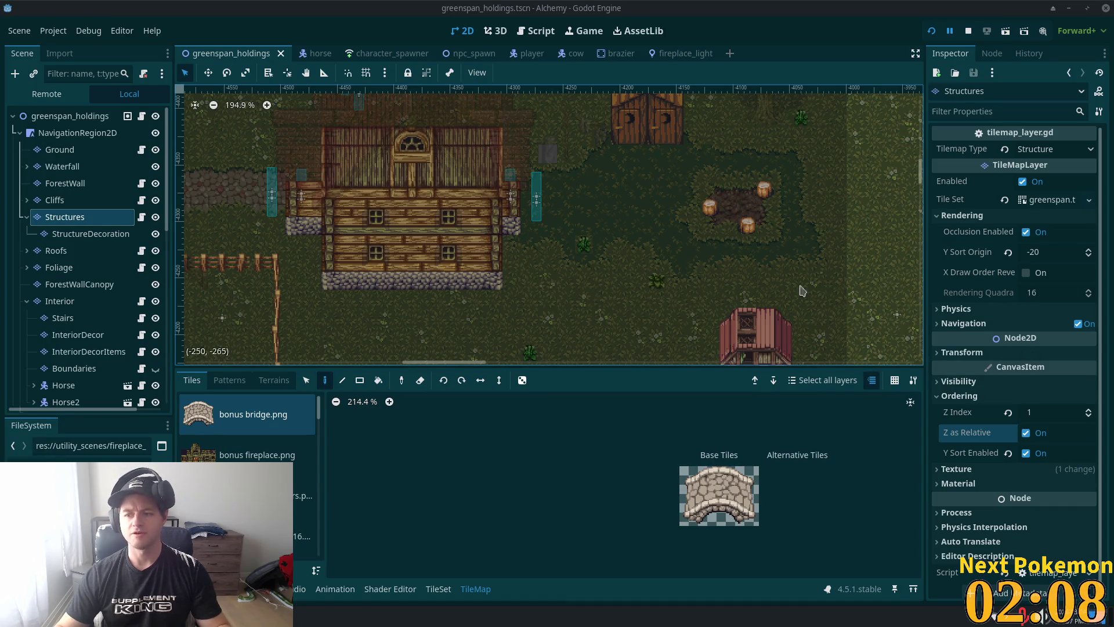
pyautogui.scroll(5, 546, 271)
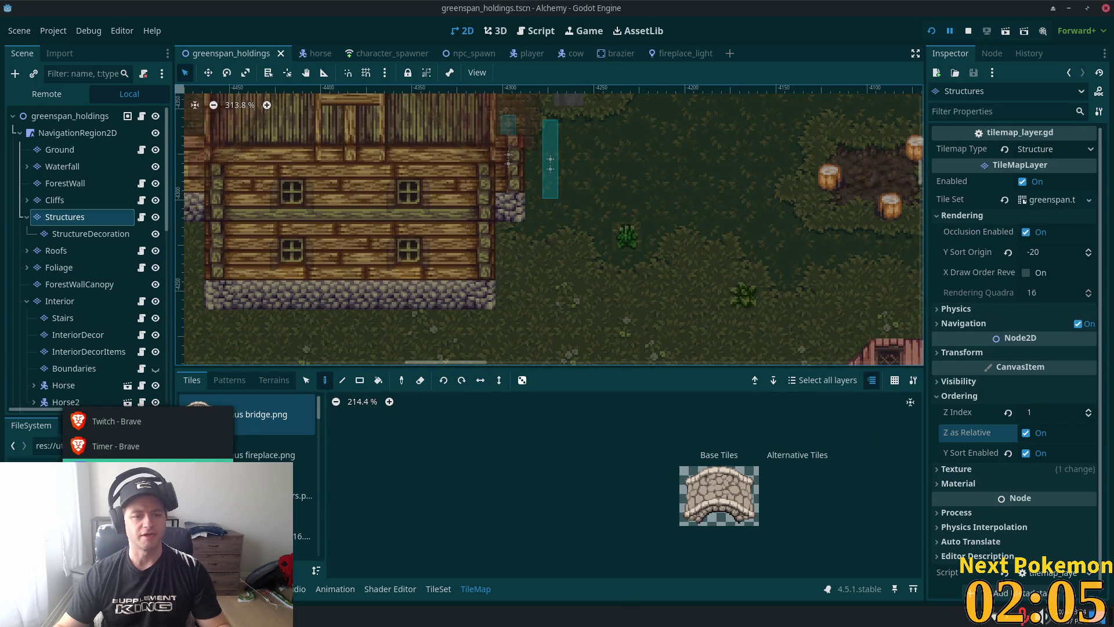
# Step: Wonder trade the level 6 Houndour from its card, receiving a new Nidoran♂
pyautogui.click(116, 419)
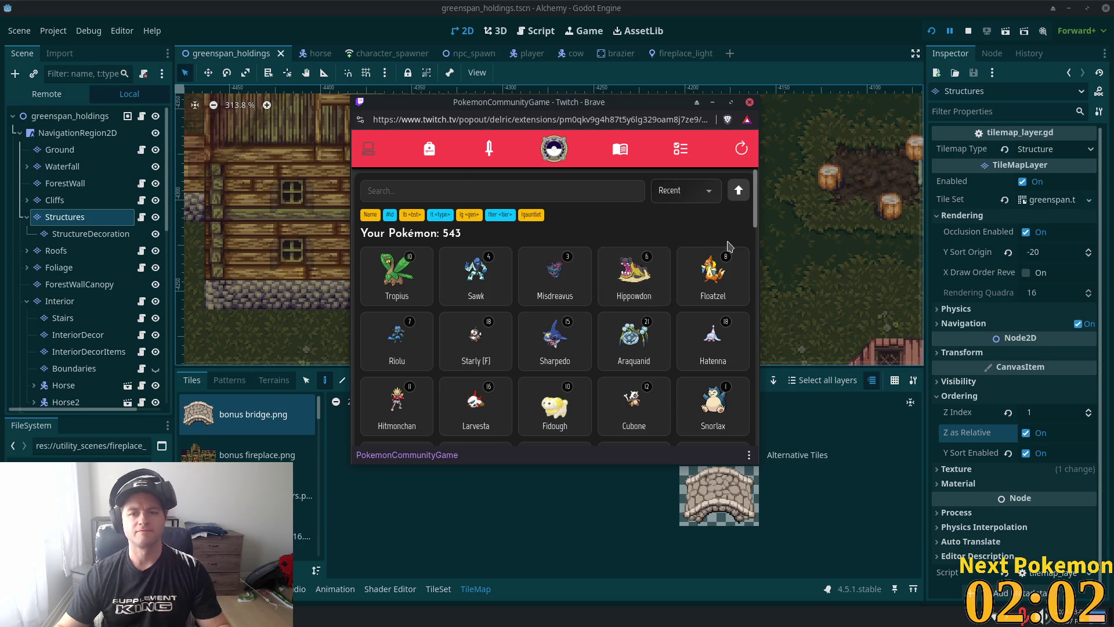
pyautogui.click(738, 149)
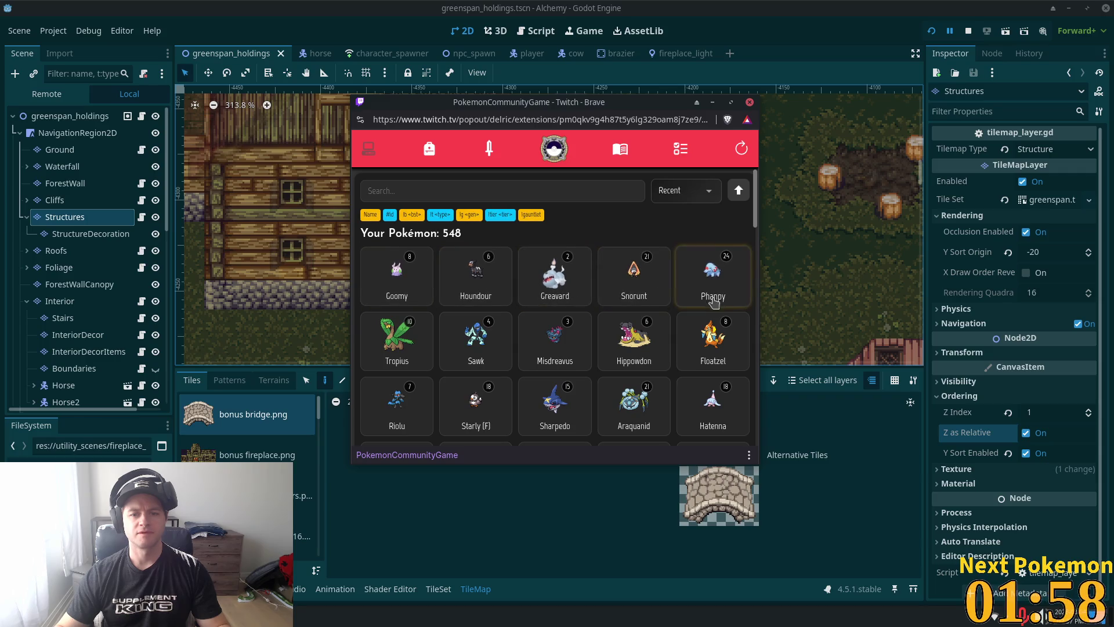
pyautogui.click(502, 289)
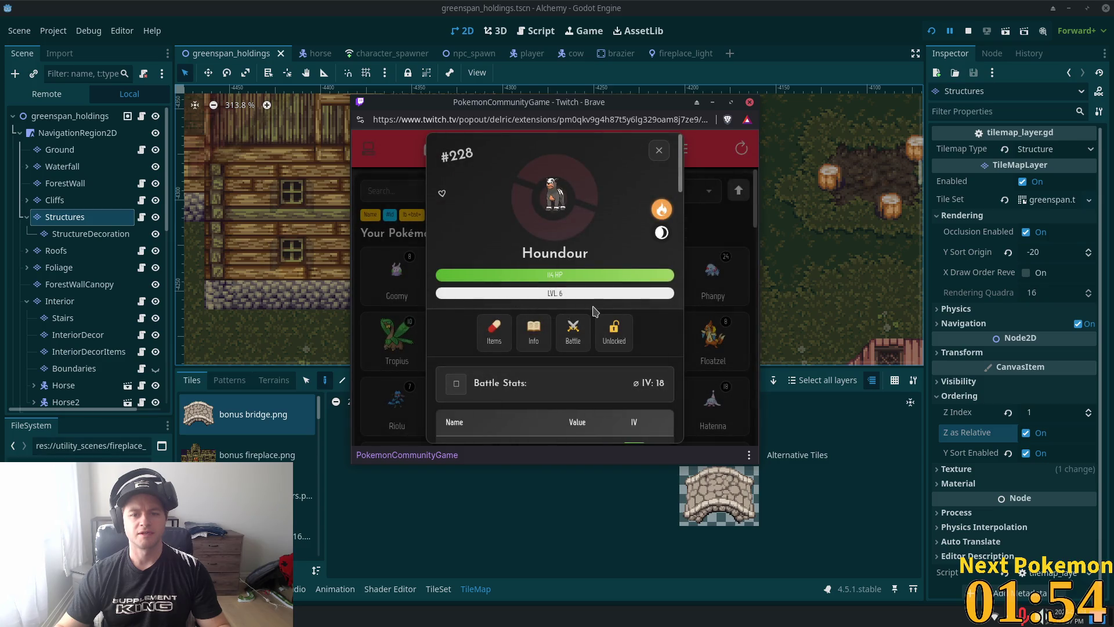
pyautogui.scroll(-10, 491, 337)
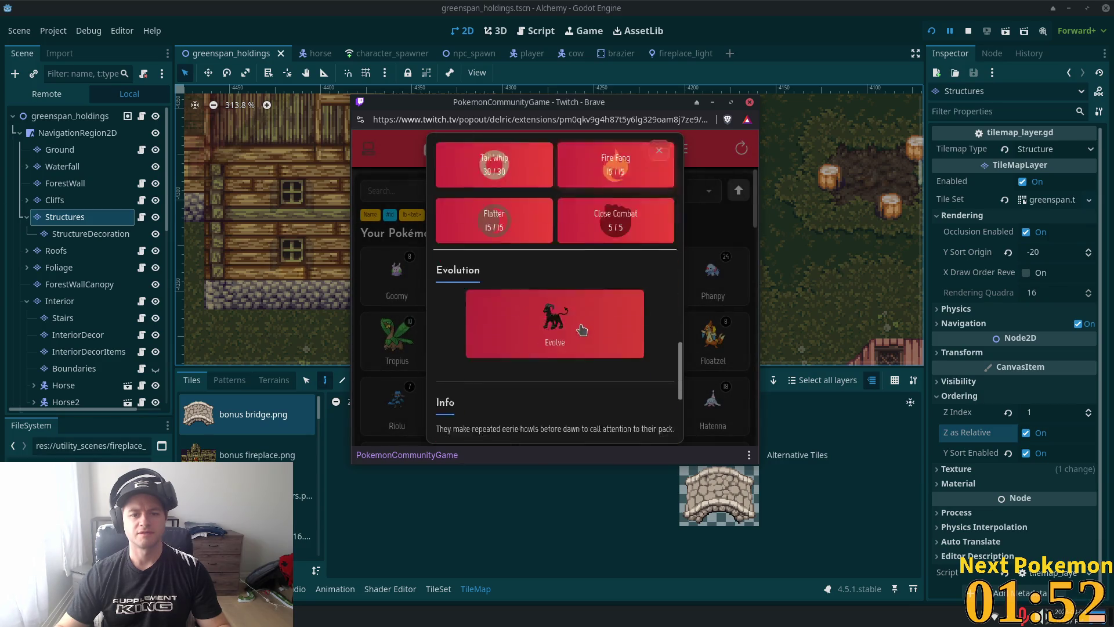
pyautogui.click(543, 421)
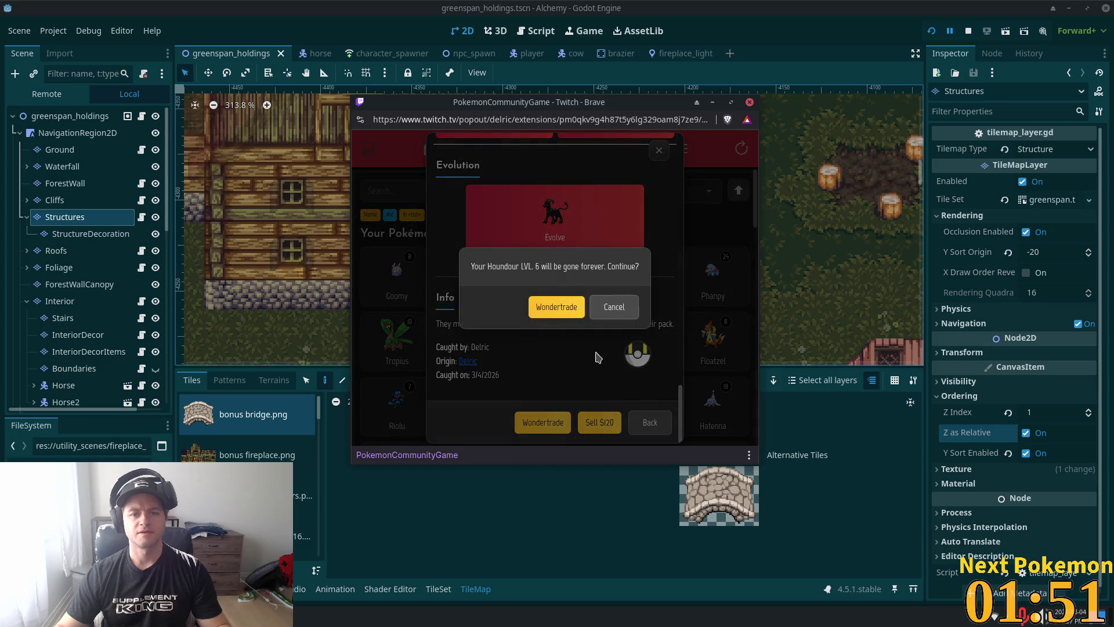
pyautogui.click(565, 309)
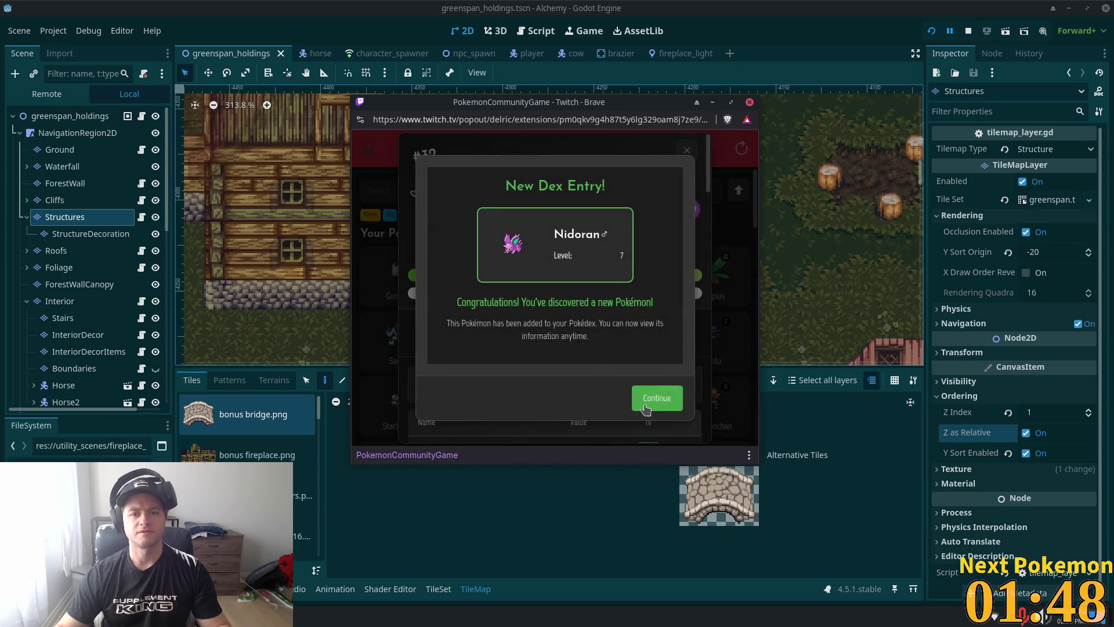
pyautogui.click(653, 398)
pyautogui.click(687, 151)
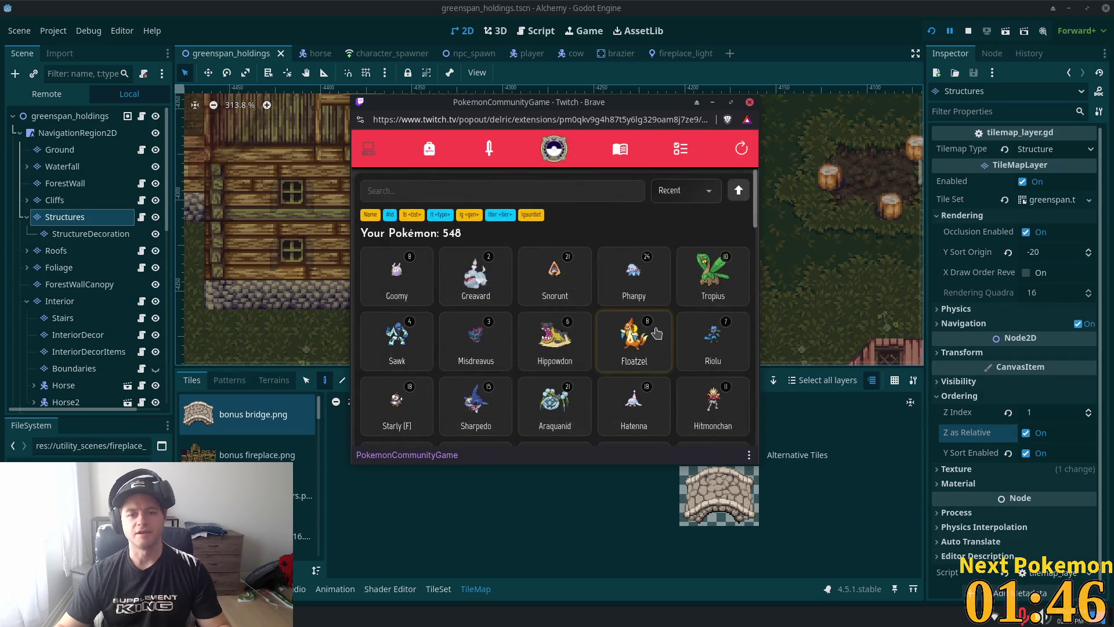
# Step: Sort the Pokémon collection by ID
pyautogui.scroll(-5, 691, 291)
pyautogui.scroll(5, 691, 291)
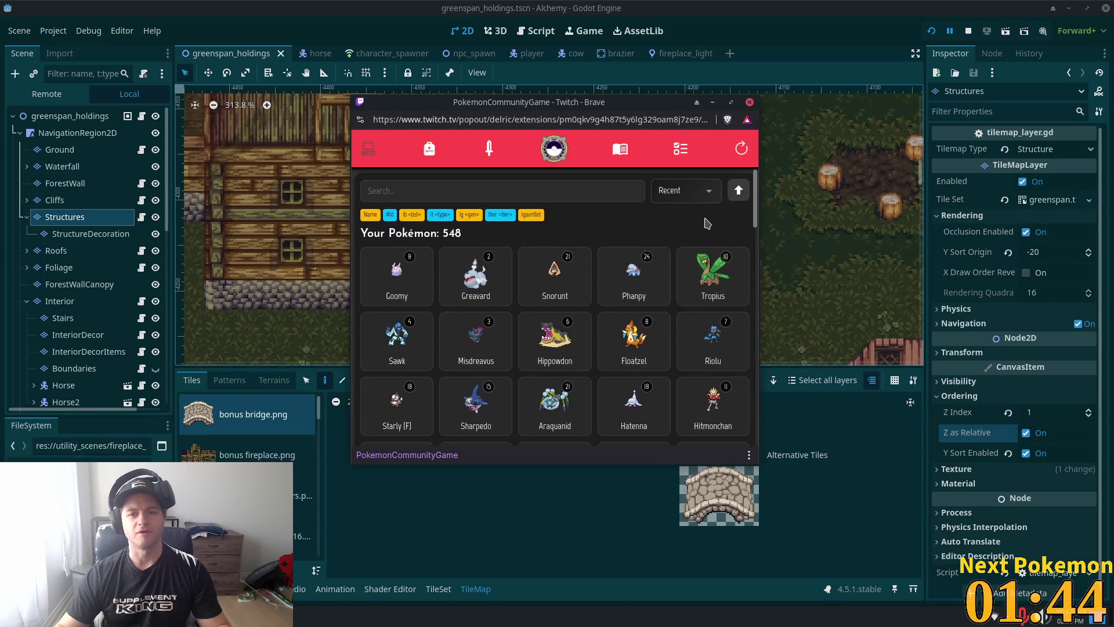
pyautogui.click(705, 197)
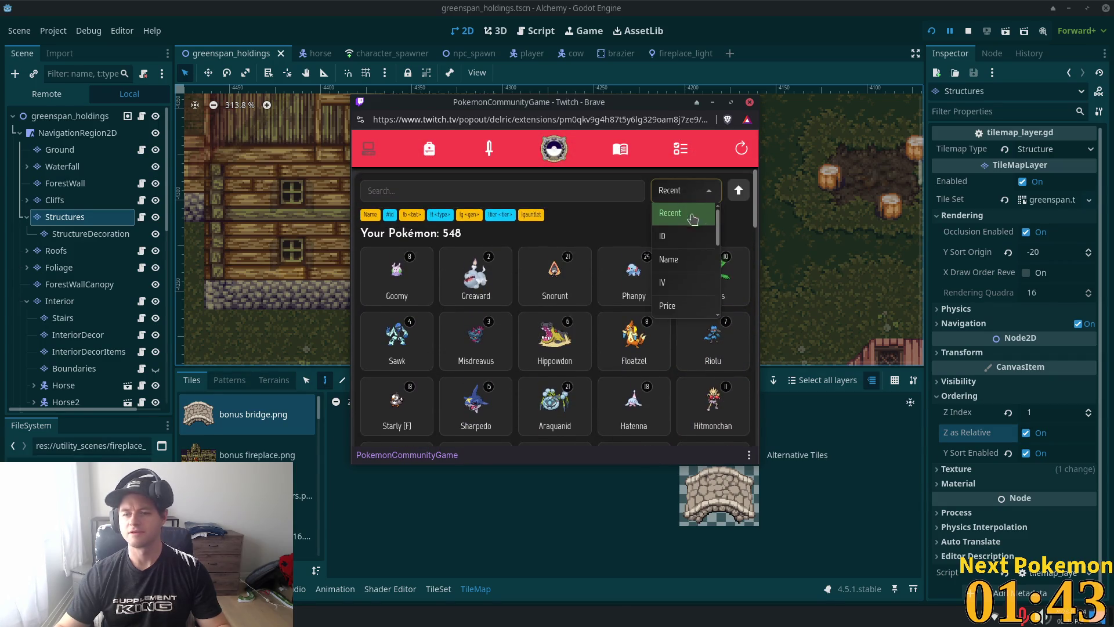
pyautogui.click(672, 236)
pyautogui.scroll(-10, 754, 219)
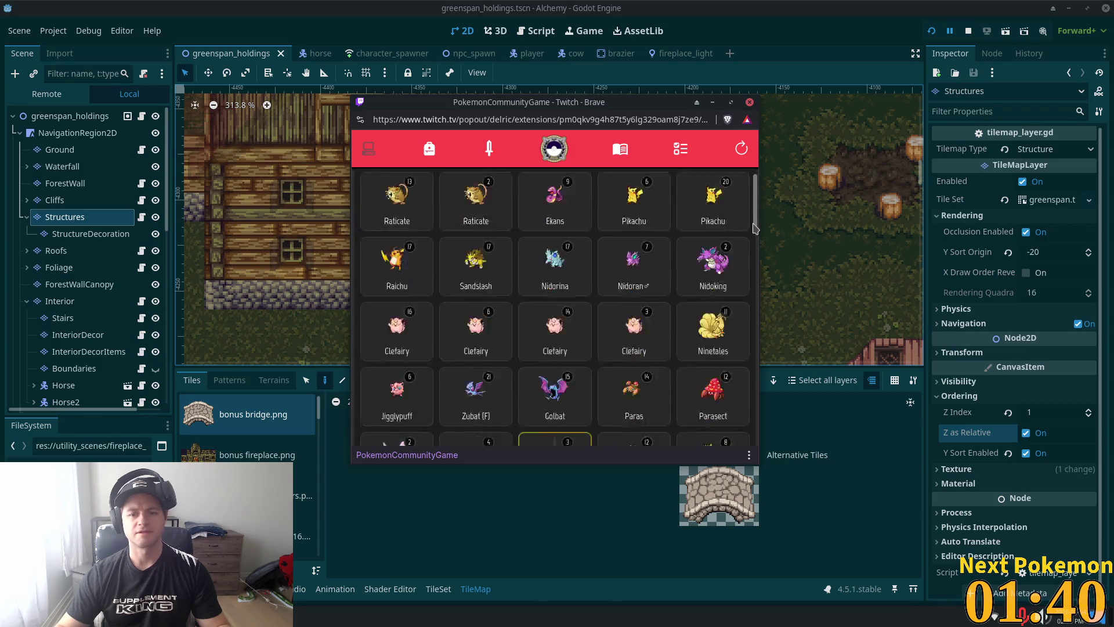
# Step: Scroll through the Missions tab to review the mission progress
pyautogui.scroll(-3, 757, 242)
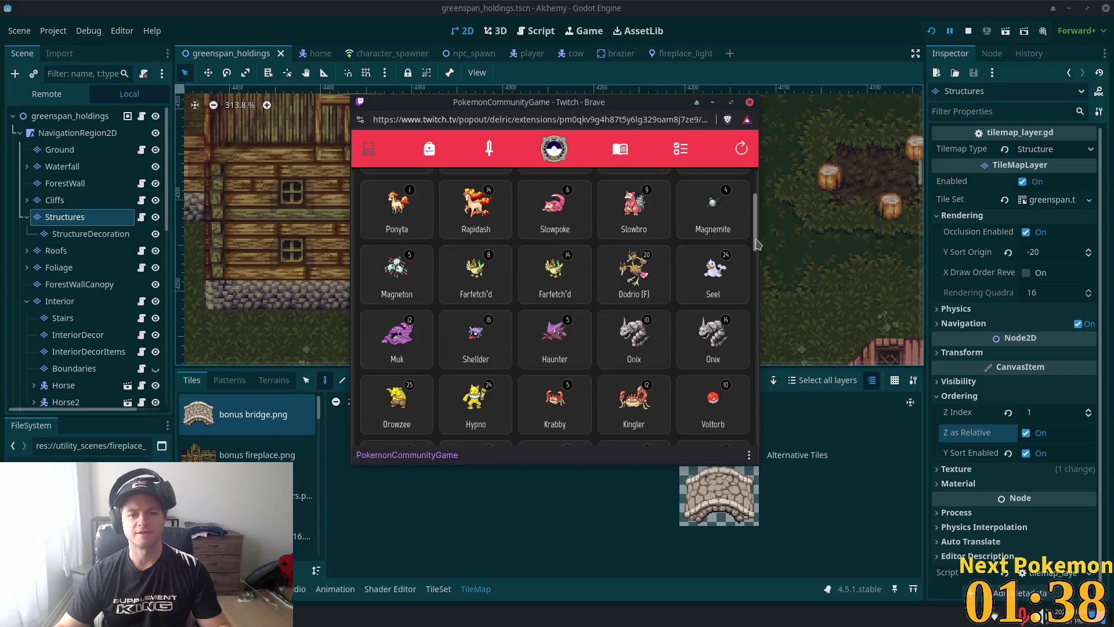
pyautogui.scroll(-10, 757, 243)
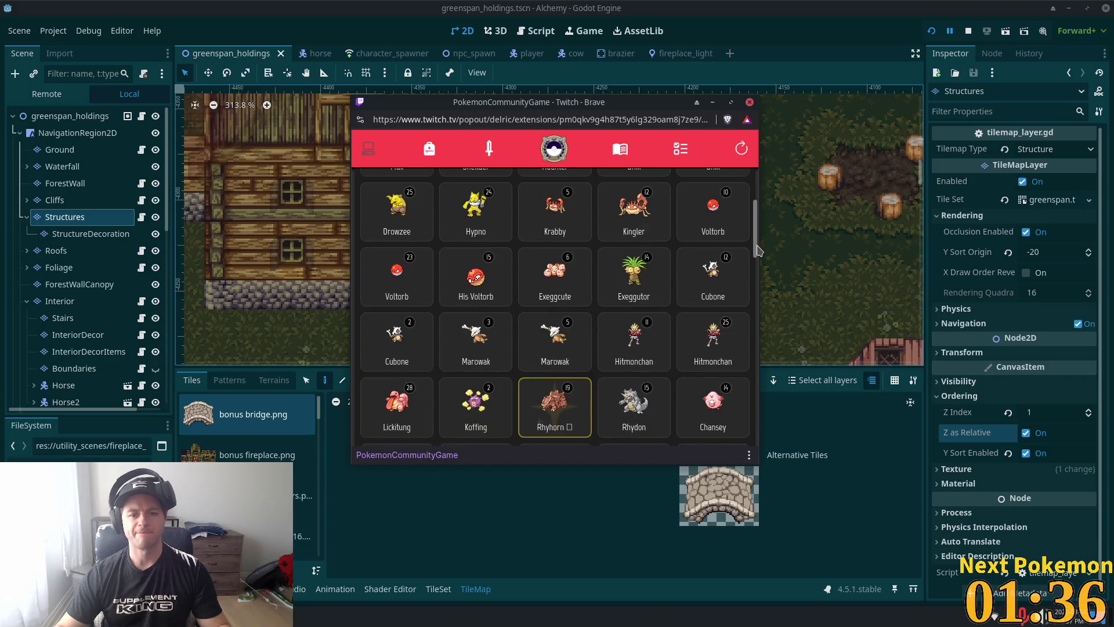
pyautogui.scroll(15, 751, 197)
pyautogui.click(680, 150)
pyautogui.scroll(-5, 579, 248)
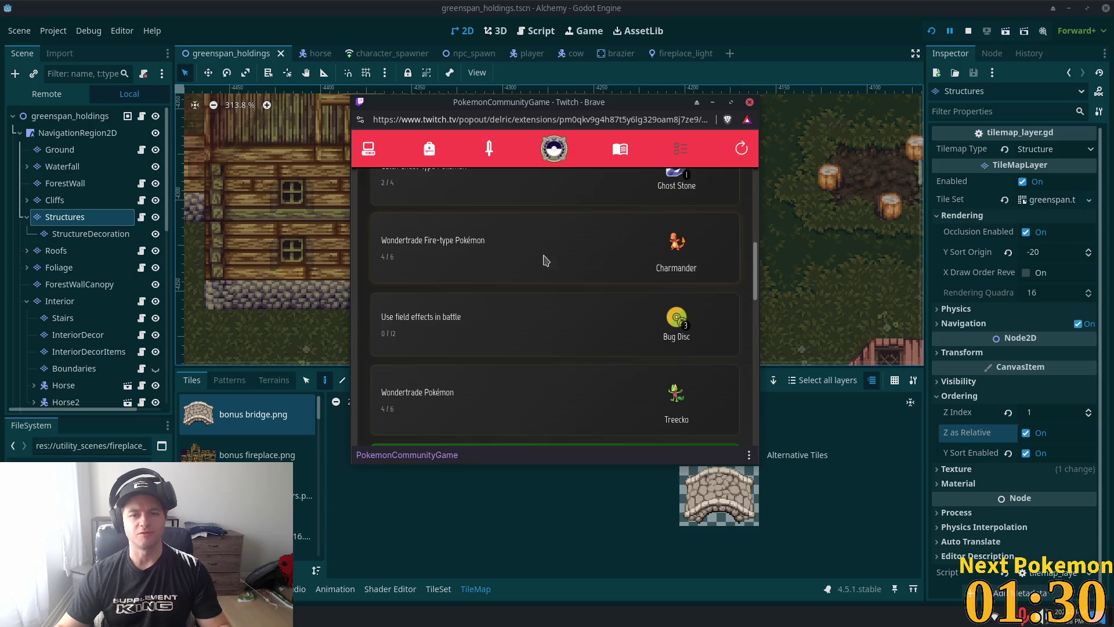
pyautogui.scroll(-4, 486, 314)
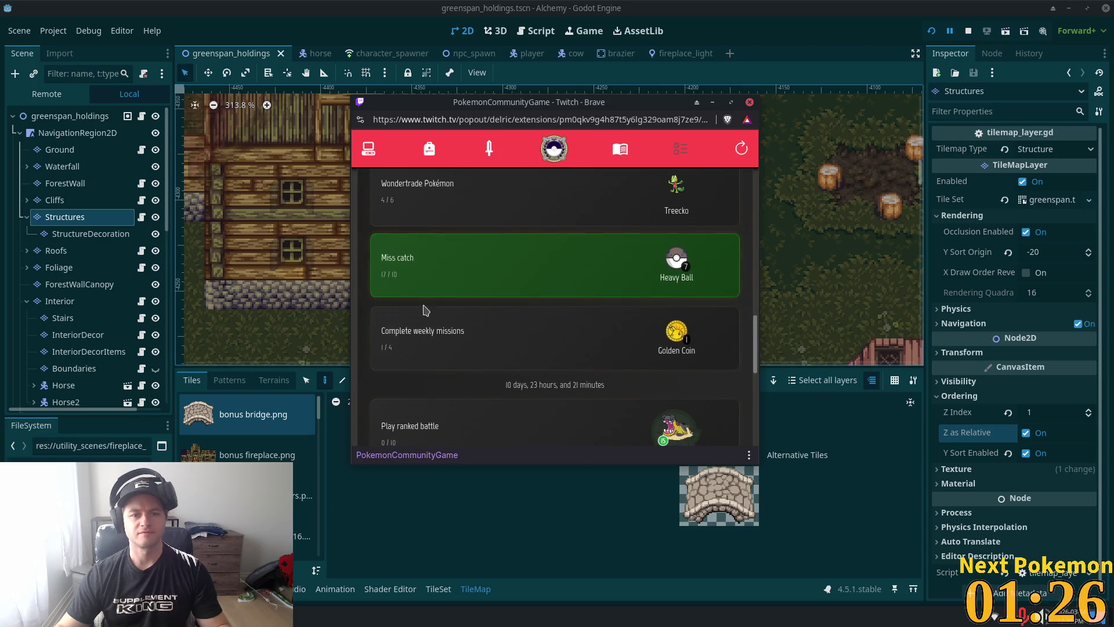
pyautogui.scroll(3, 490, 331)
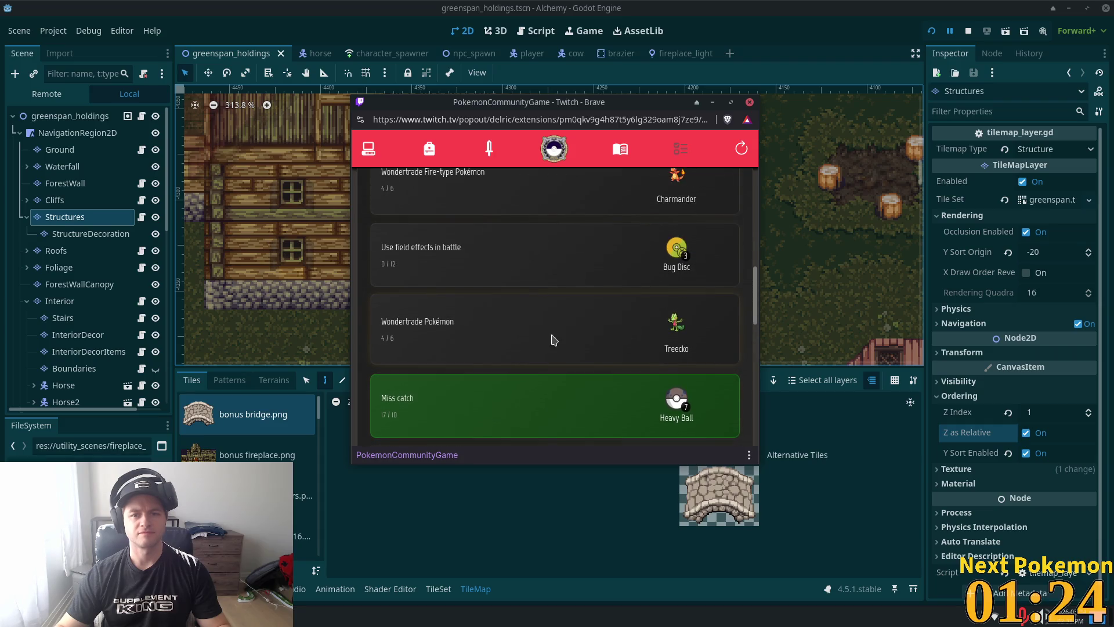
pyautogui.scroll(-4, 572, 345)
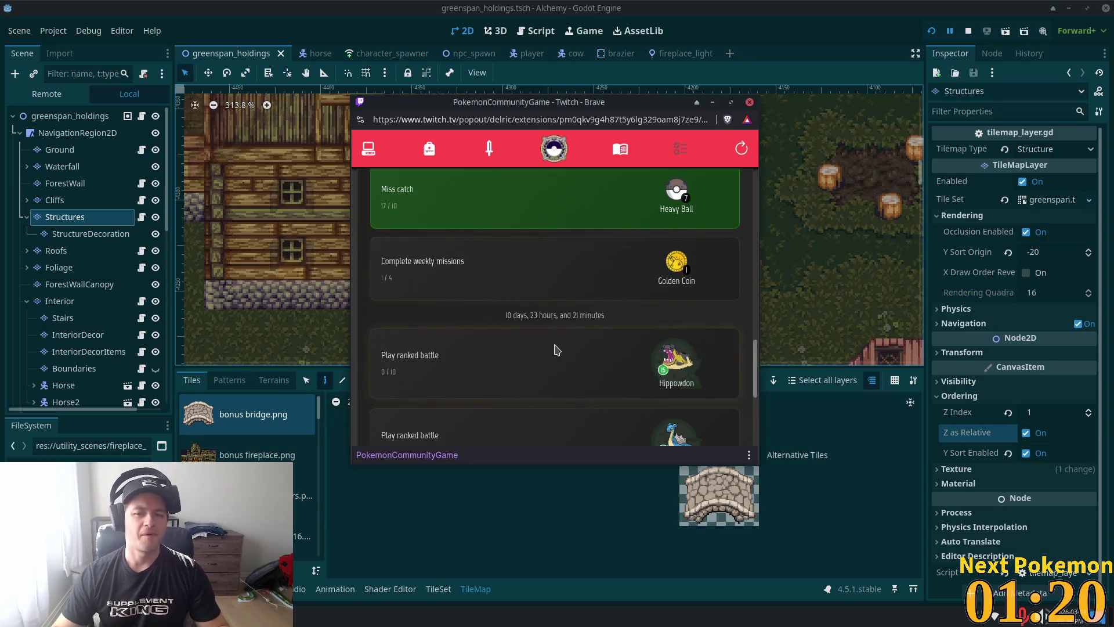
pyautogui.scroll(5, 545, 354)
pyautogui.scroll(5, 535, 361)
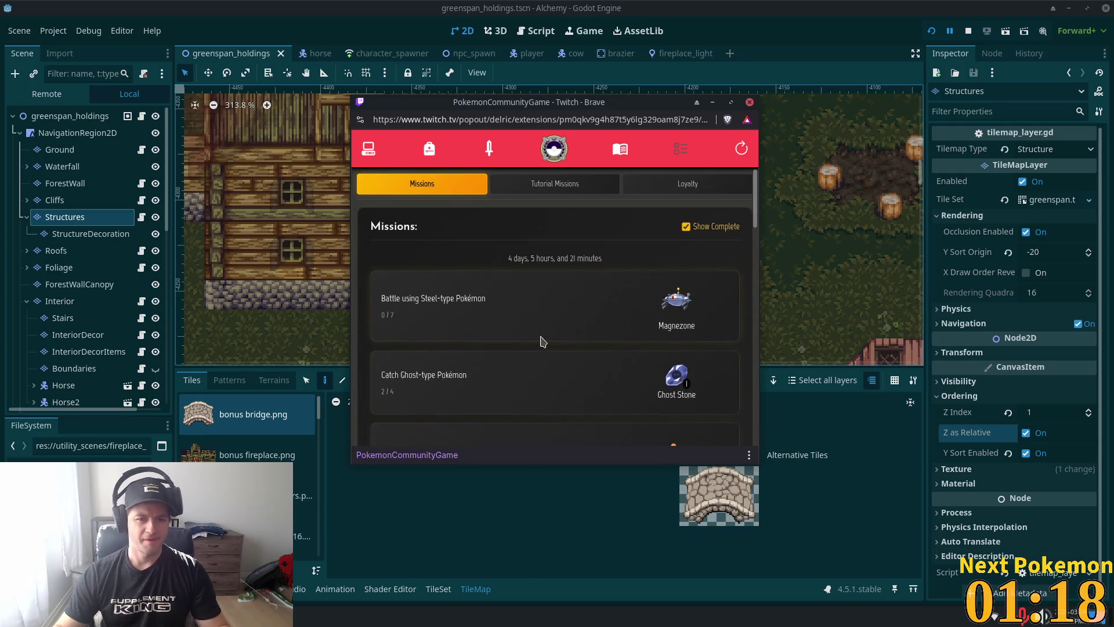
pyautogui.scroll(-3, 452, 342)
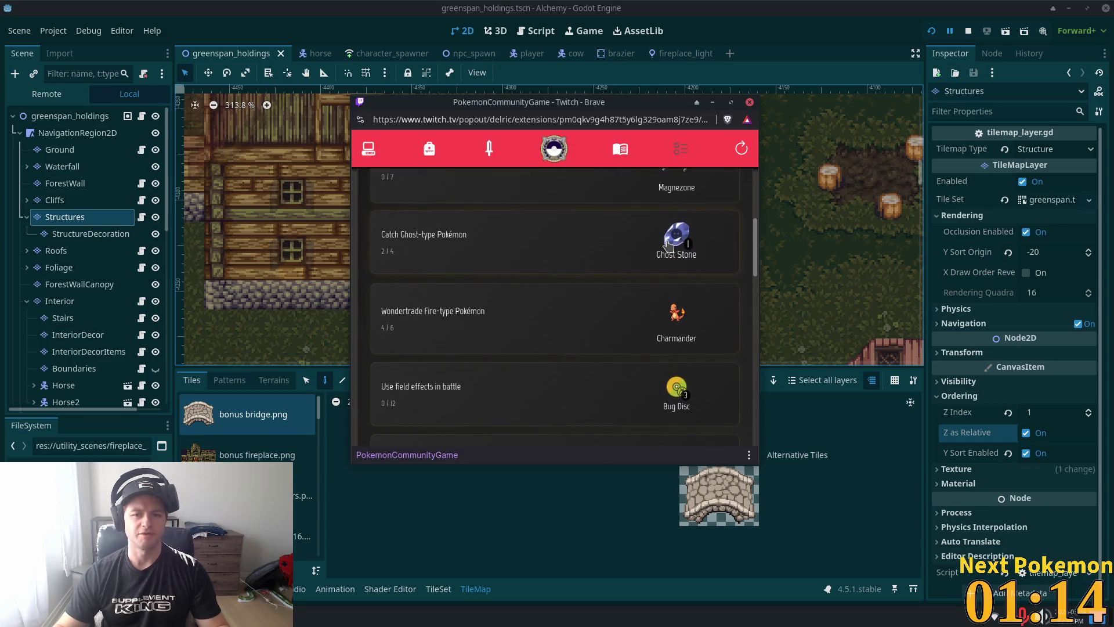
# Step: Open Tropius from the Pokémon list, view its Info stats, then close the popup and return to Godot
pyautogui.click(370, 153)
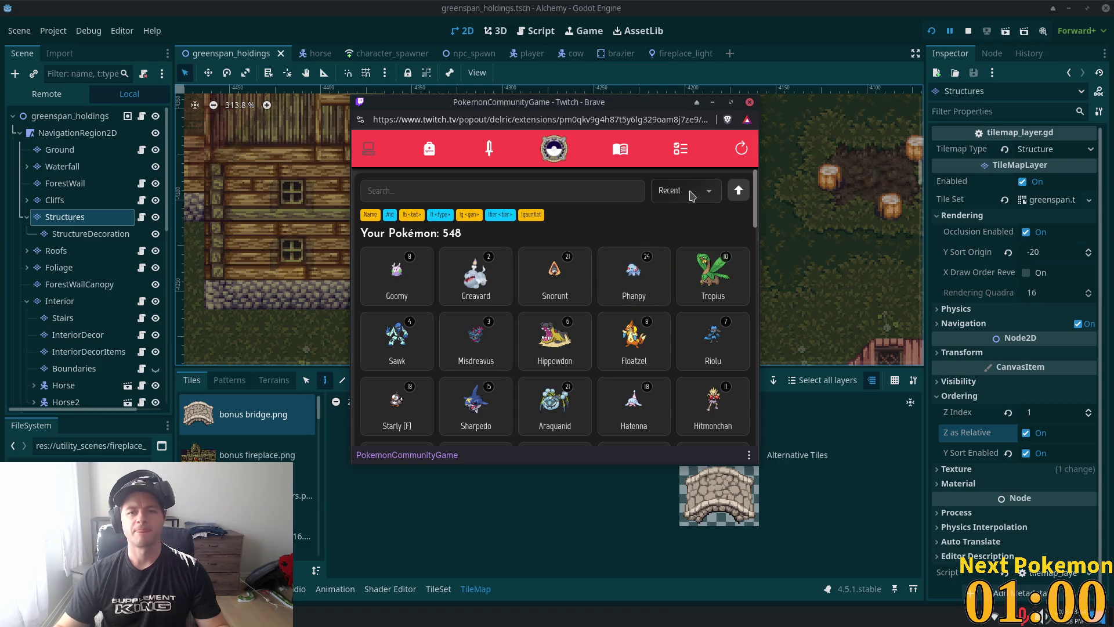
pyautogui.click(684, 260)
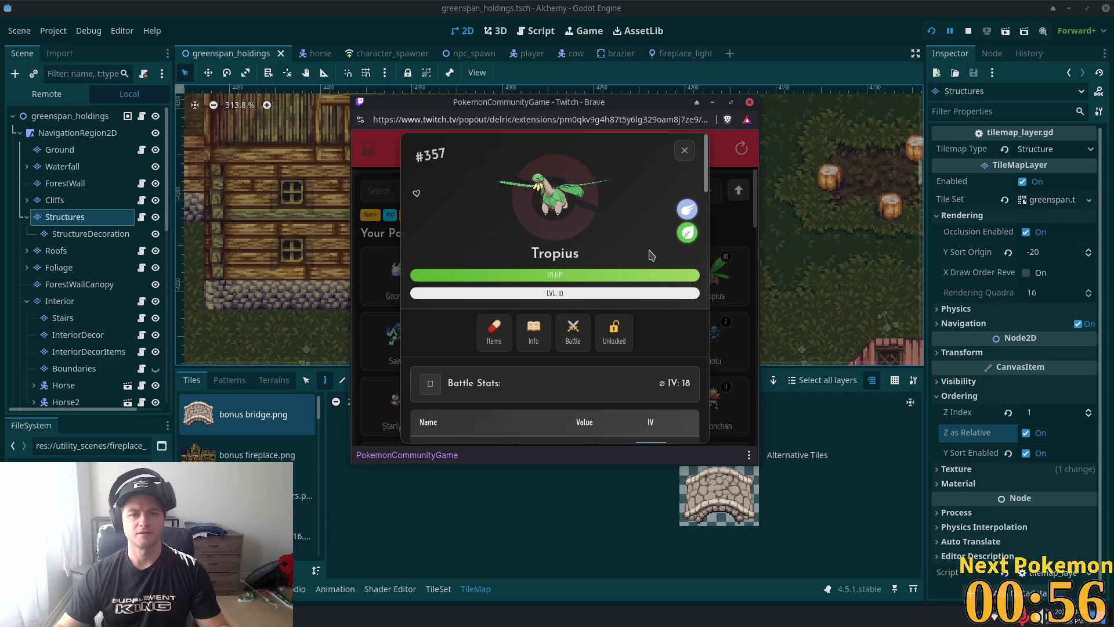
pyautogui.click(533, 332)
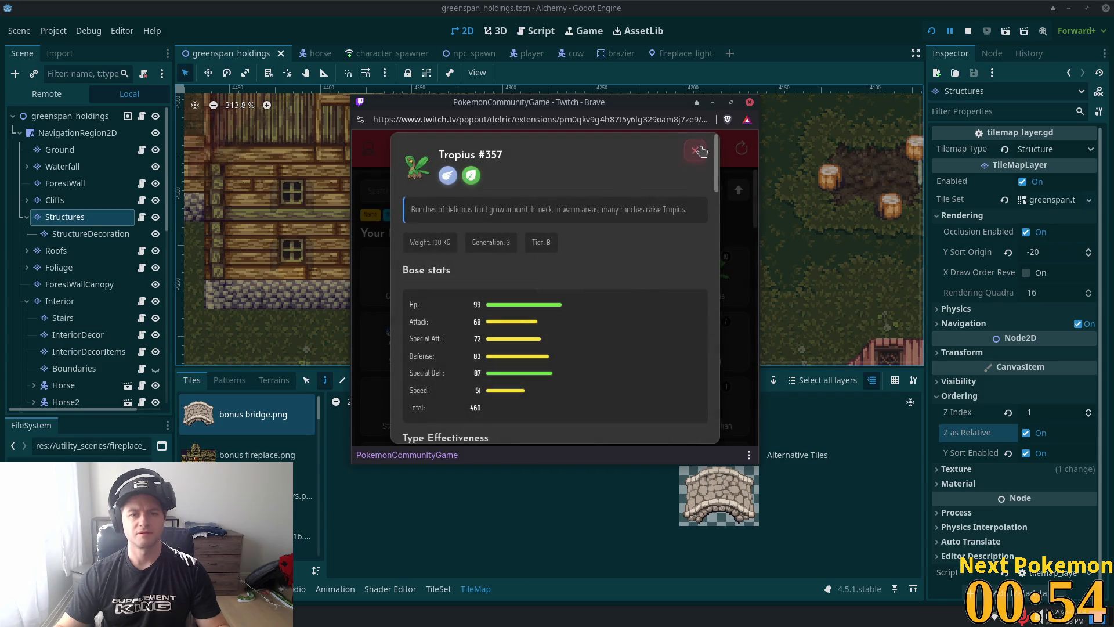
pyautogui.click(696, 151)
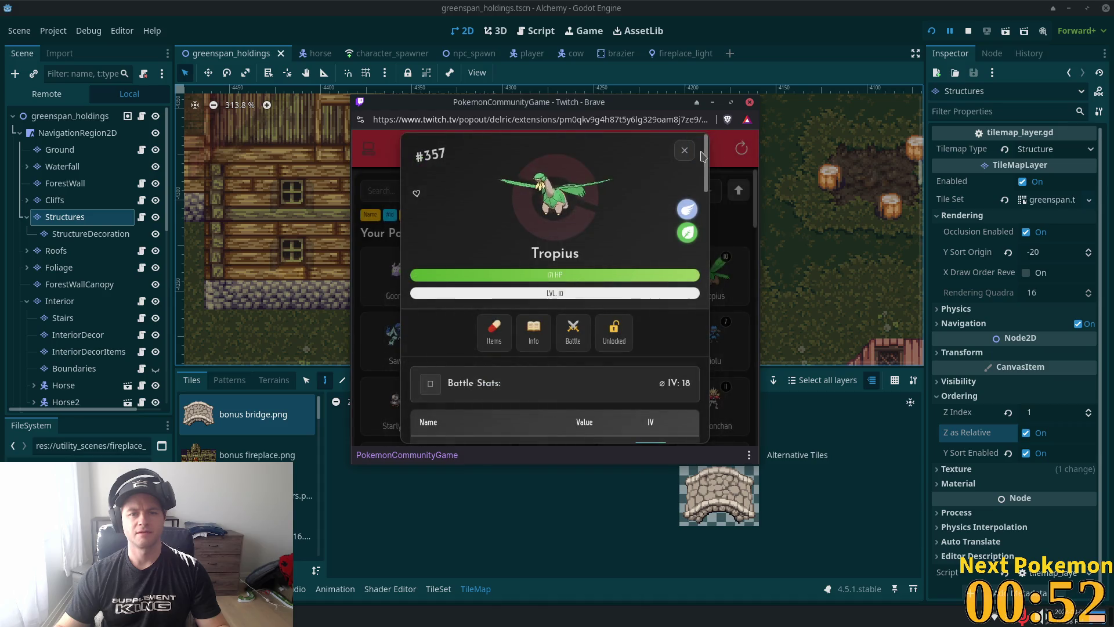
pyautogui.click(691, 151)
pyautogui.click(822, 289)
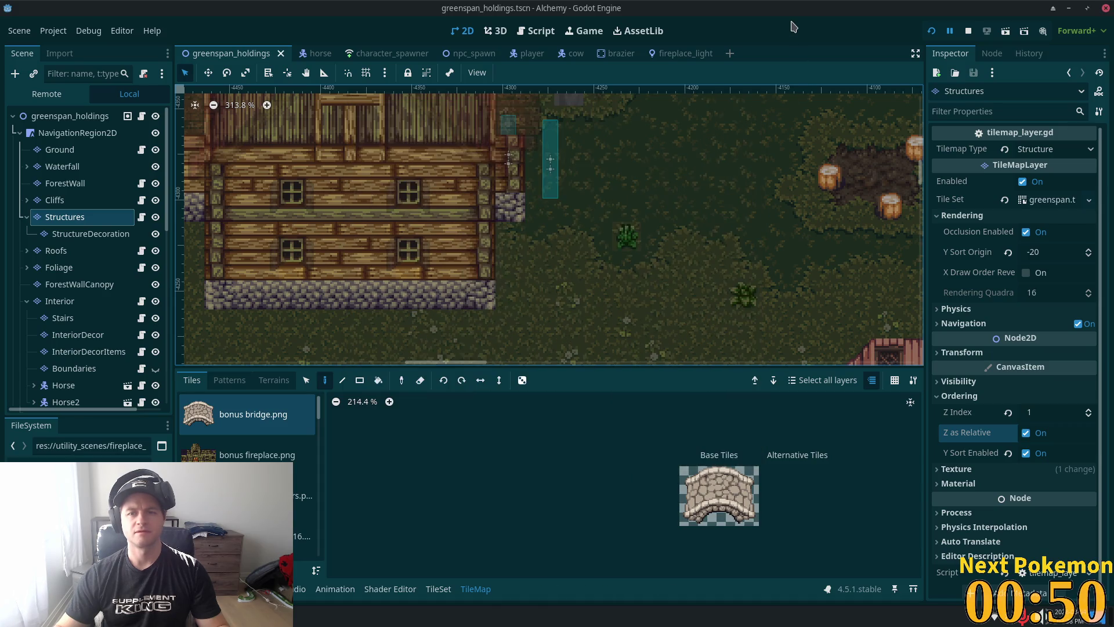
# Step: Toggle the Interior layer off and on, hide the Structures and Roofs layers, and select Interior
pyautogui.scroll(-4, 675, 261)
pyautogui.scroll(5, 610, 211)
pyautogui.scroll(4, 610, 211)
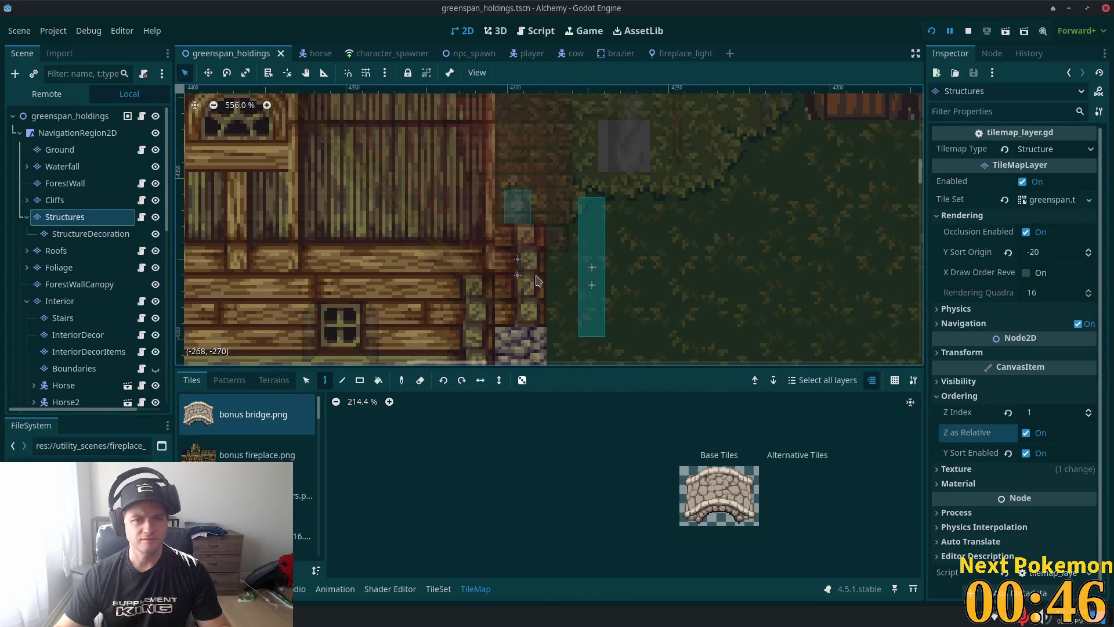
pyautogui.click(155, 301)
pyautogui.click(156, 302)
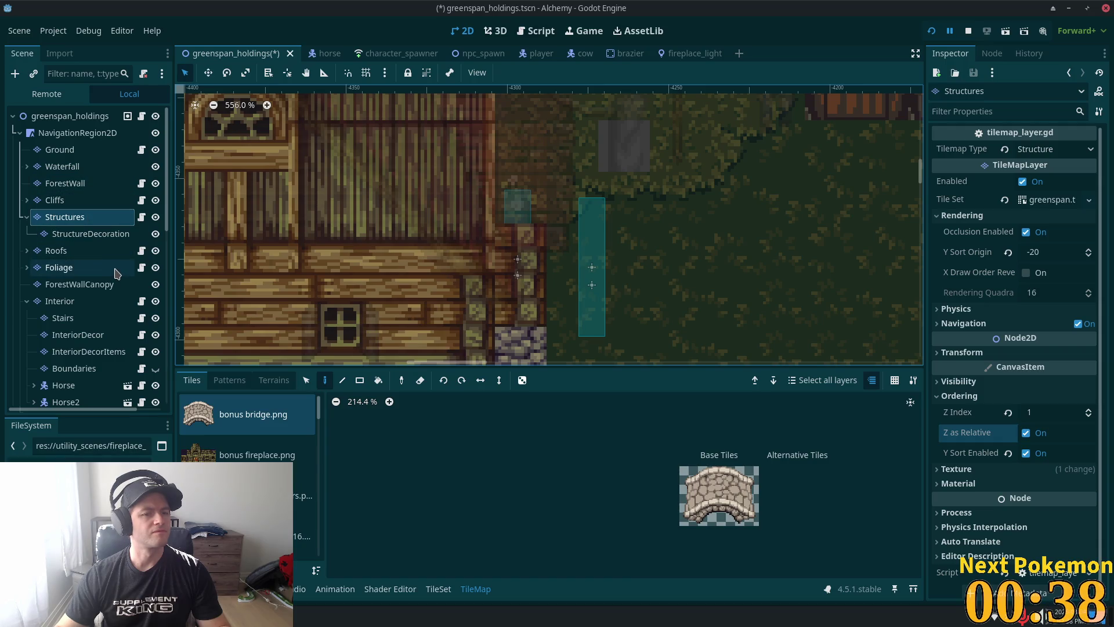
pyautogui.click(156, 218)
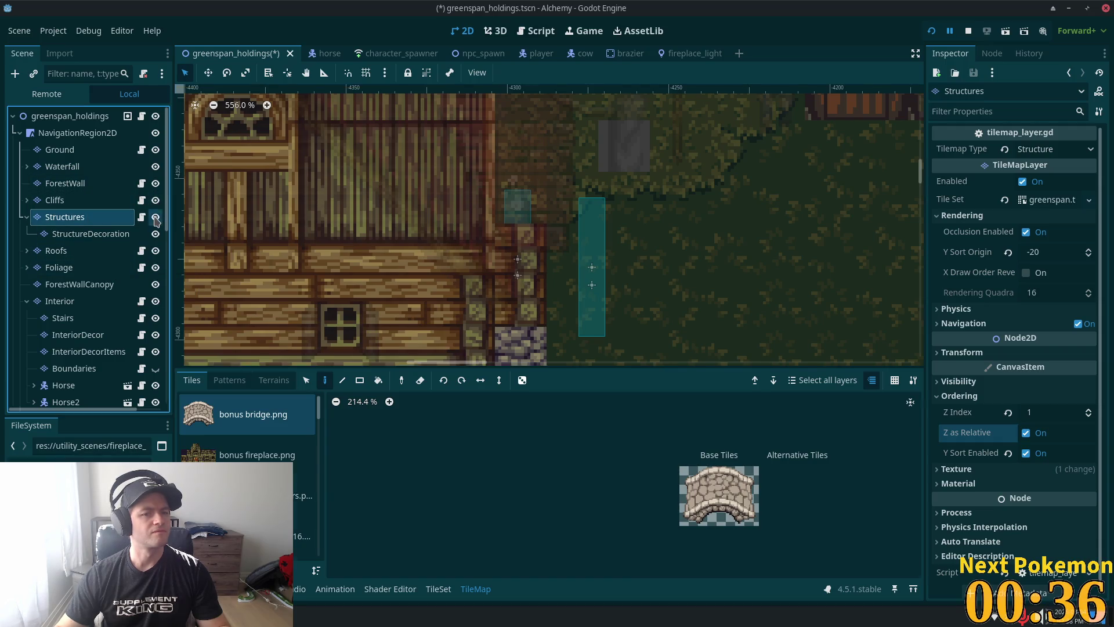
pyautogui.click(156, 218)
pyautogui.click(155, 250)
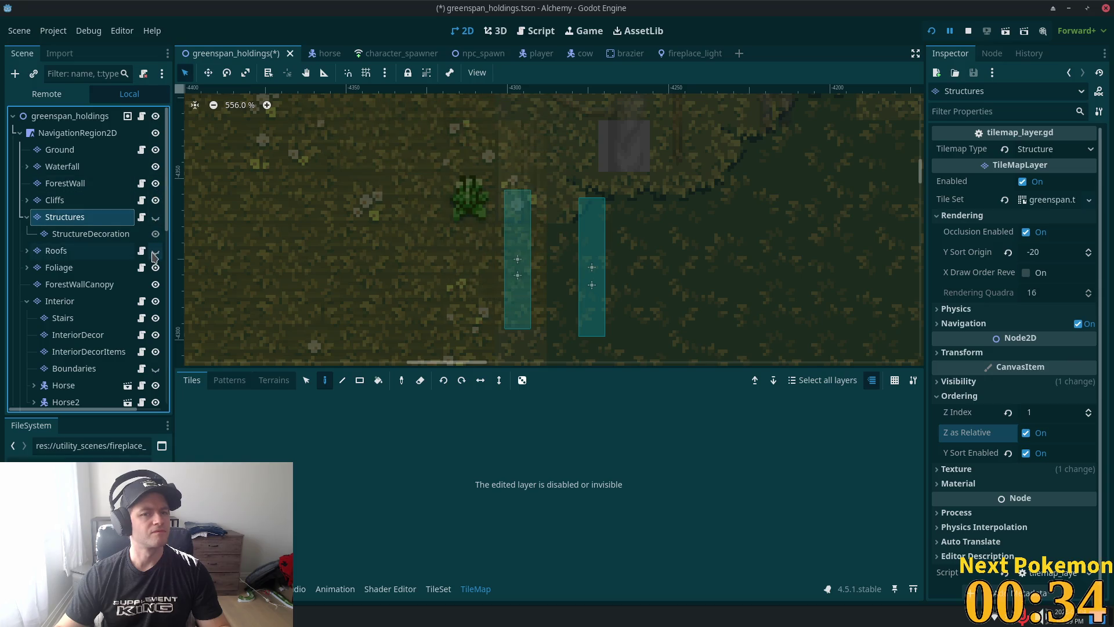
pyautogui.click(89, 302)
pyautogui.scroll(-3, 552, 219)
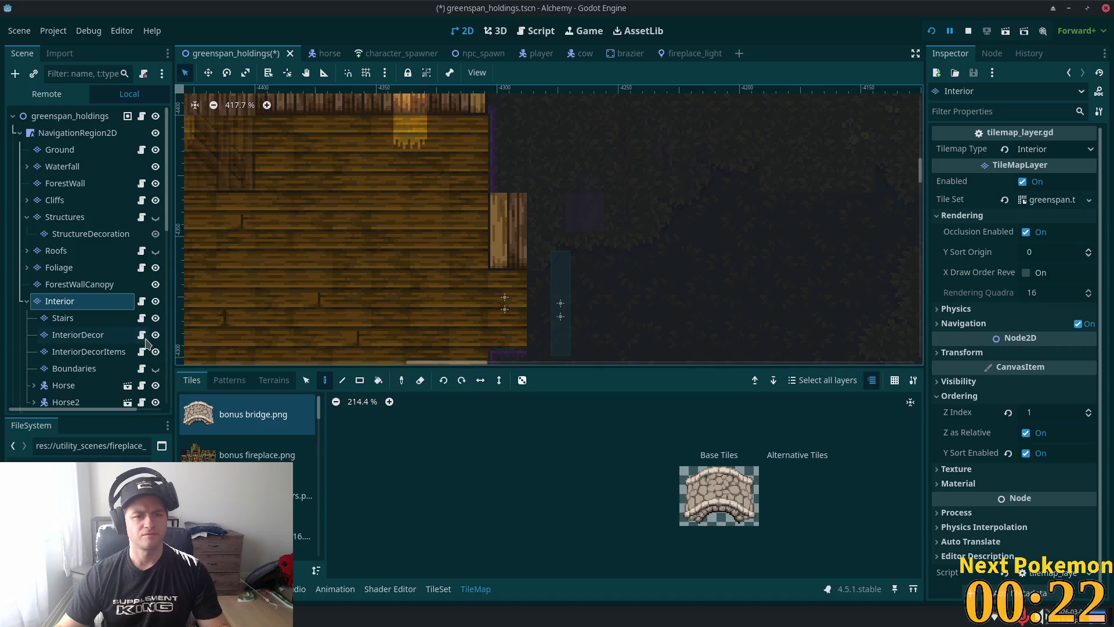
# Step: Select the Boundary layer, make it visible, and check its self modulate colour
pyautogui.scroll(-5, 72, 293)
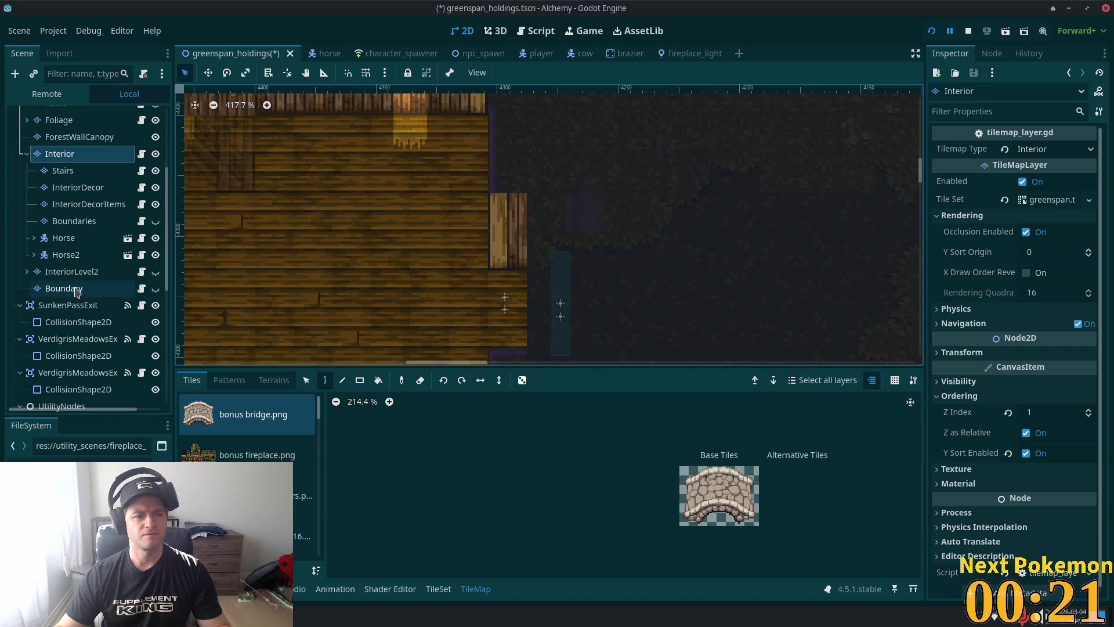
pyautogui.click(70, 290)
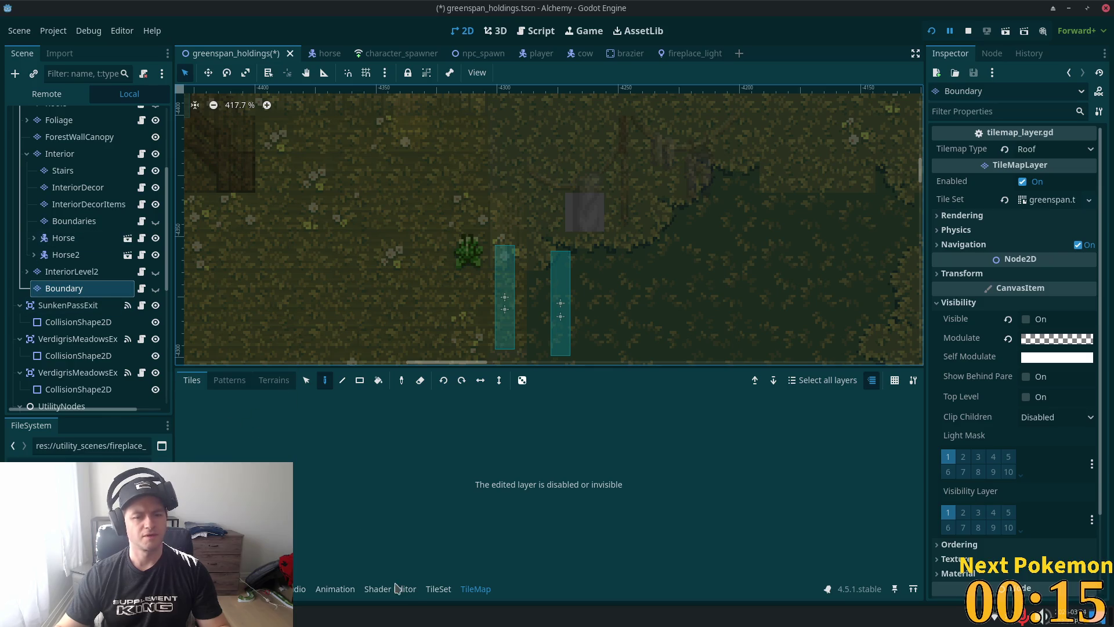
pyautogui.click(155, 288)
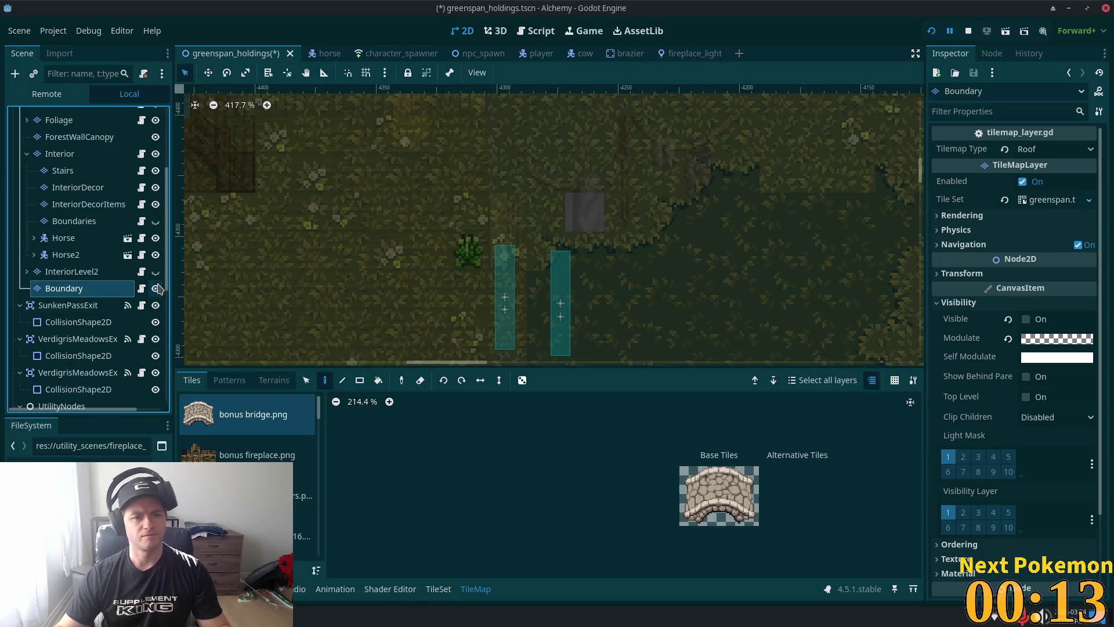
pyautogui.click(1056, 356)
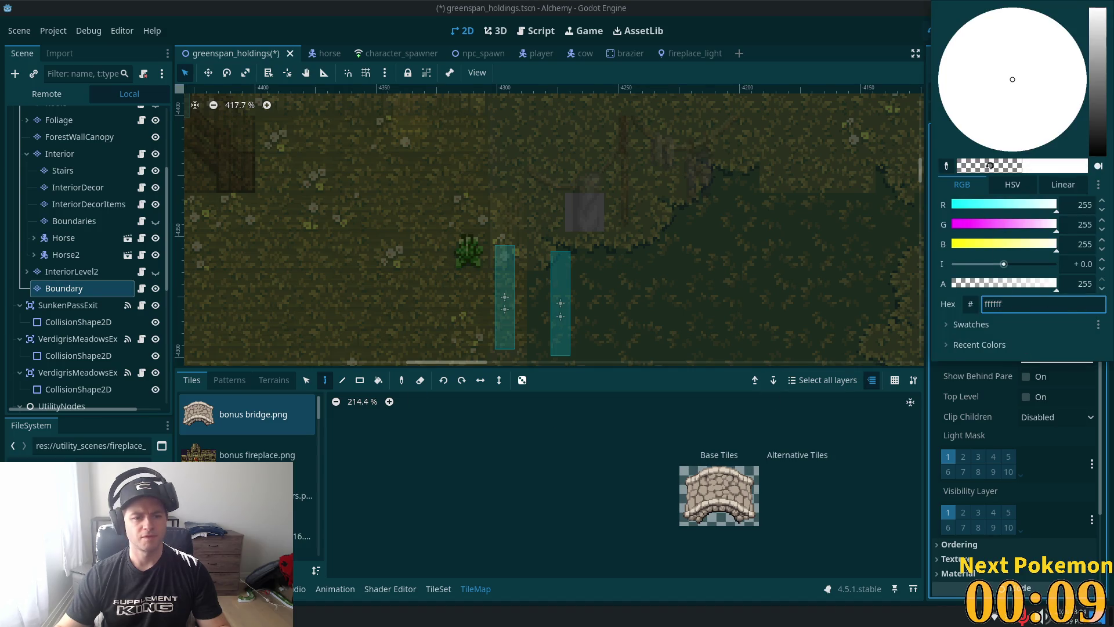
pyautogui.click(305, 531)
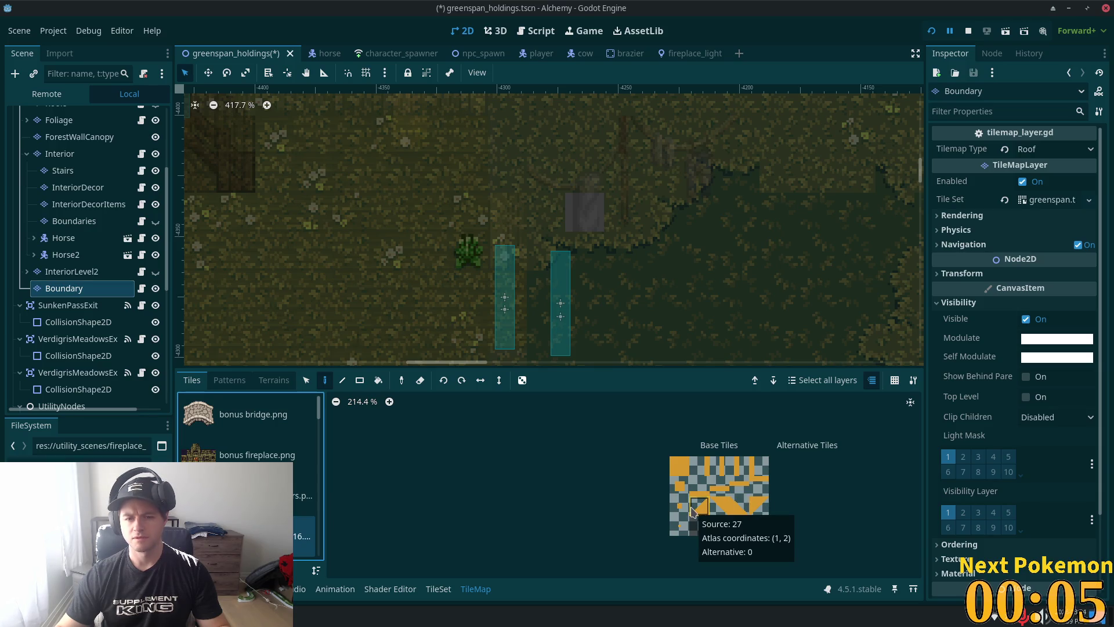
# Step: Paint both triangular roof tiles onto the Boundary layer, save, and hide the layer
pyautogui.click(740, 505)
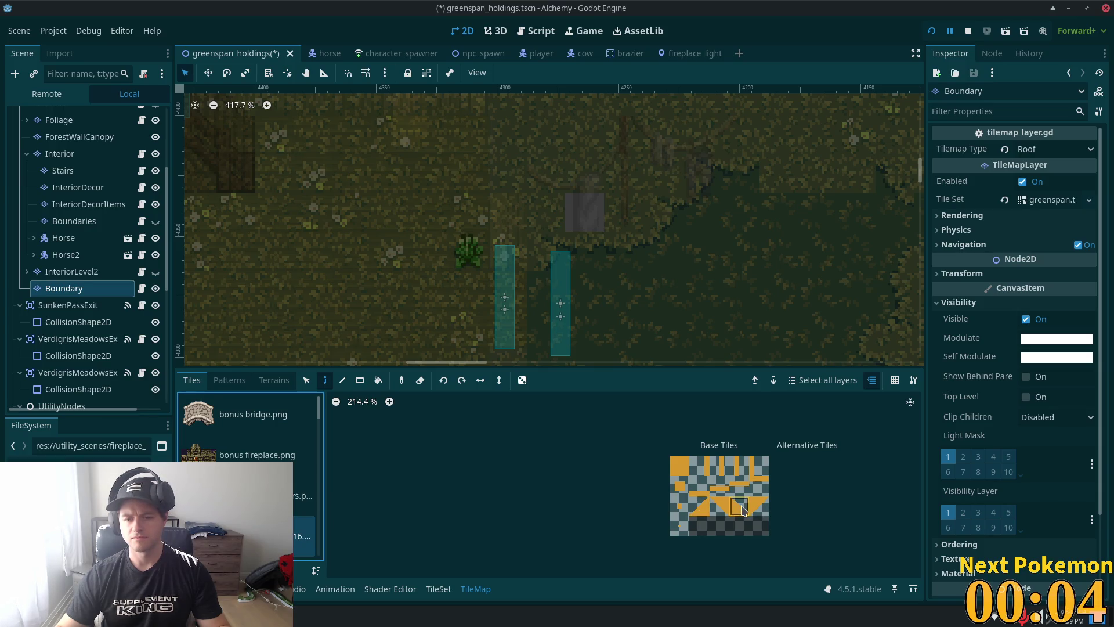
pyautogui.click(505, 228)
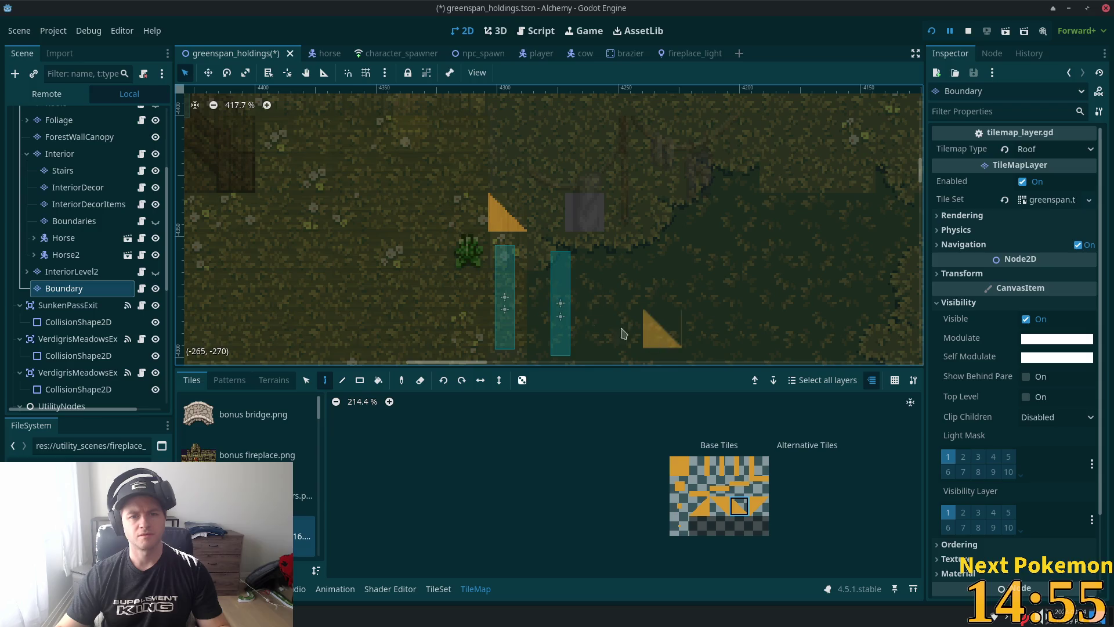
pyautogui.click(700, 506)
pyautogui.click(469, 212)
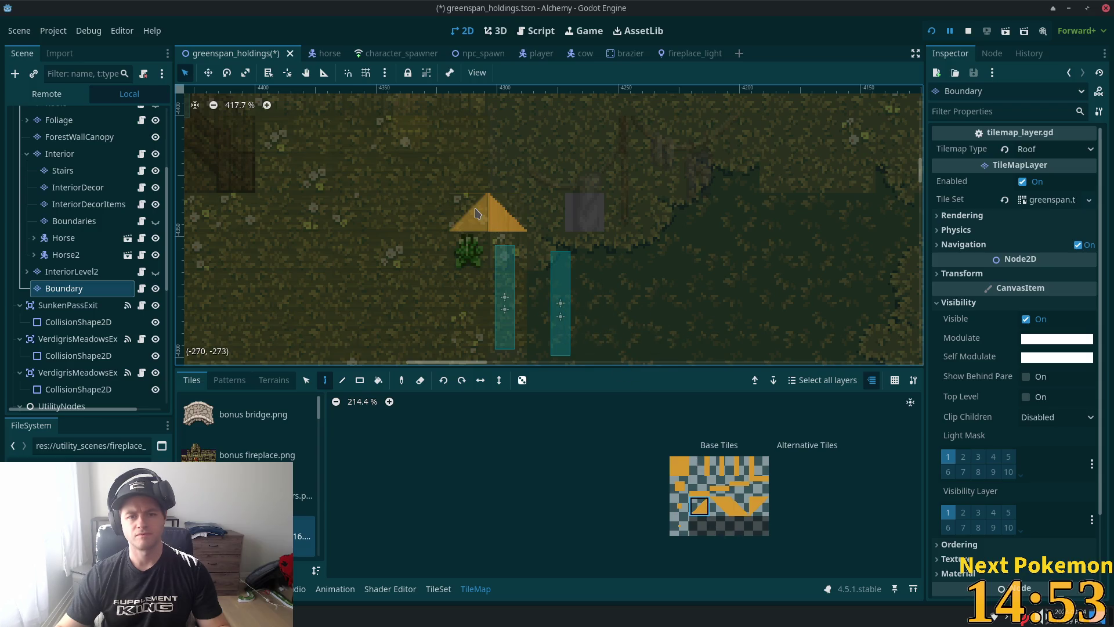
pyautogui.hotkey('ctrl', 's')
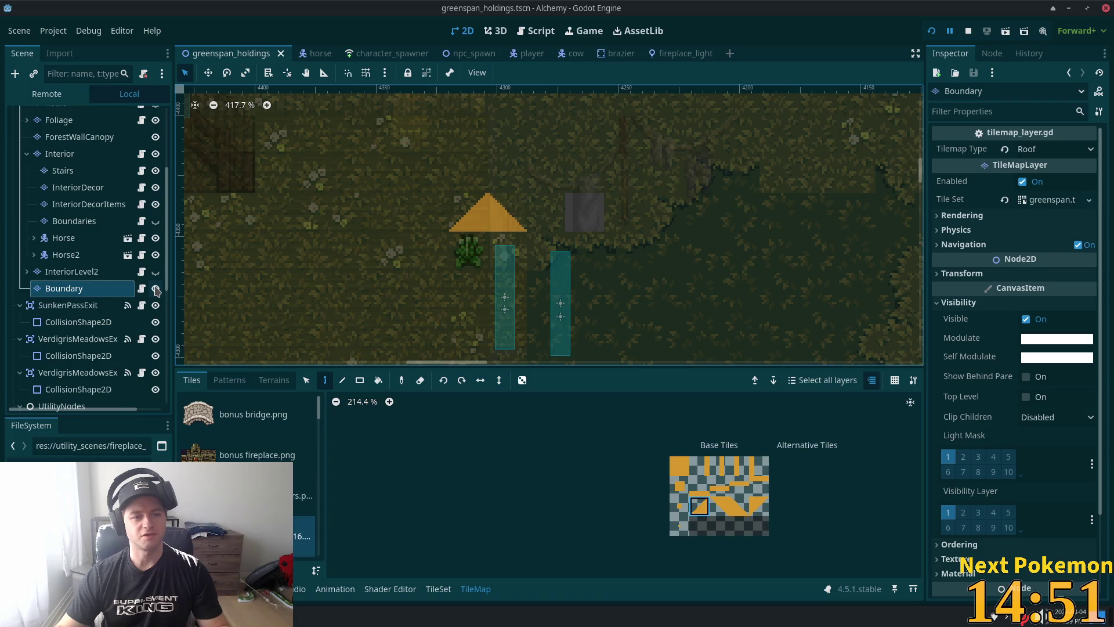
pyautogui.click(156, 288)
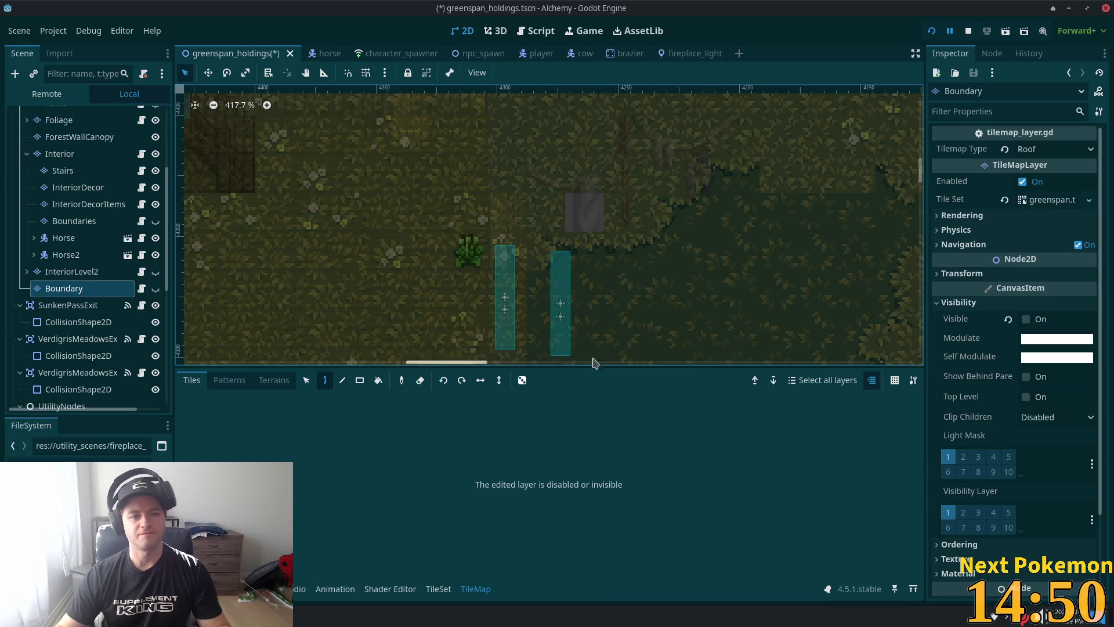
# Step: Set the Boundary layer's Modulate alpha to 0 so it is fully transparent
pyautogui.click(931, 30)
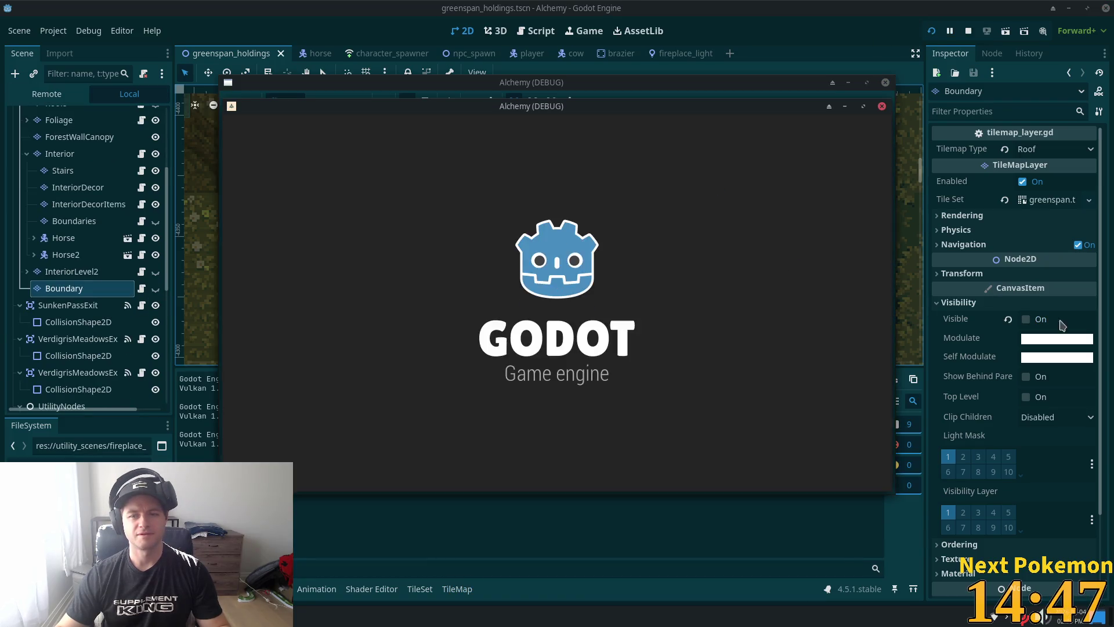
pyautogui.click(1053, 355)
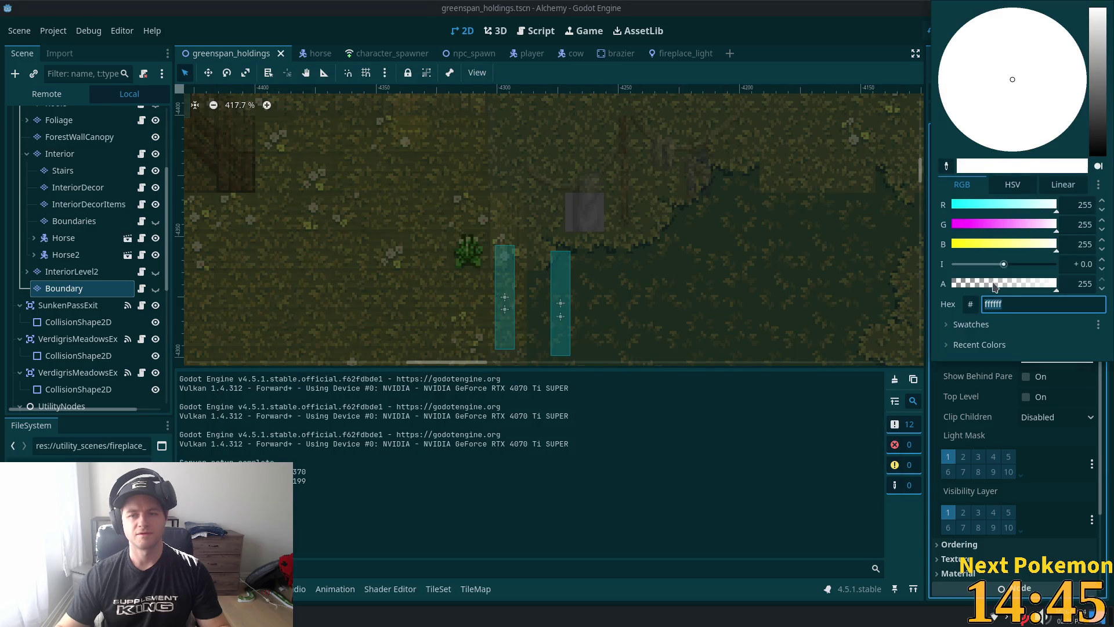
pyautogui.moveTo(995, 284); pyautogui.dragTo(793, 274)
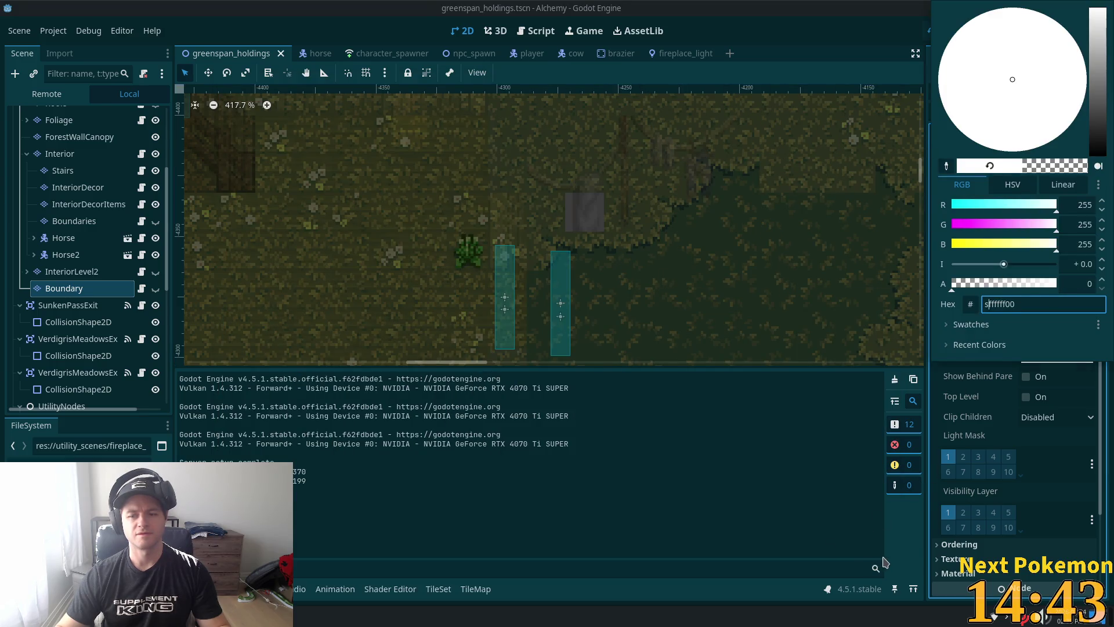
# Step: Run the game and walk around, inside, and behind the red-roofed house to the clothesline, then stop it
pyautogui.press('F5')
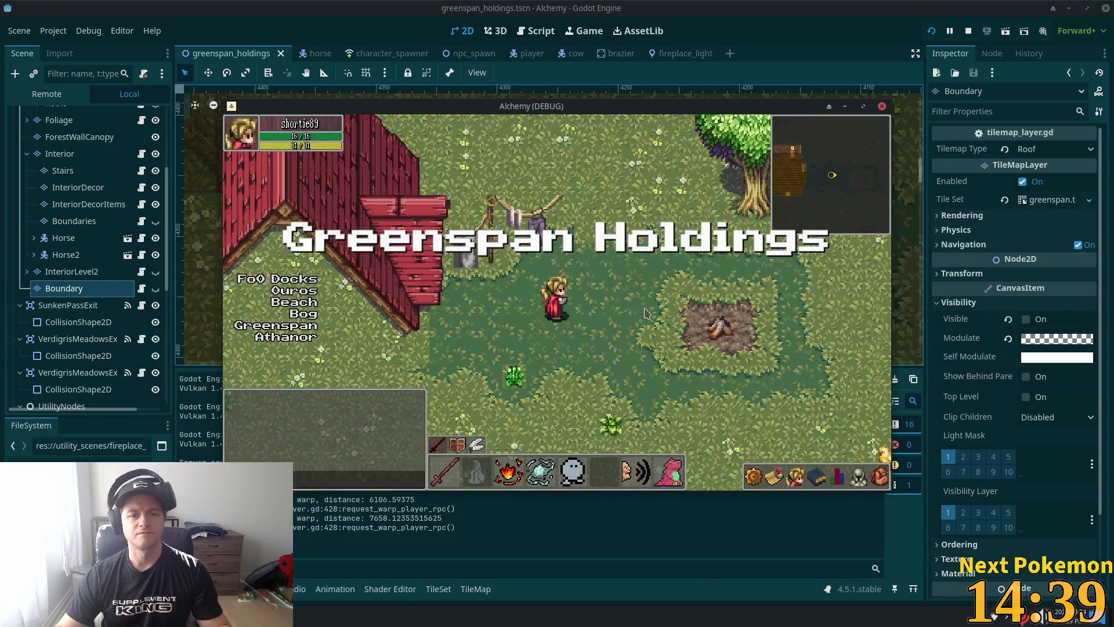
pyautogui.press('w')
pyautogui.press('a')
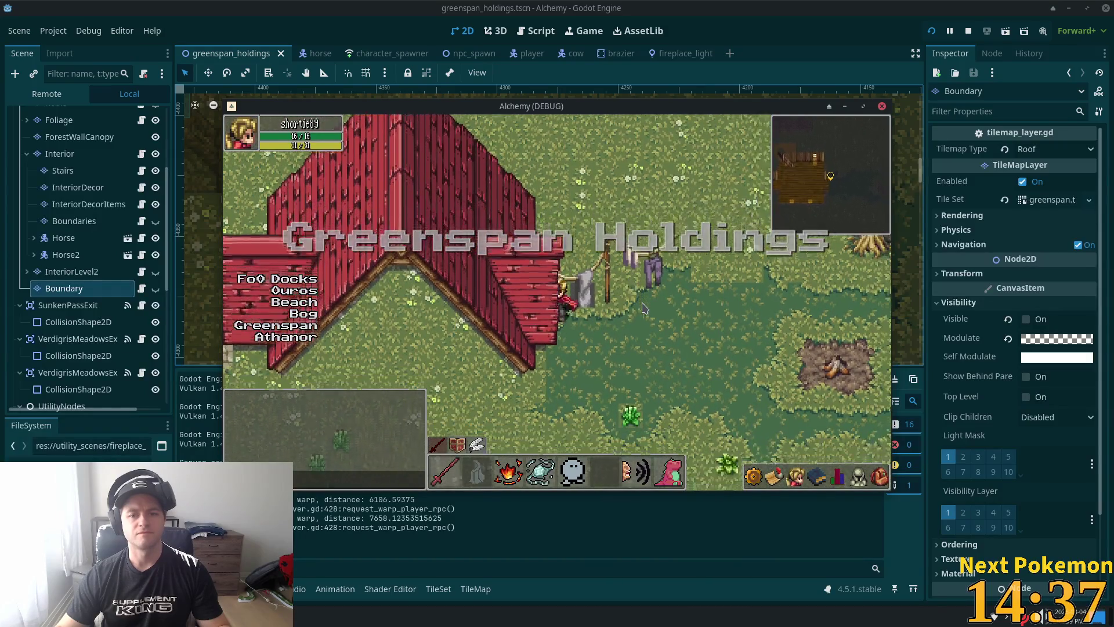
pyautogui.press('s')
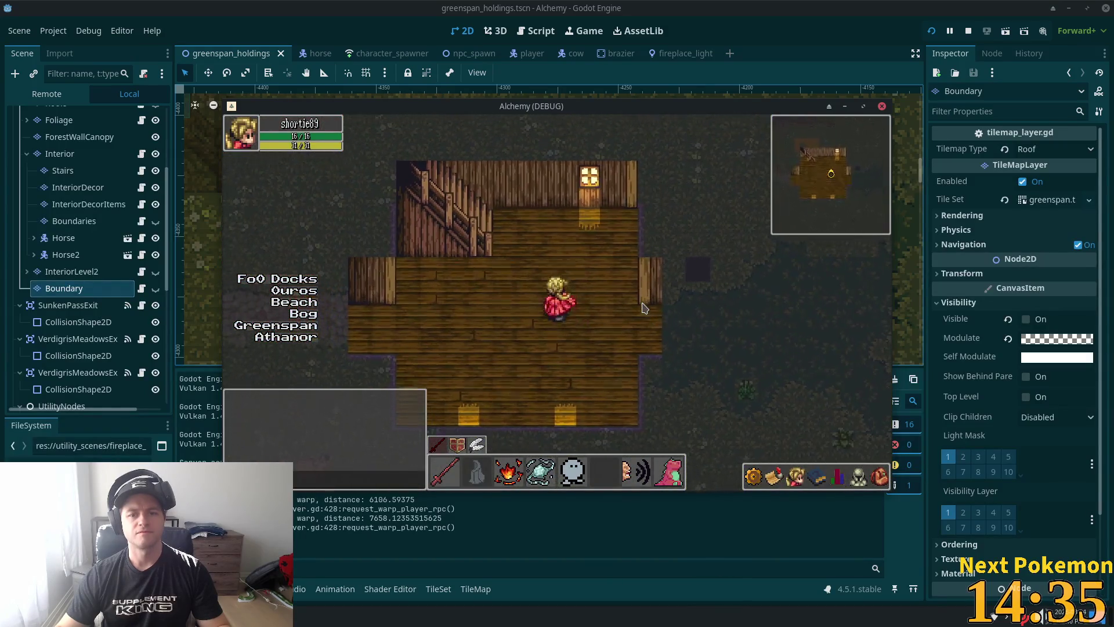
pyautogui.press('d')
pyautogui.press('w')
pyautogui.press('a')
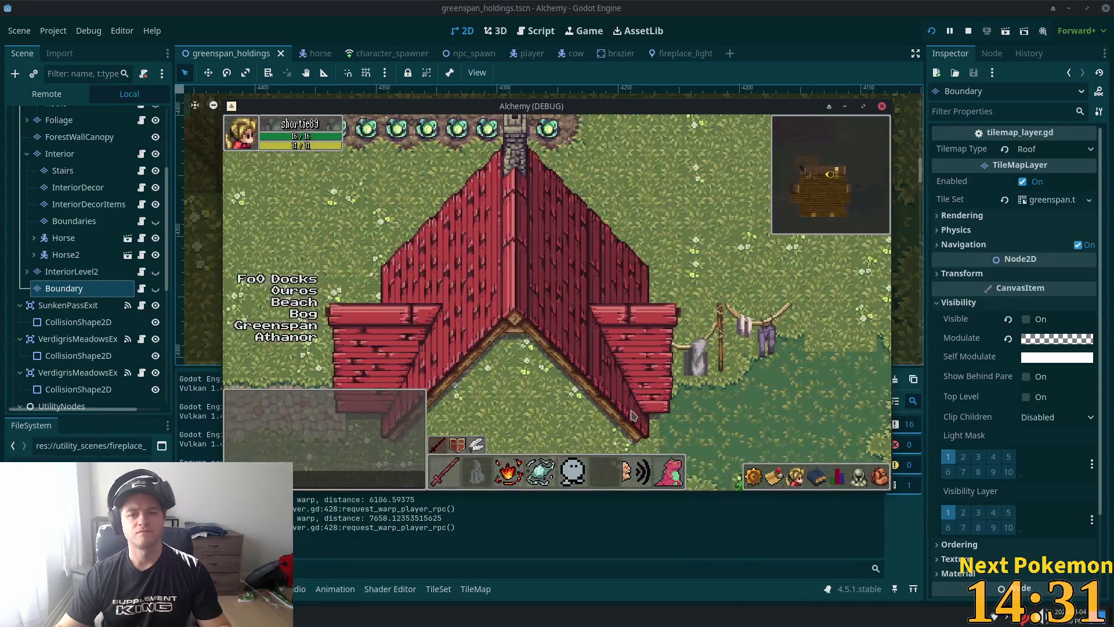
pyautogui.press('d')
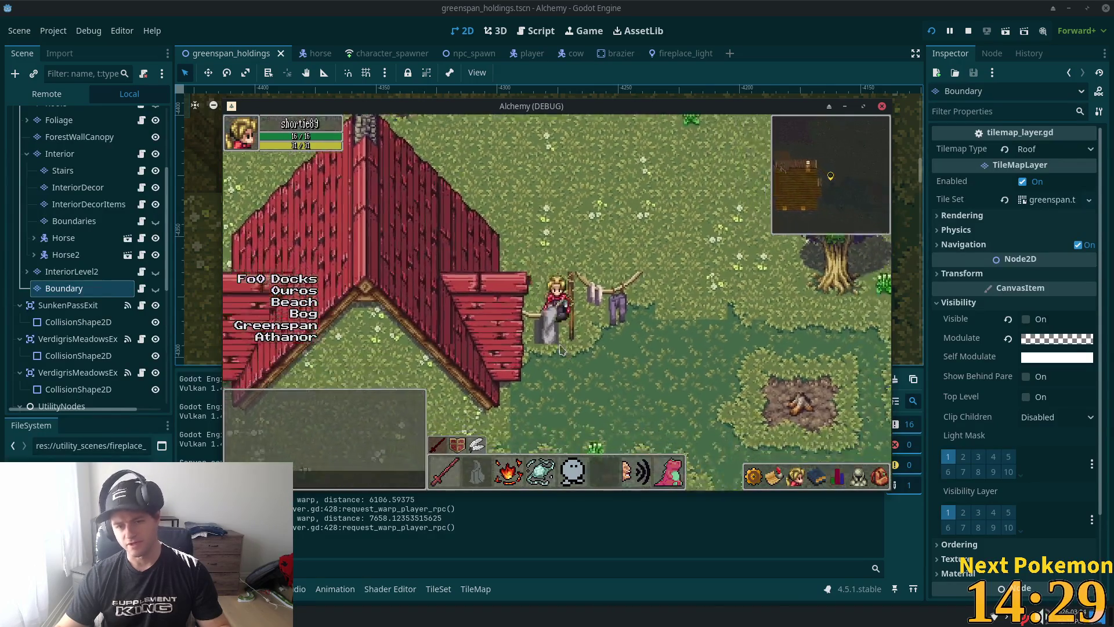
pyautogui.press('s')
pyautogui.press('d')
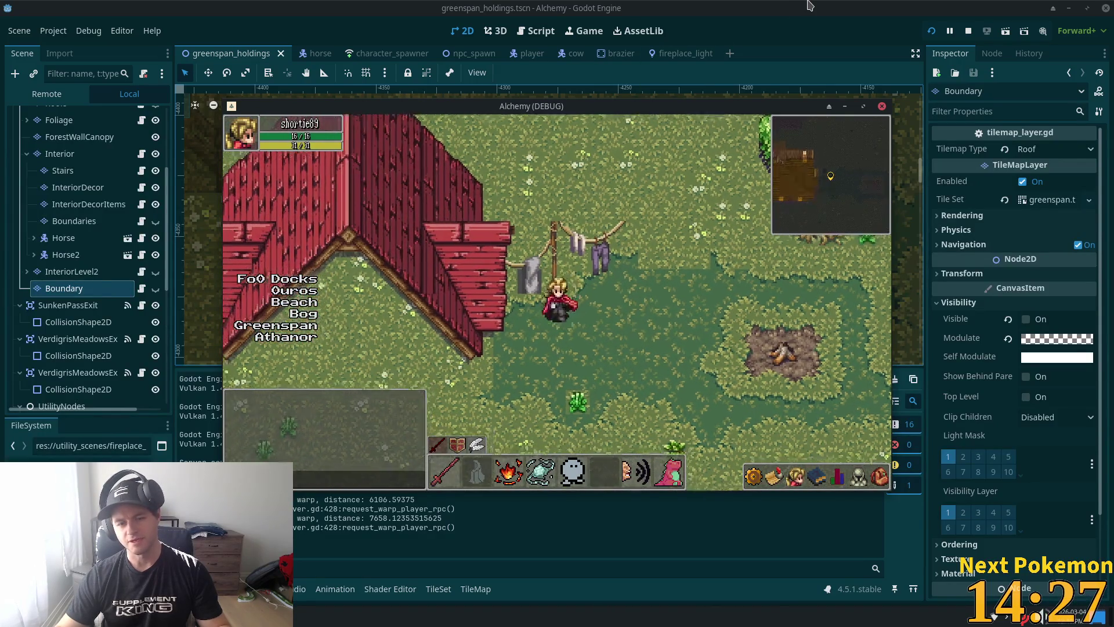
pyautogui.press('F8')
pyautogui.scroll(5, 134, 238)
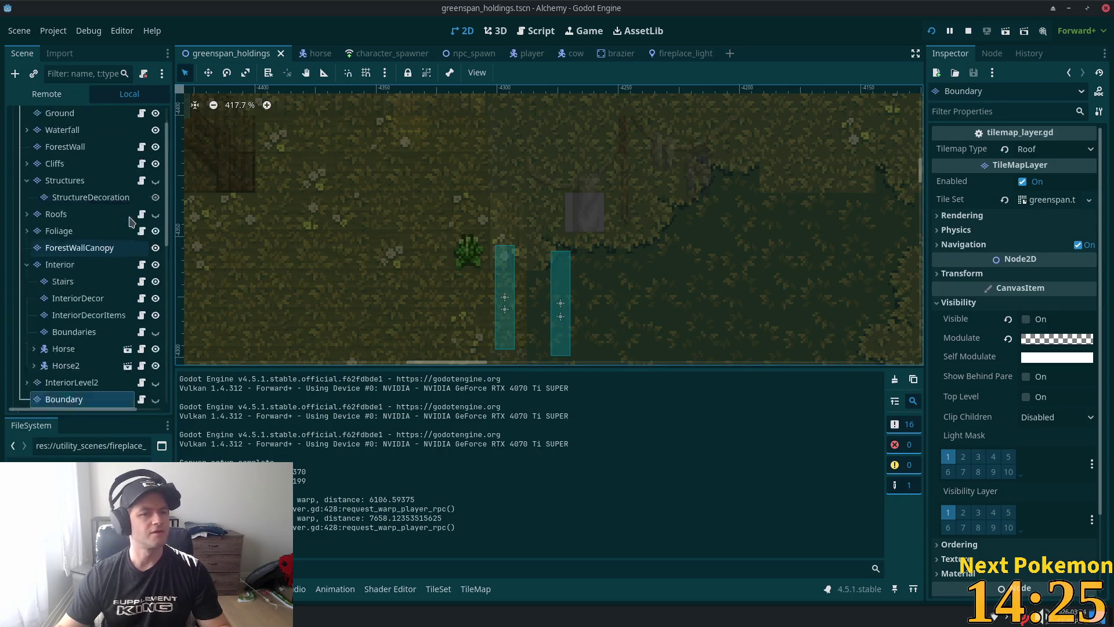
# Step: Show the Roofs and Structures layers again and save the scene
pyautogui.click(155, 252)
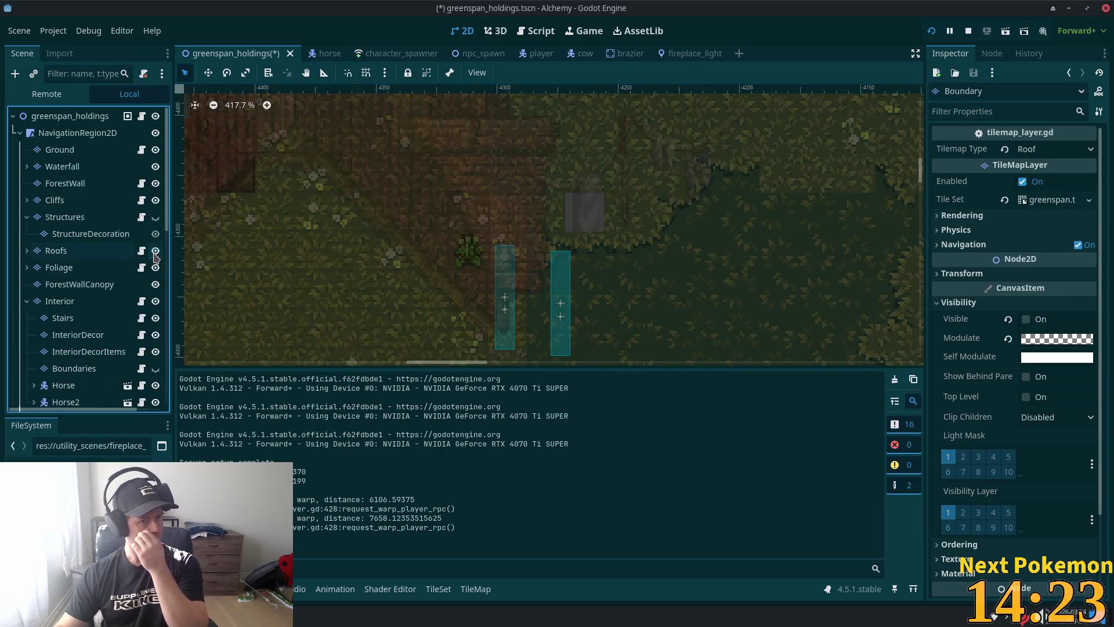
pyautogui.click(155, 217)
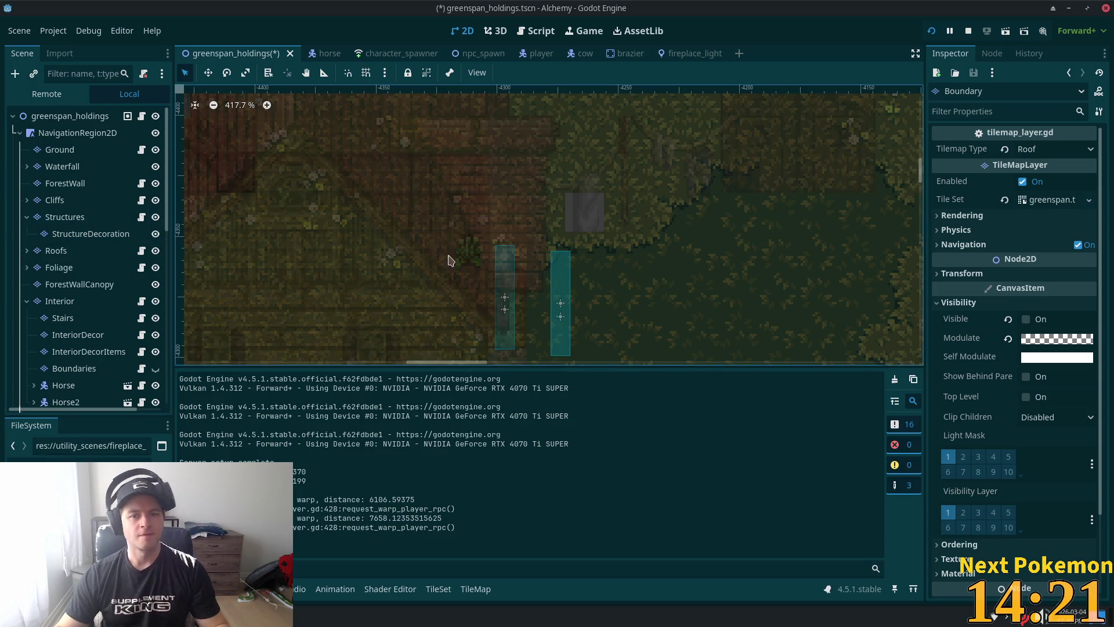
pyautogui.hotkey('ctrl', 's')
# Step: Select the Ground tile layer and display the summer forest.png atlas in Tiles
pyautogui.click(582, 212)
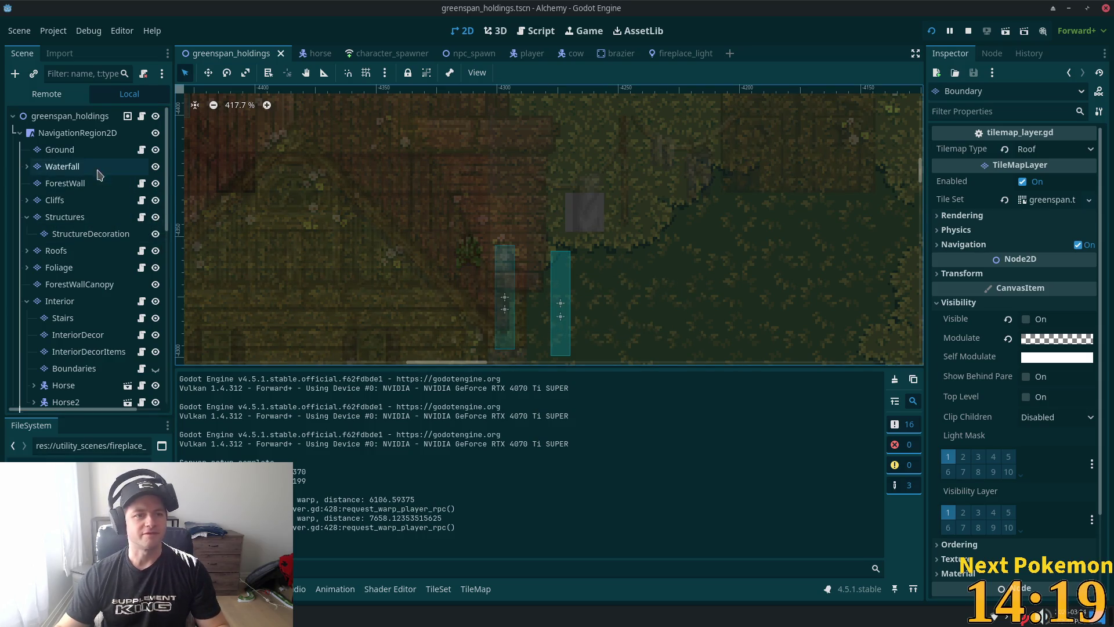
pyautogui.click(580, 207)
pyautogui.scroll(1, 579, 203)
pyautogui.scroll(5, 579, 202)
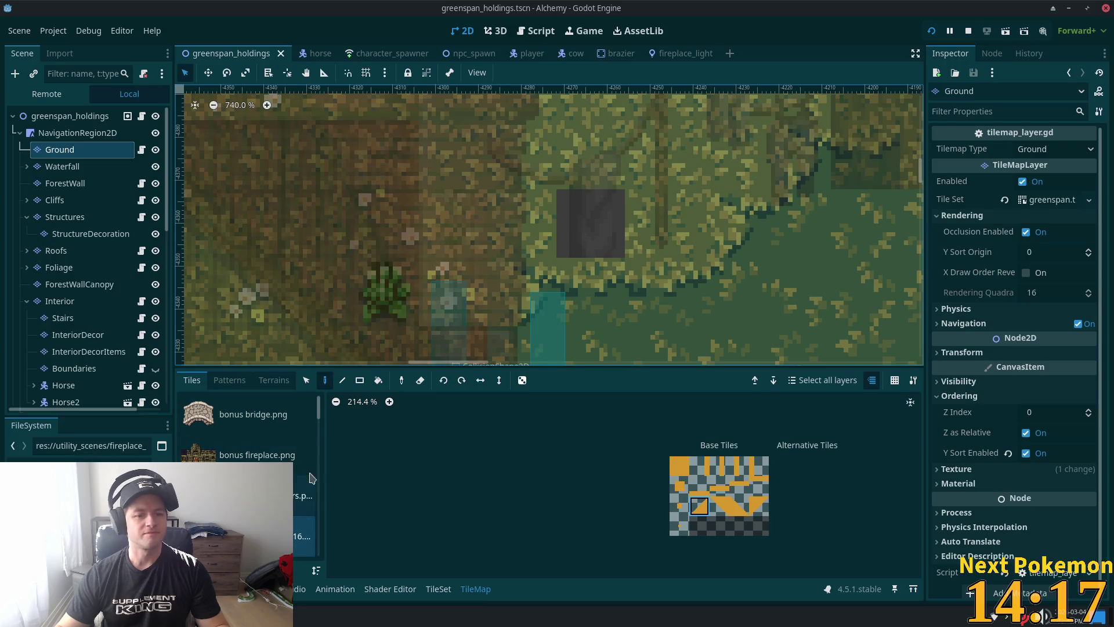
pyautogui.moveTo(319, 411); pyautogui.dragTo(318, 490)
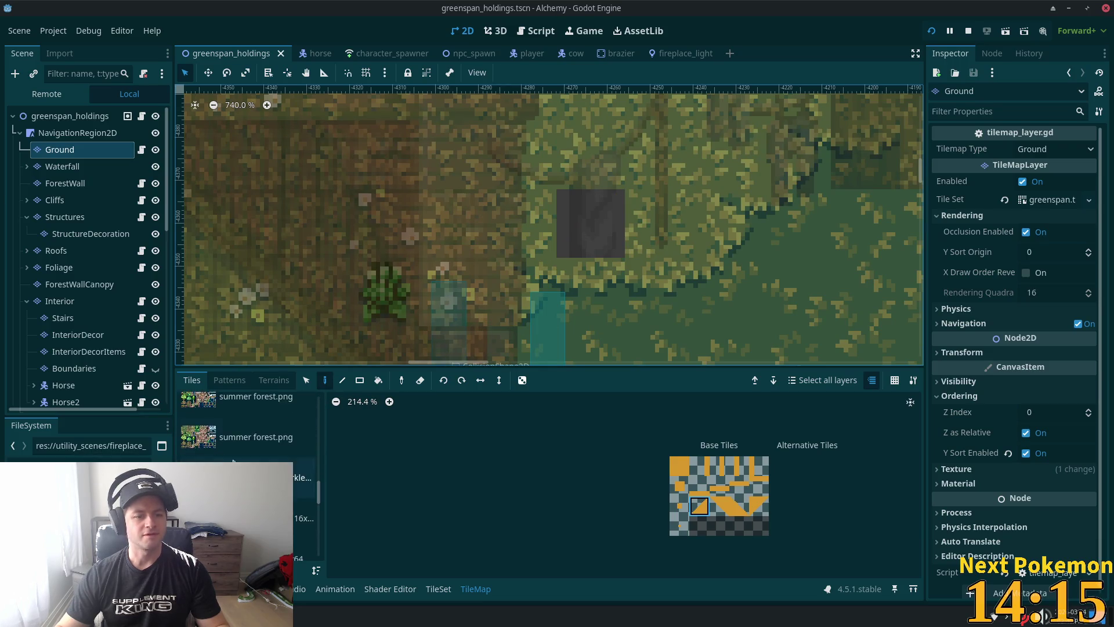
pyautogui.click(256, 437)
# Step: Run the game with F5 and walk the character into the wooden house
pyautogui.click(658, 223)
pyautogui.press('F5')
pyautogui.click(512, 270)
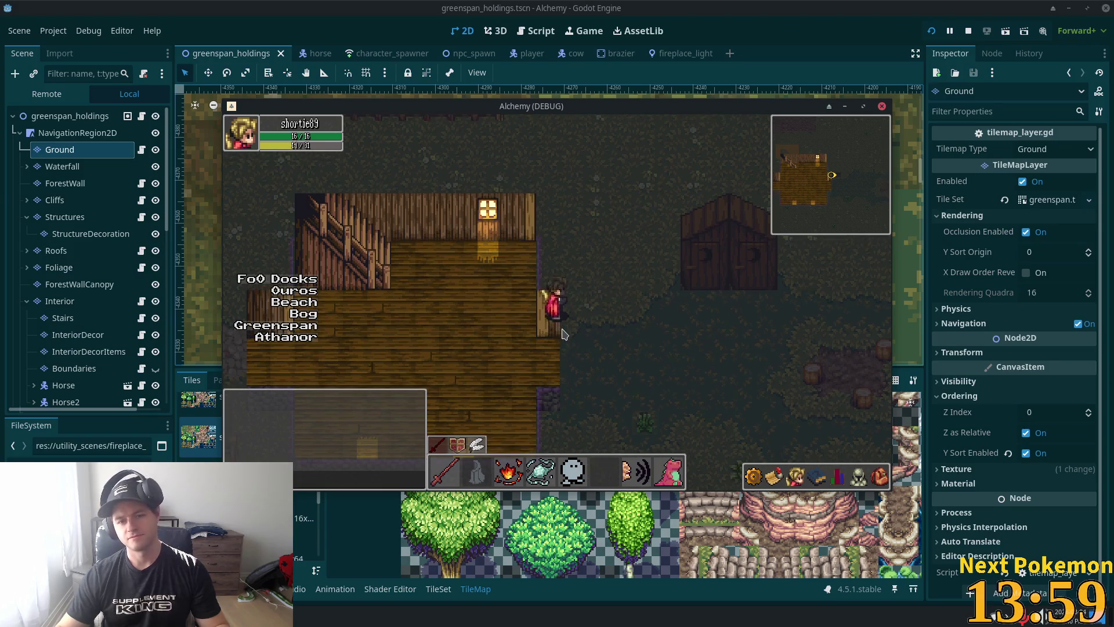
pyautogui.press('Down')
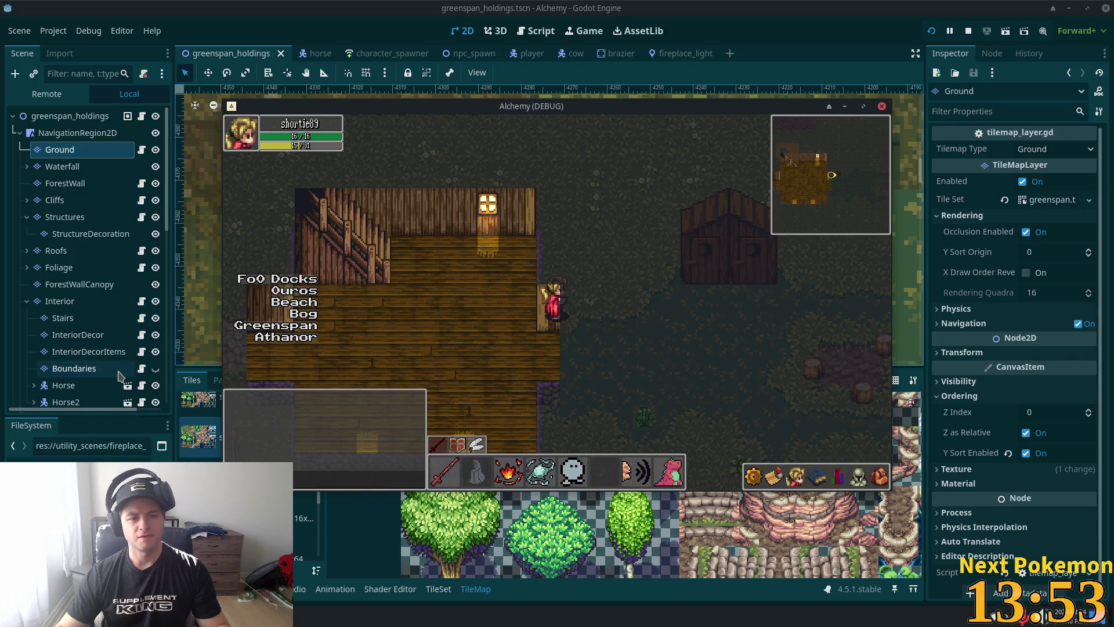
# Step: Close the debug game, select Boundary, and reset its Modulate to opaque white ffffff
pyautogui.click(119, 376)
pyautogui.scroll(-3, 119, 376)
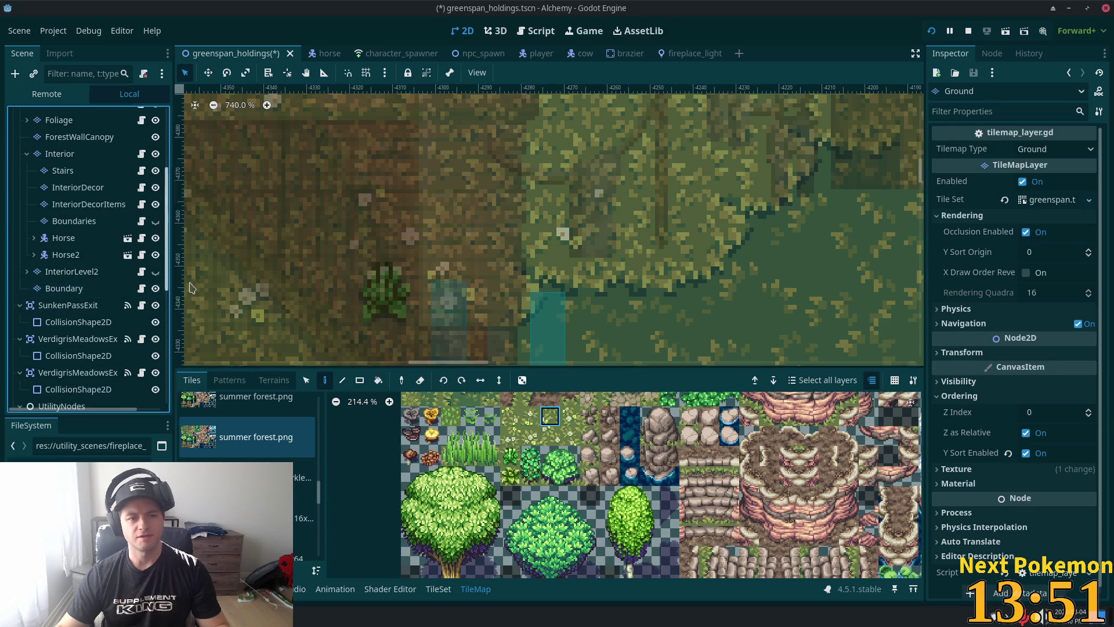
pyautogui.click(87, 289)
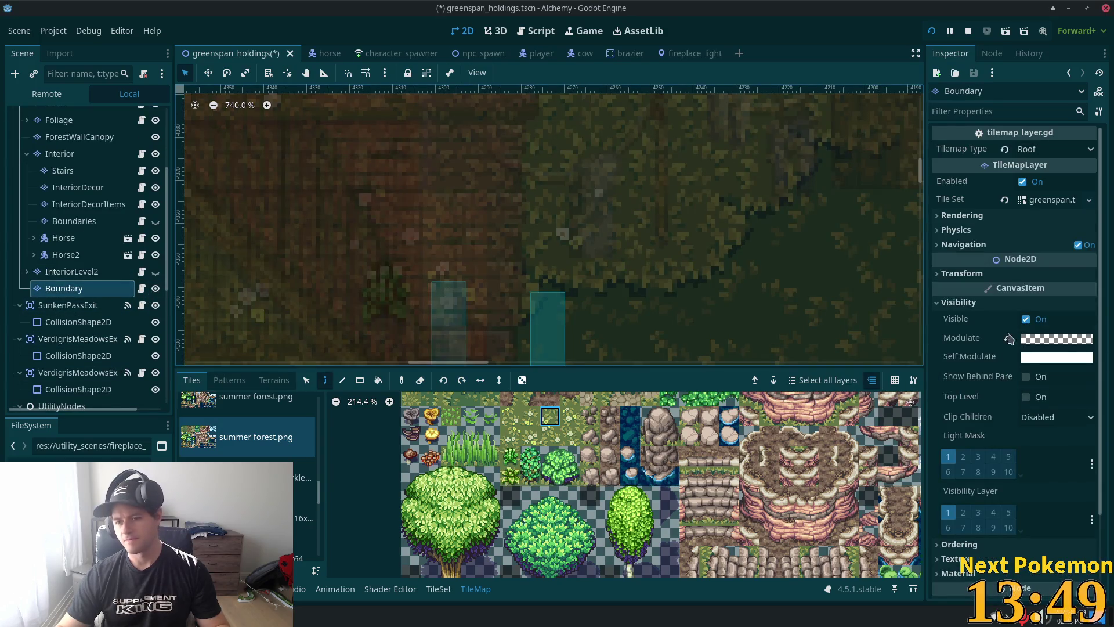
pyautogui.click(1039, 339)
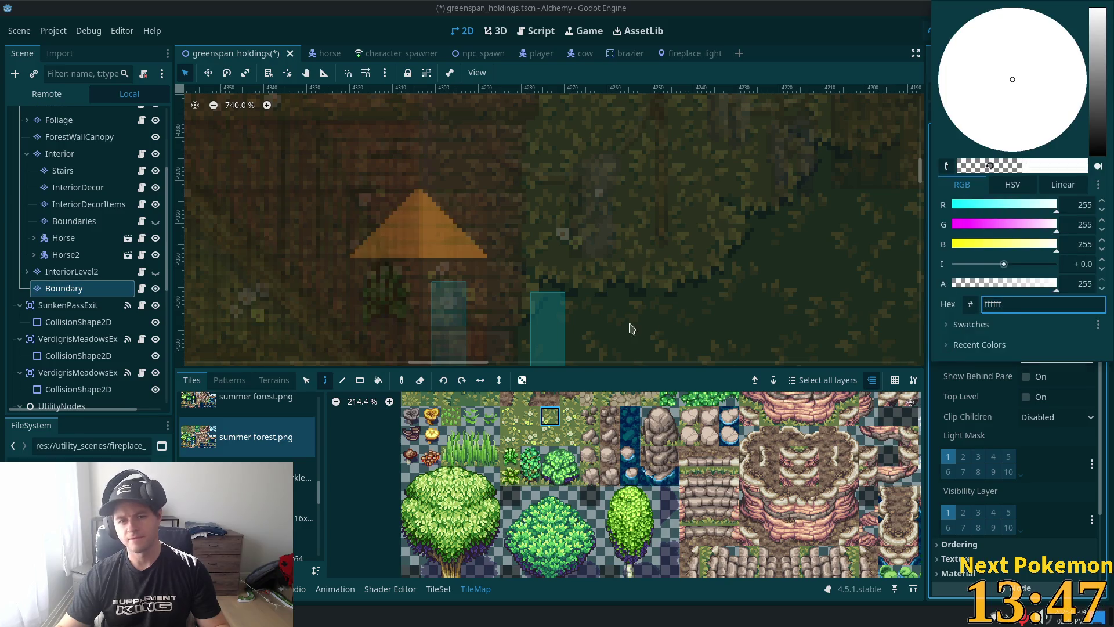